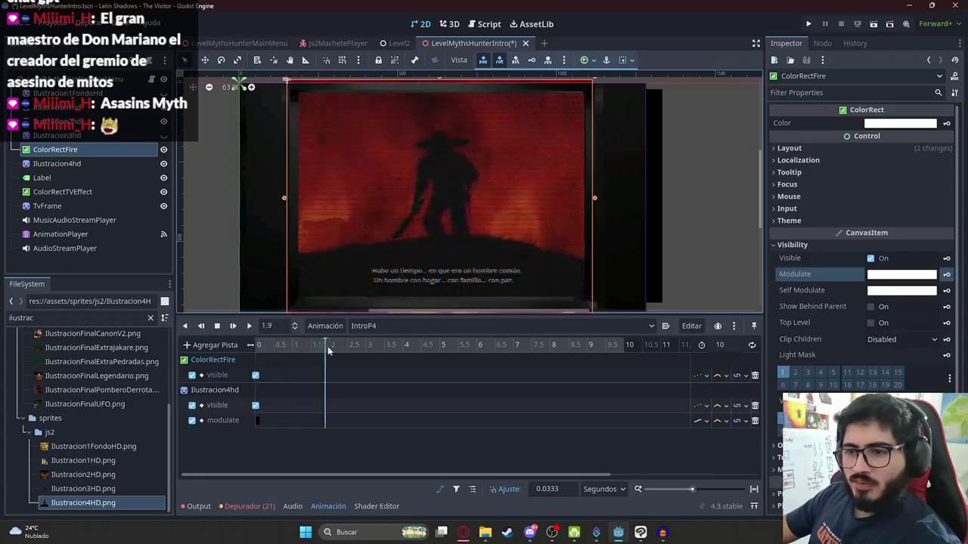
# - Delete the modulate track from IntroP4 and show Ilustracion4hd's Transform properties
pyautogui.click(753, 421)
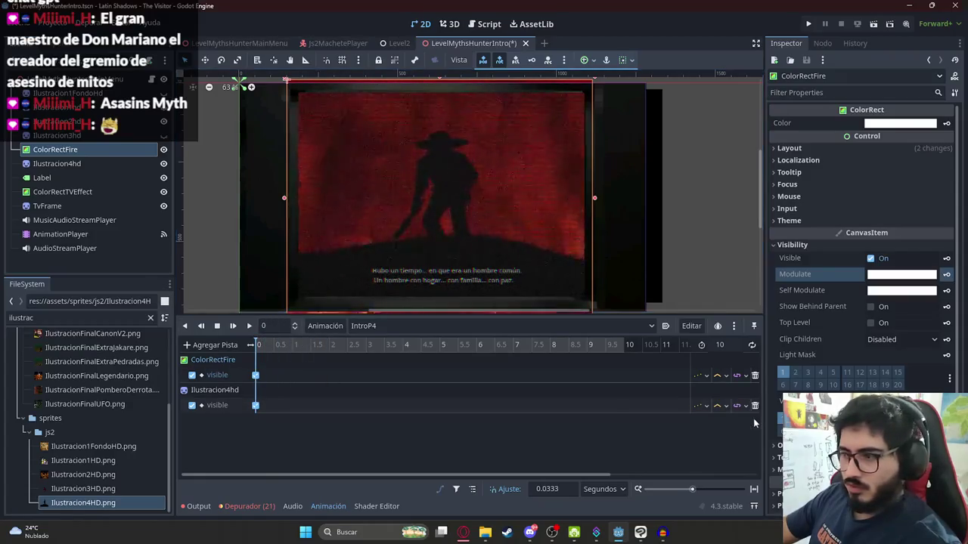
pyautogui.click(65, 162)
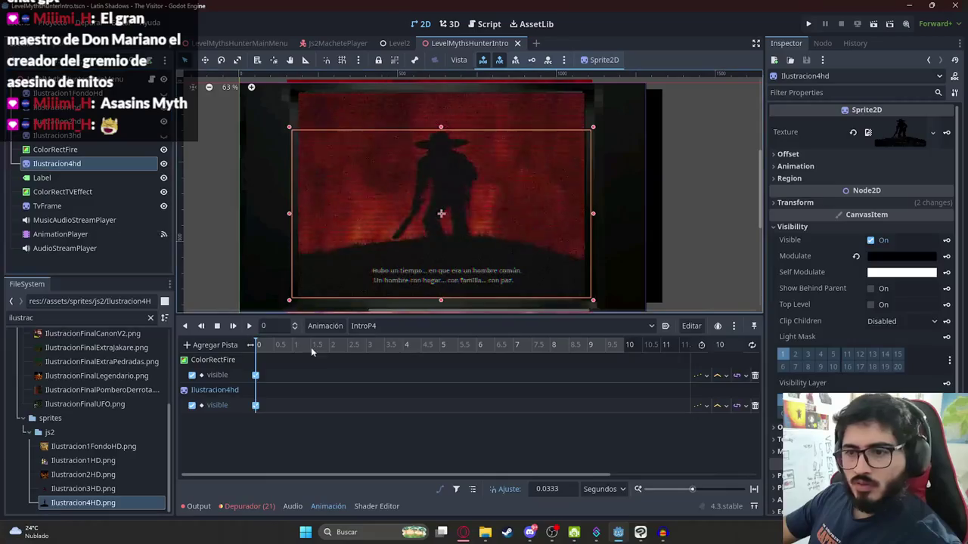
pyautogui.click(827, 176)
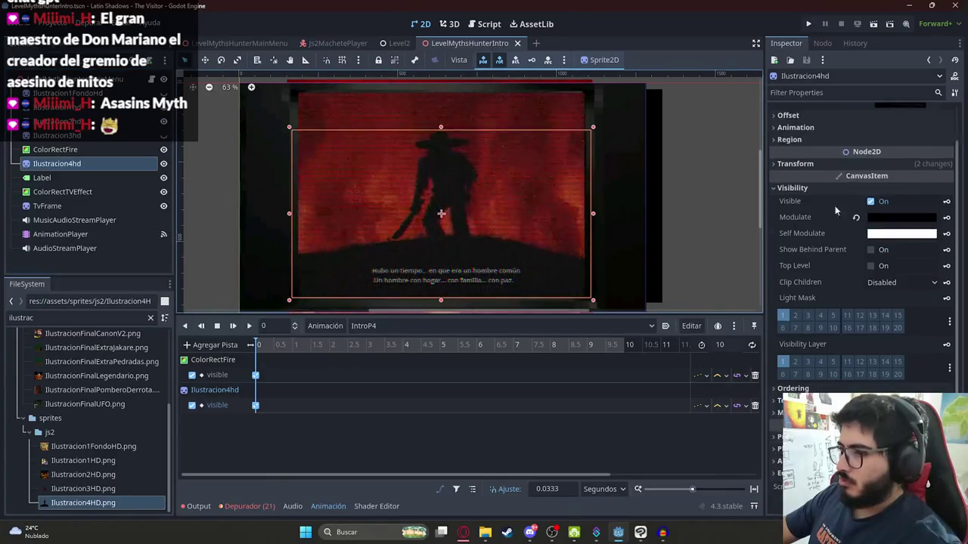
pyautogui.scroll(-1, 827, 158)
# - Key Ilustracion4hd's position and scale at time 0, then switch to the browser
pyautogui.click(946, 177)
pyautogui.click(441, 298)
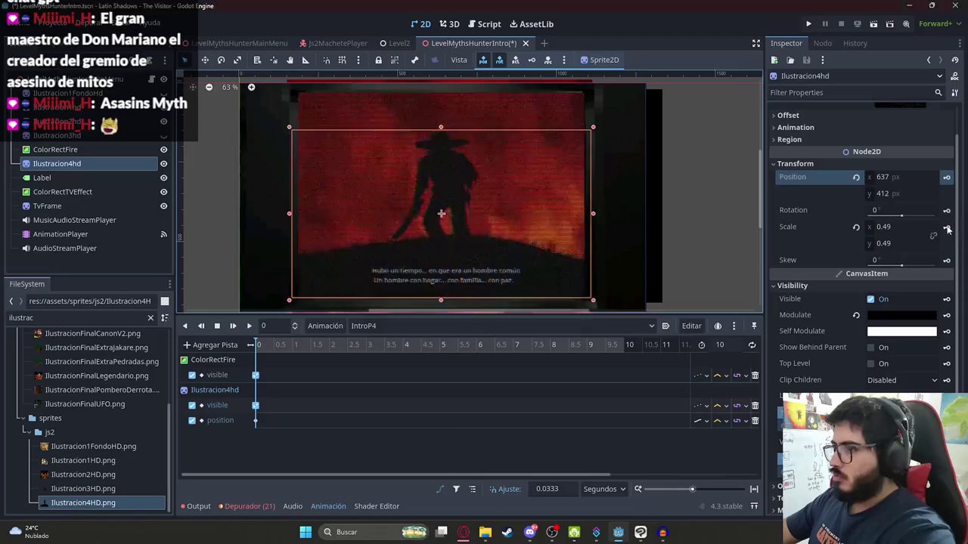
pyautogui.click(946, 228)
pyautogui.press('Return')
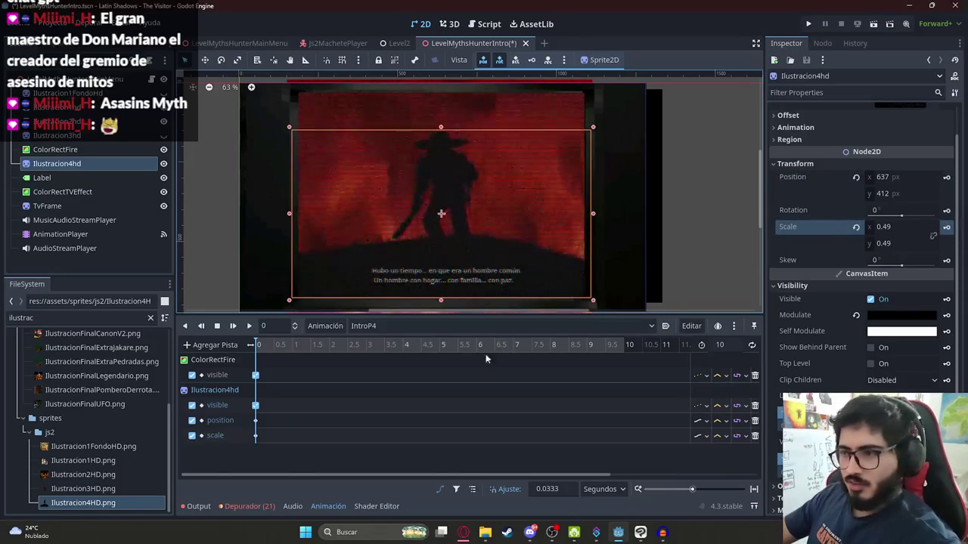
pyautogui.click(464, 533)
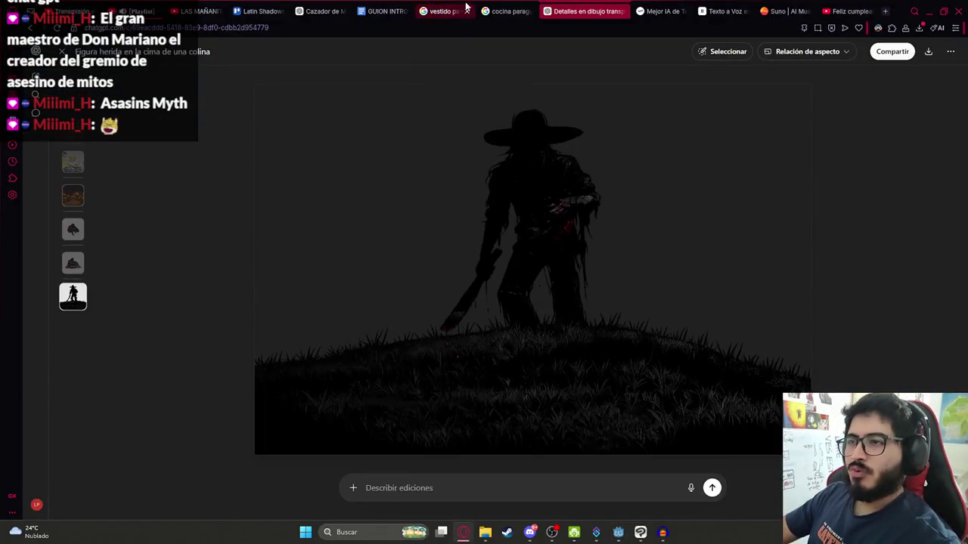
# - In the GUION script, bold the narration lines starting at 'Pero en una sola noche'
pyautogui.click(382, 10)
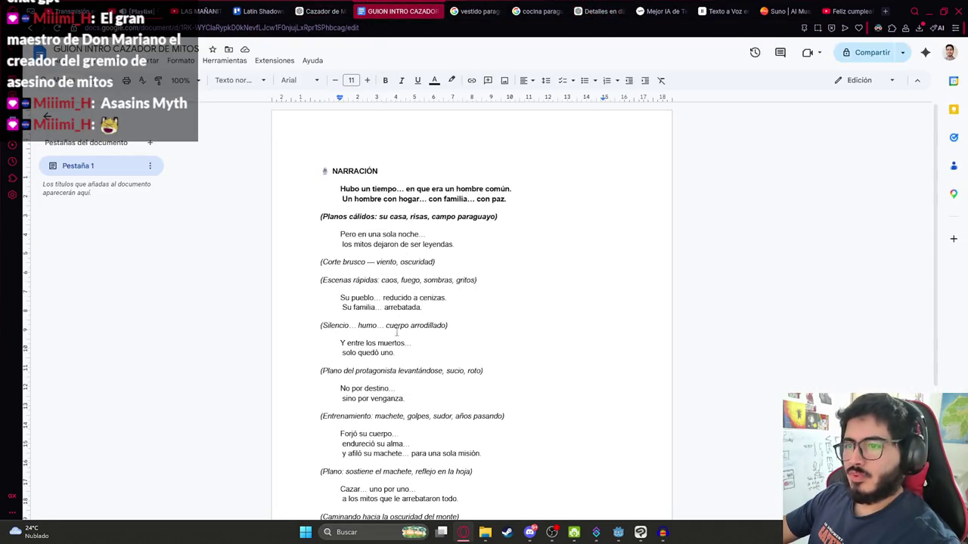
pyautogui.moveTo(458, 309); pyautogui.dragTo(280, 238)
pyautogui.hotkey('ctrl', 'b')
pyautogui.scroll(-2, 302, 242)
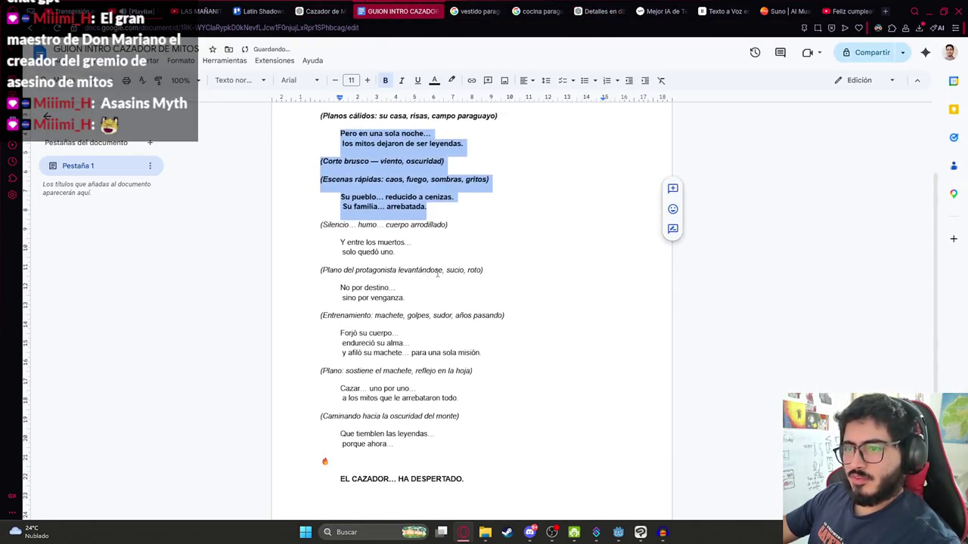
# - Bold the lines from 'Su familia' through 'Y entre los muertos…', then go to ElevenLabs
pyautogui.click(397, 252)
pyautogui.moveTo(396, 253); pyautogui.dragTo(282, 216)
pyautogui.click(383, 244)
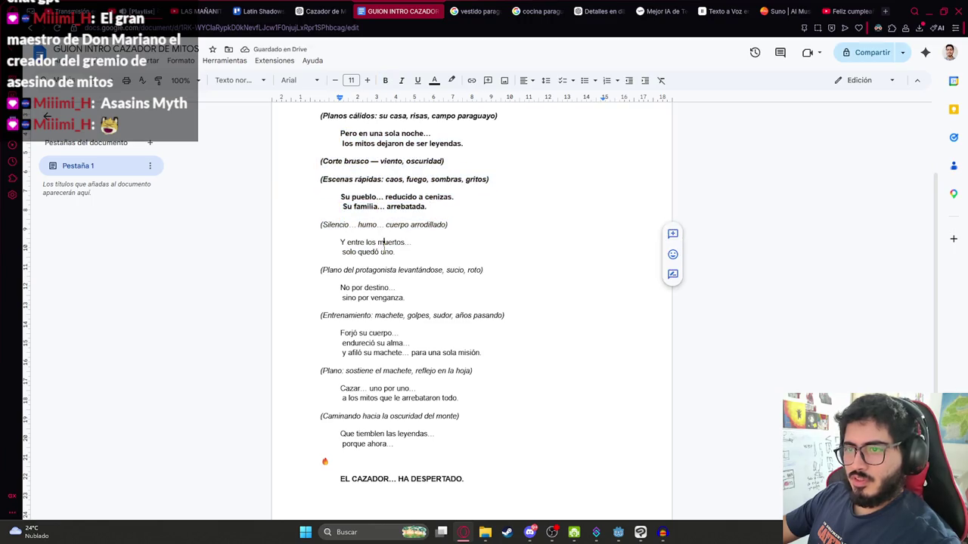
pyautogui.moveTo(441, 245); pyautogui.dragTo(282, 217)
pyautogui.hotkey('ctrl', 'b')
pyautogui.click(413, 263)
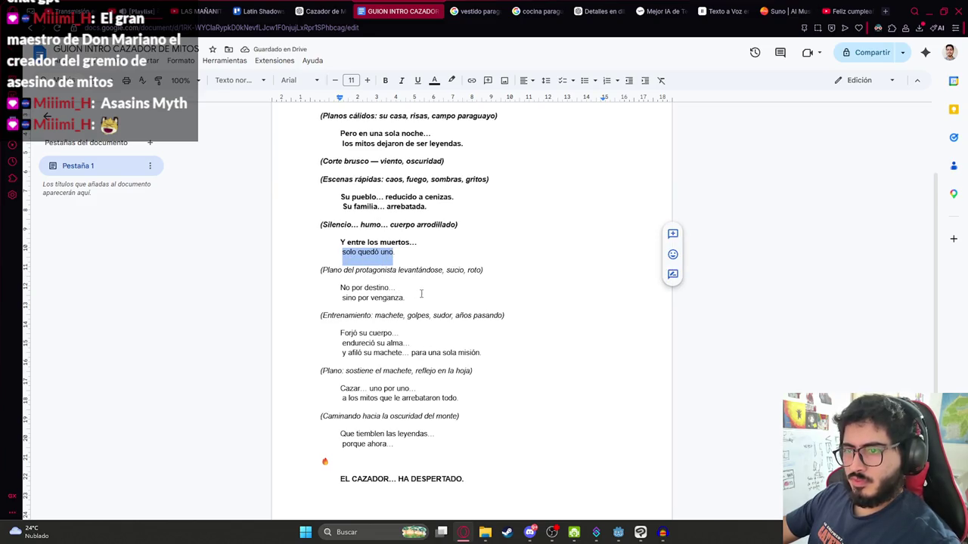
pyautogui.click(710, 9)
pyautogui.scroll(-2, 582, 288)
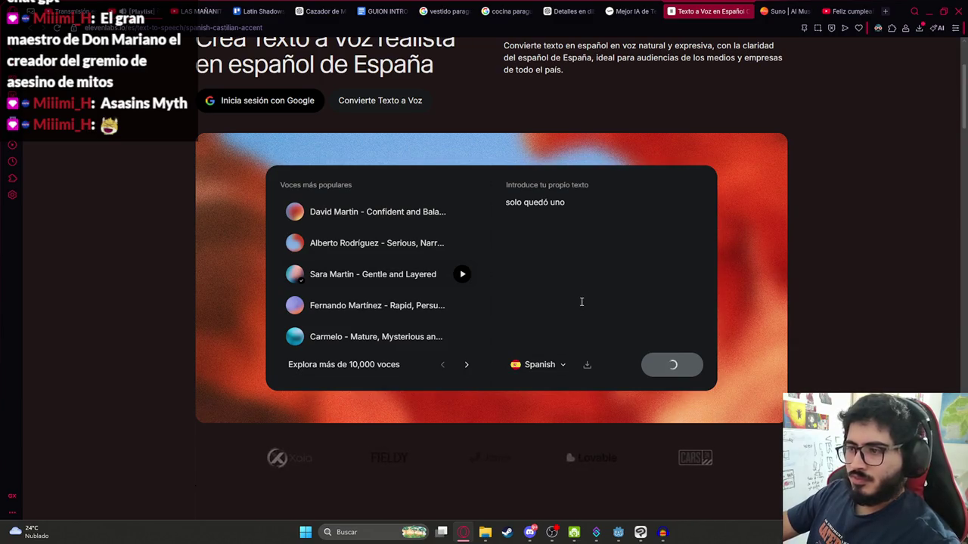
# - Remove the old Audacity narration track and generate speech for 'y entre los muertos... solo quedó uno'
pyautogui.hotkey('alt', 'Tab')
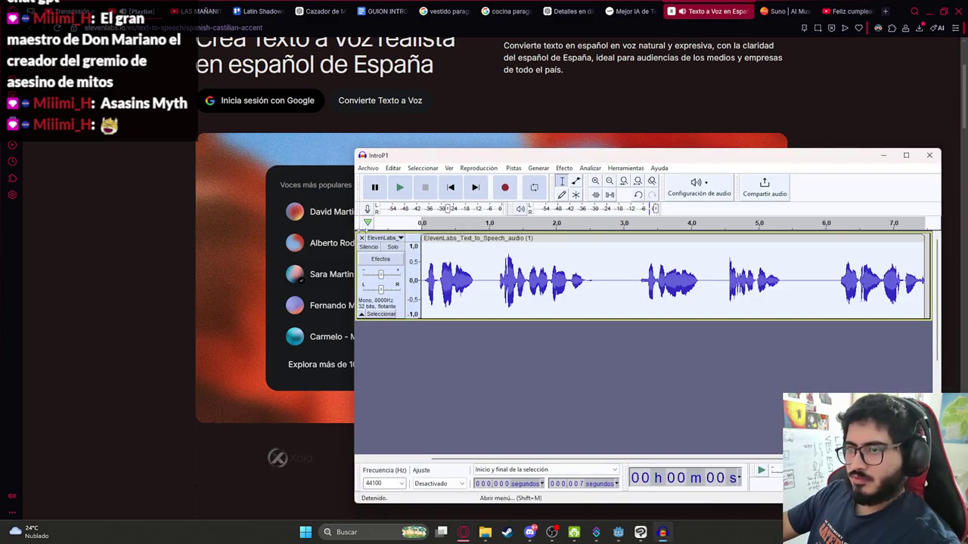
pyautogui.click(361, 238)
pyautogui.click(522, 127)
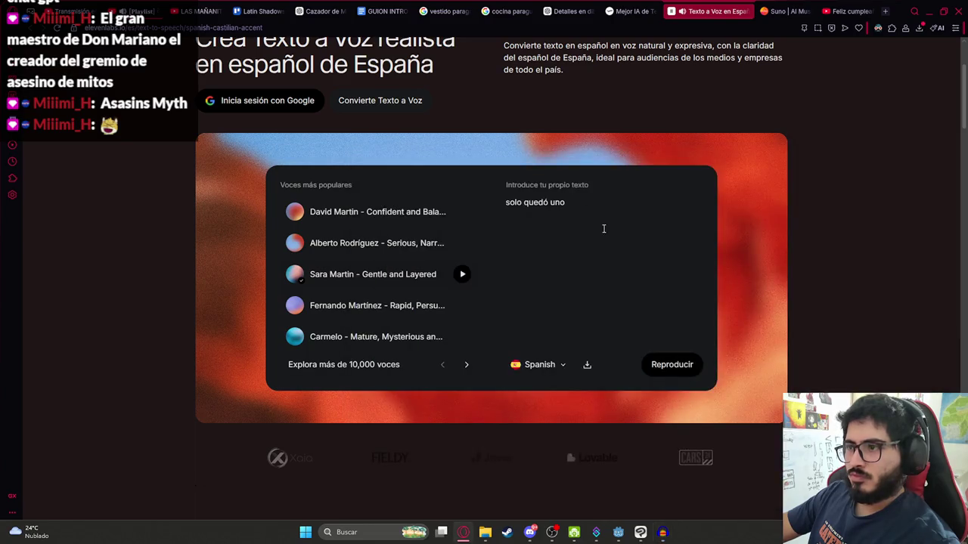
pyautogui.write('y entre los muertos... sol')
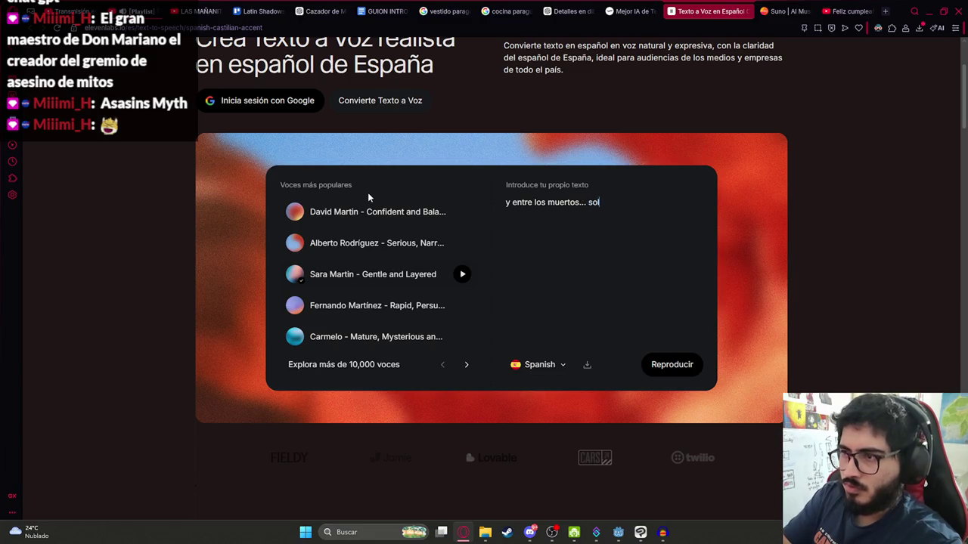
pyautogui.write('o quedó uno')
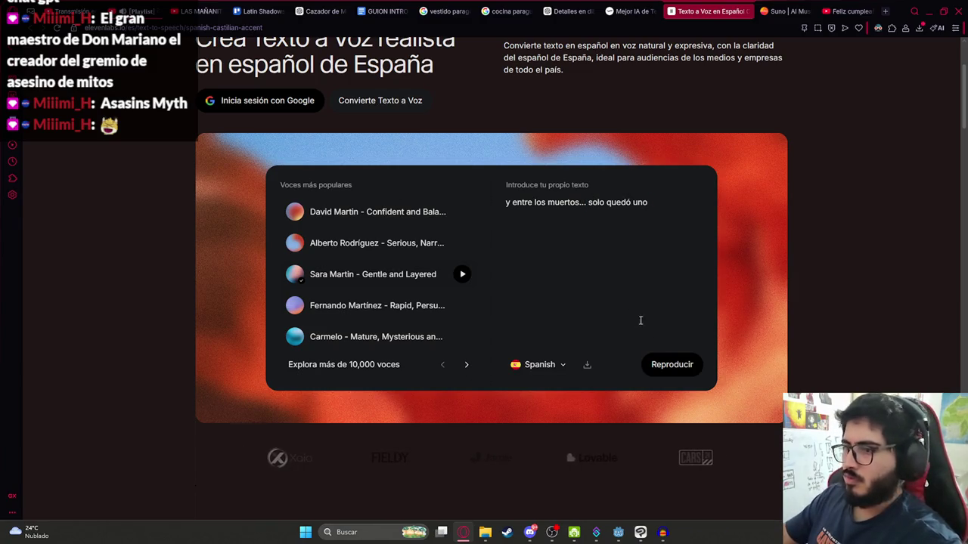
pyautogui.click(672, 364)
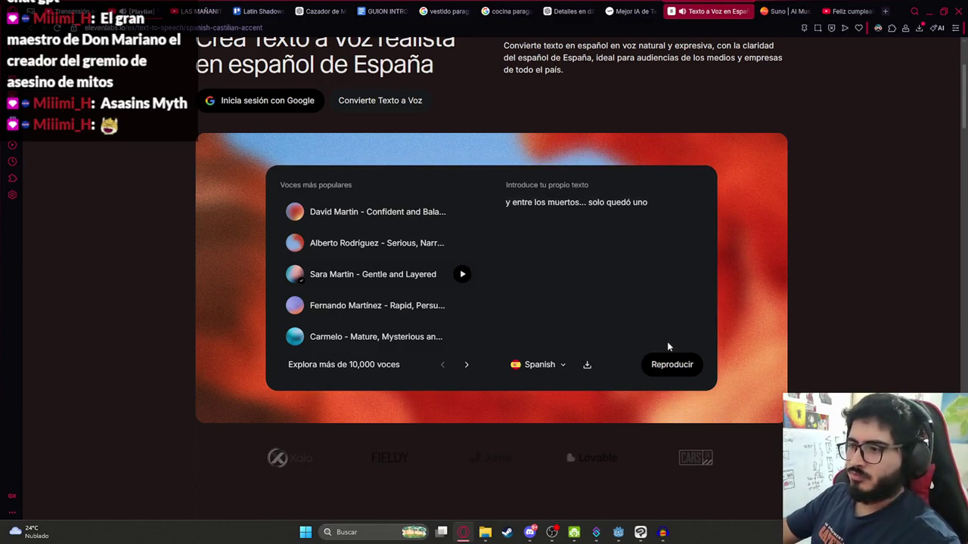
# - Download the generated speech as an mp3 and open it in Audacity
pyautogui.click(586, 366)
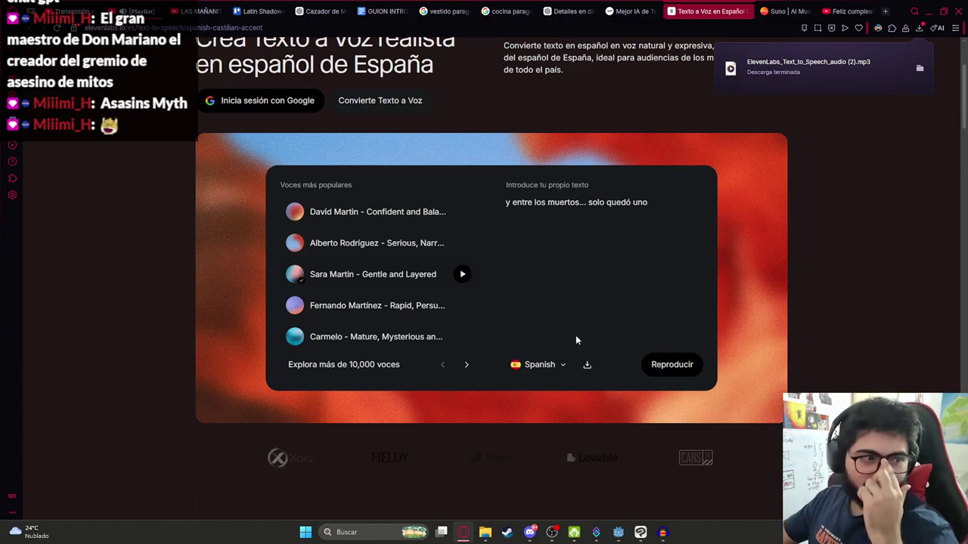
pyautogui.moveTo(809, 67)
pyautogui.mouseDown()
pyautogui.moveTo(604, 444)
pyautogui.moveTo(617, 527)
pyautogui.moveTo(521, 331)
pyautogui.mouseUp()
pyautogui.scroll(-10, 142, 325)
pyautogui.click(142, 325)
pyautogui.scroll(-10, 142, 325)
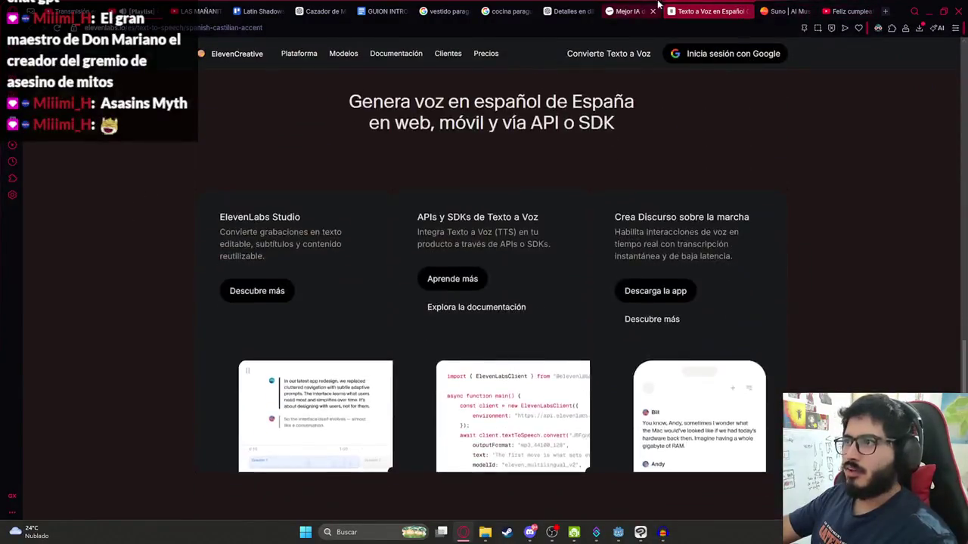
pyautogui.click(632, 10)
pyautogui.click(707, 11)
pyautogui.scroll(-5, 732, 53)
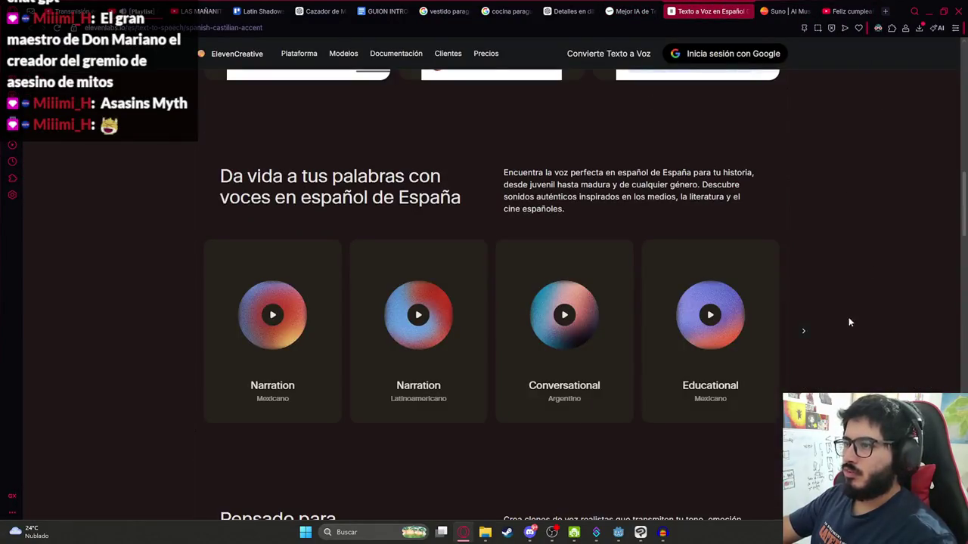
pyautogui.scroll(15, 847, 312)
pyautogui.scroll(-3, 803, 266)
# - Resample the voice clip to 8000 Hz and play it back
pyautogui.hotkey('alt', 'Tab')
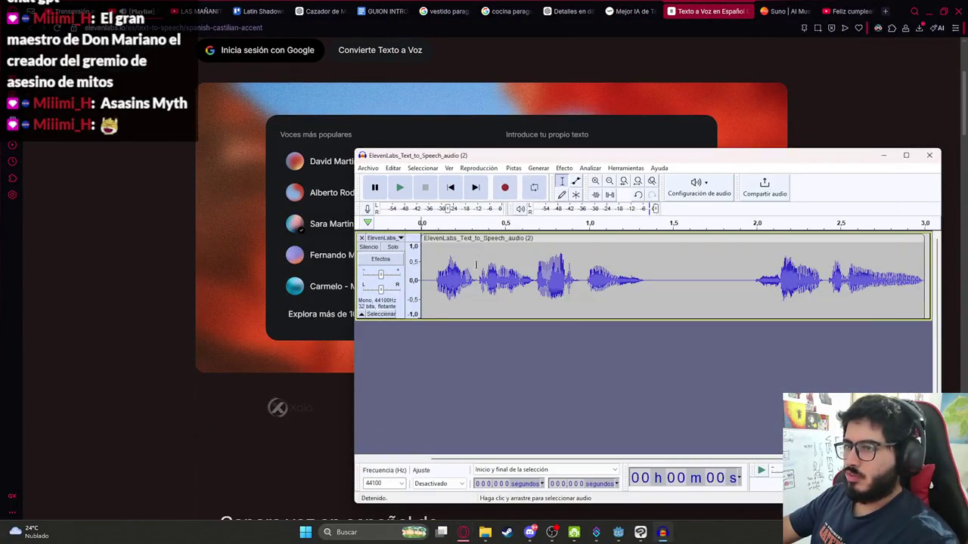
pyautogui.doubleClick(477, 261)
pyautogui.click(514, 167)
pyautogui.click(541, 205)
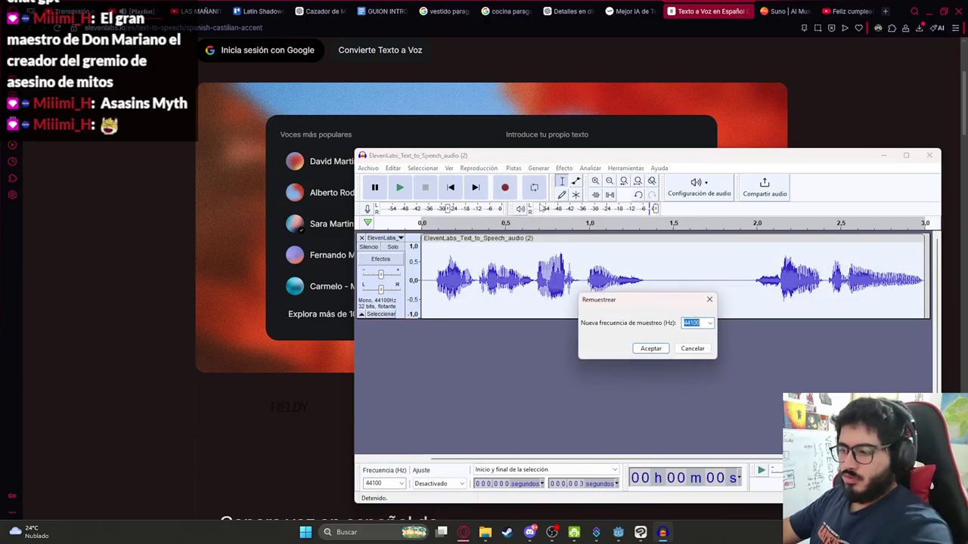
pyautogui.write('0')
pyautogui.press('Return')
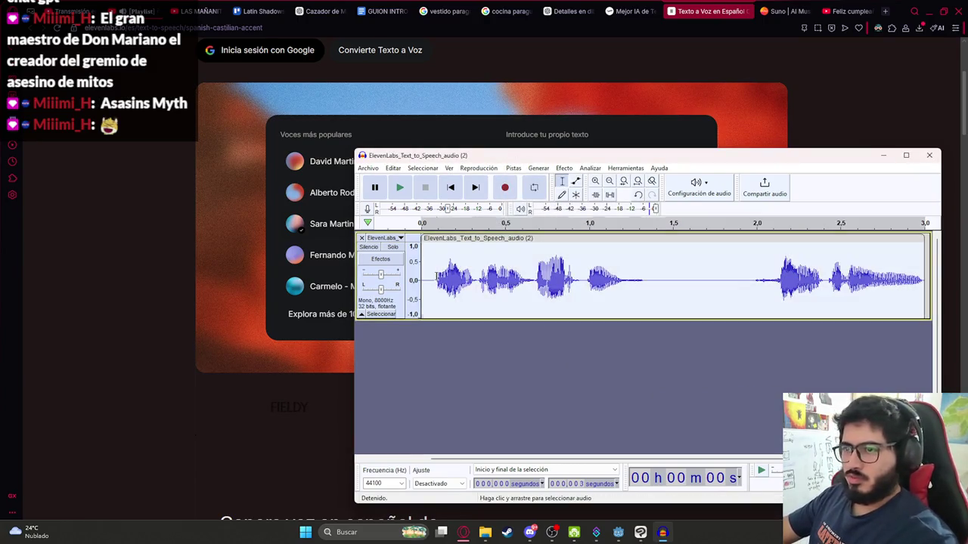
pyautogui.press('space')
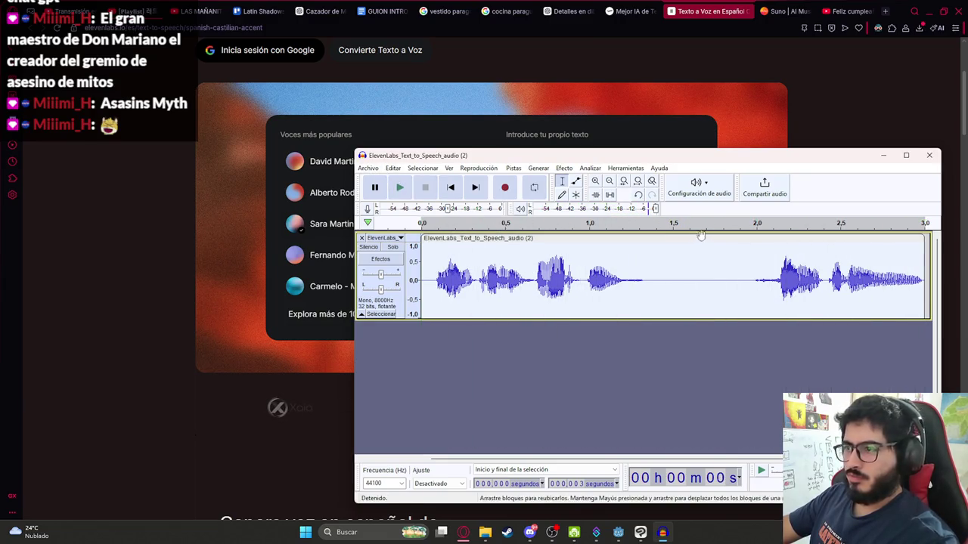
# - Cut the first two seconds of the clip and replay it
pyautogui.moveTo(753, 276); pyautogui.dragTo(422, 279)
pyautogui.press('Delete')
pyautogui.press('space')
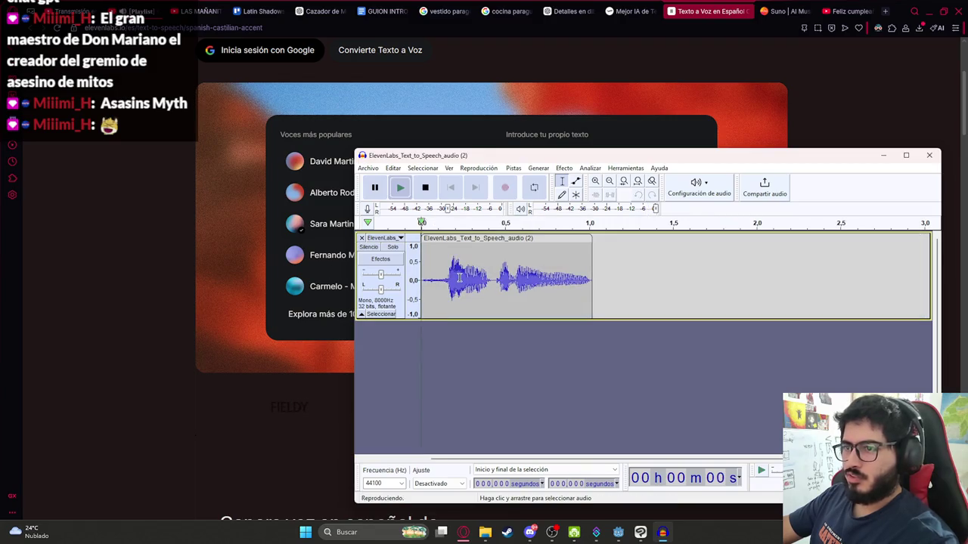
# - Export the trimmed clip as IntroP4.wav into the js2 folder
pyautogui.click(370, 168)
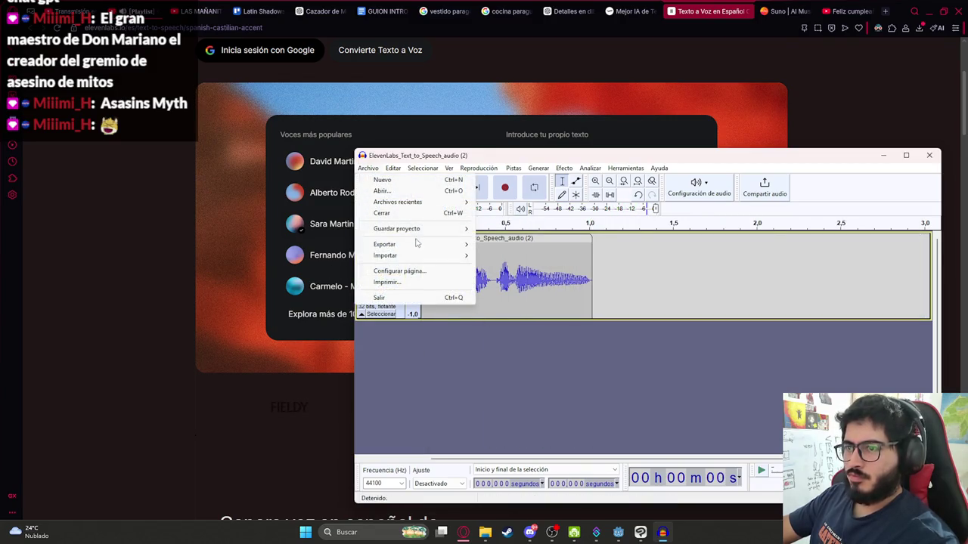
pyautogui.moveTo(464, 248)
pyautogui.click(511, 266)
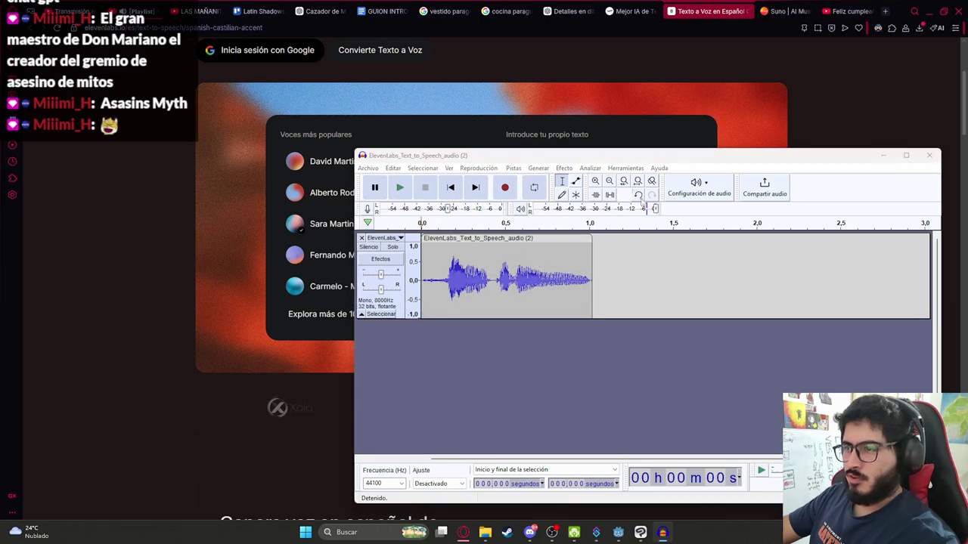
pyautogui.click(790, 172)
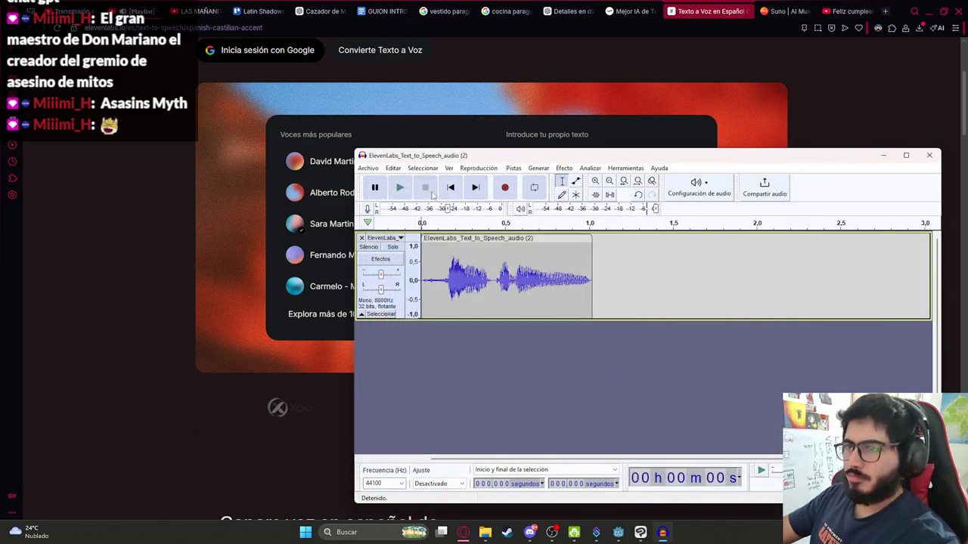
pyautogui.click(368, 169)
pyautogui.moveTo(439, 245)
pyautogui.click(533, 257)
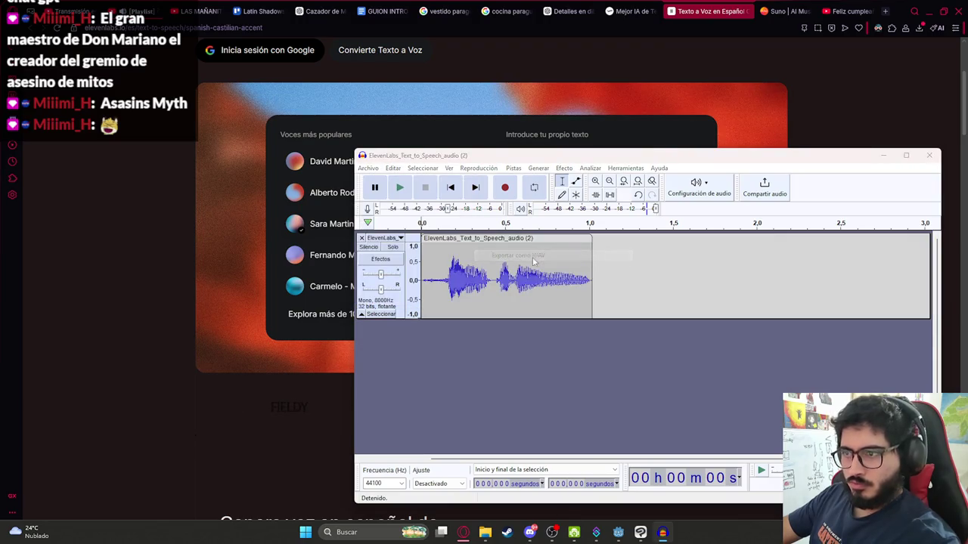
pyautogui.click(445, 245)
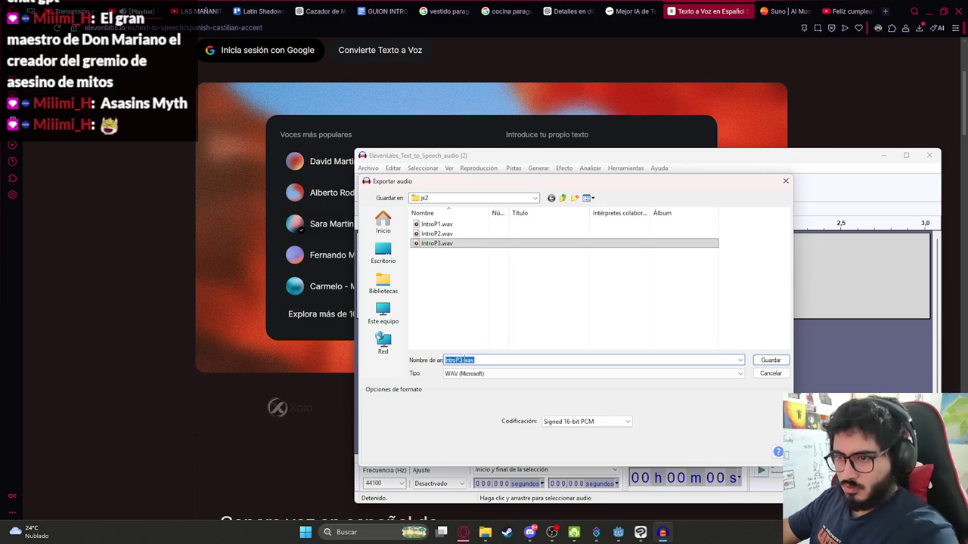
pyautogui.press('Return')
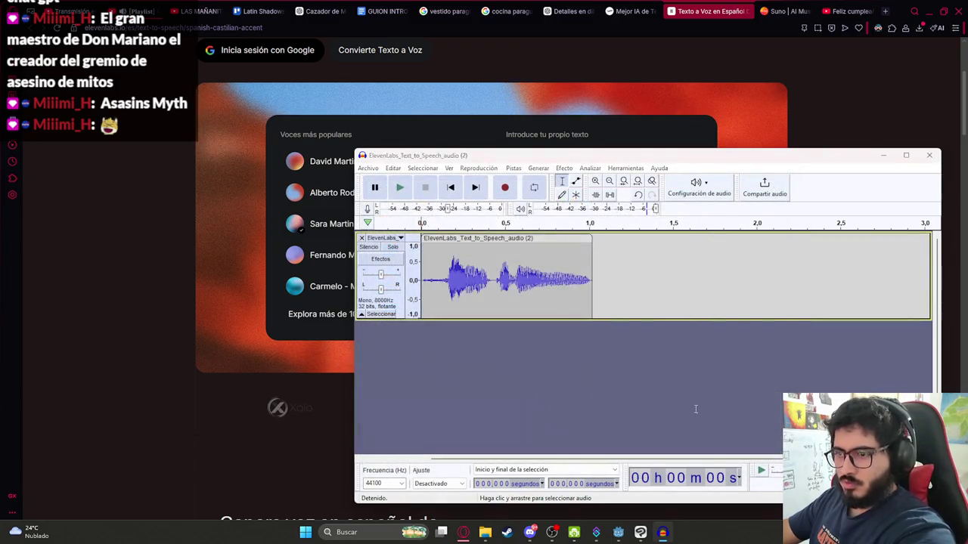
pyautogui.click(618, 532)
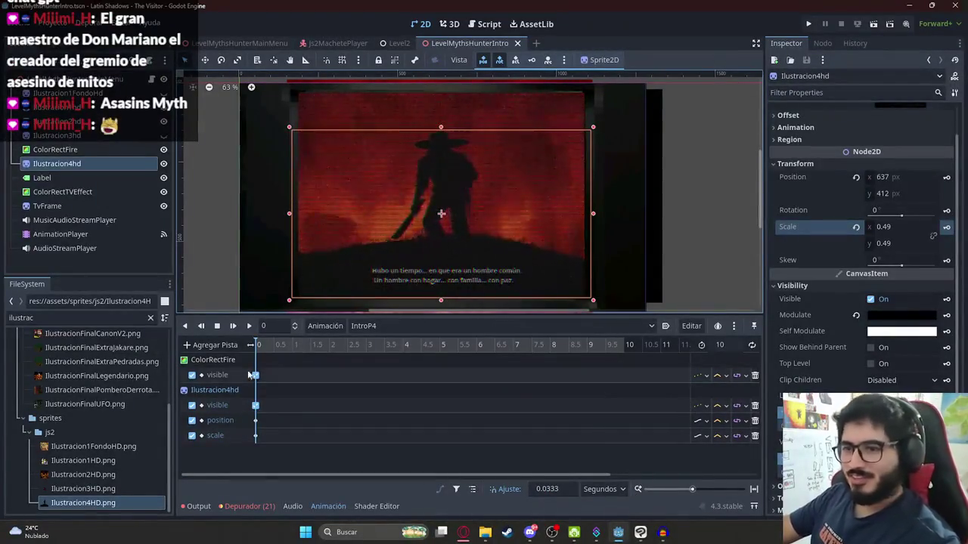
# - Add an AudioStreamPlayer audio track and drop IntroP4.wav onto it at time 0
pyautogui.click(211, 345)
pyautogui.click(310, 353)
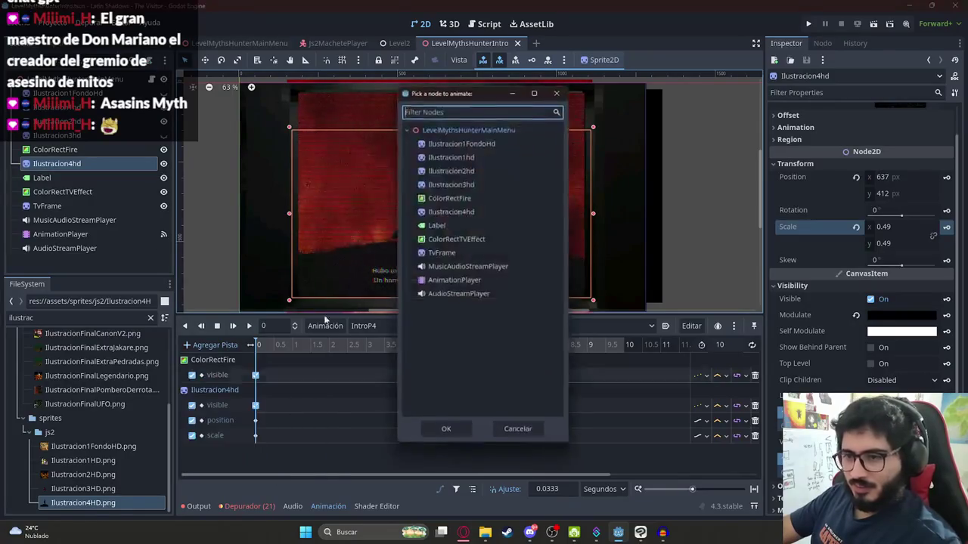
pyautogui.doubleClick(452, 295)
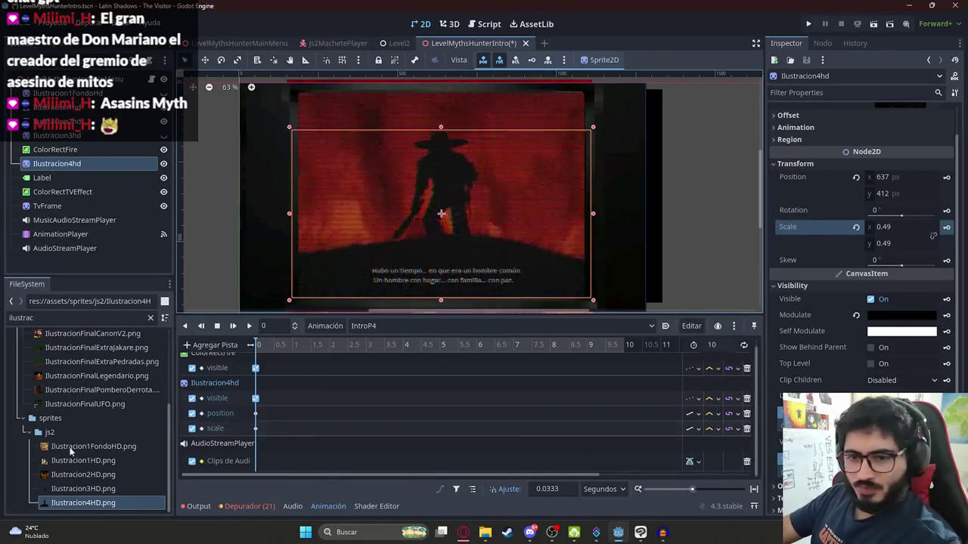
pyautogui.doubleClick(62, 318)
pyautogui.write('intro')
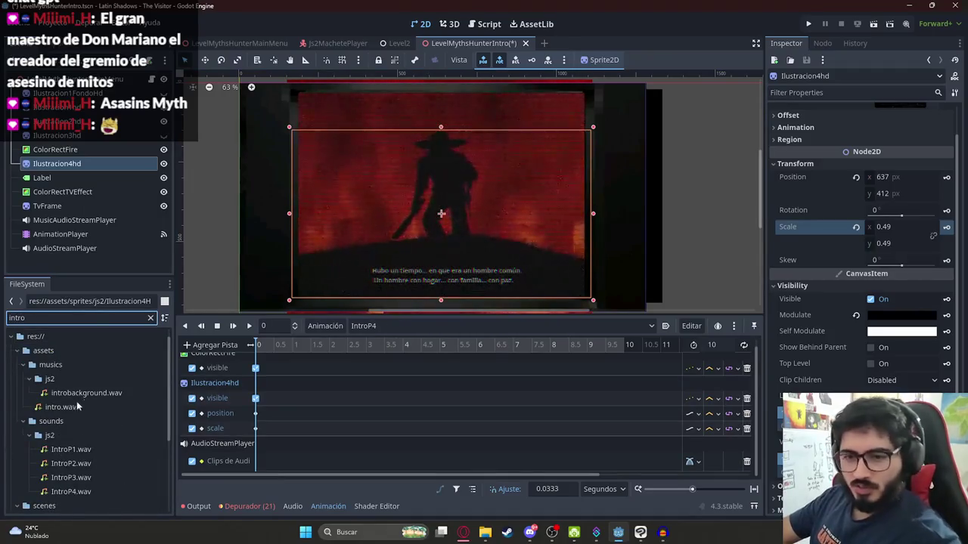
pyautogui.scroll(-4, 75, 406)
pyautogui.moveTo(76, 400)
pyautogui.mouseDown()
pyautogui.moveTo(276, 466)
pyautogui.moveTo(243, 477)
pyautogui.mouseUp()
pyautogui.scroll(3, 273, 463)
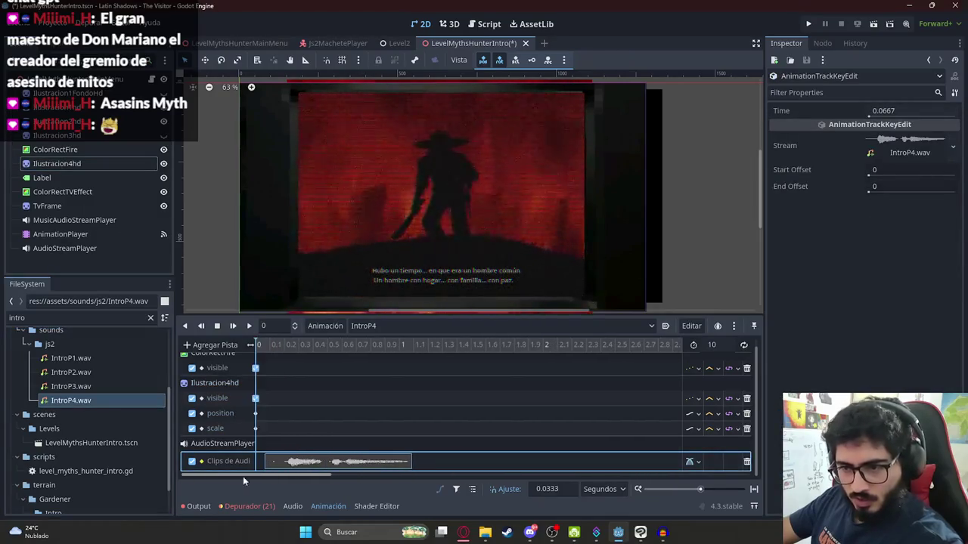
# - Preview the voice clip and set the IntroP4 animation length to 5 seconds
pyautogui.click(248, 326)
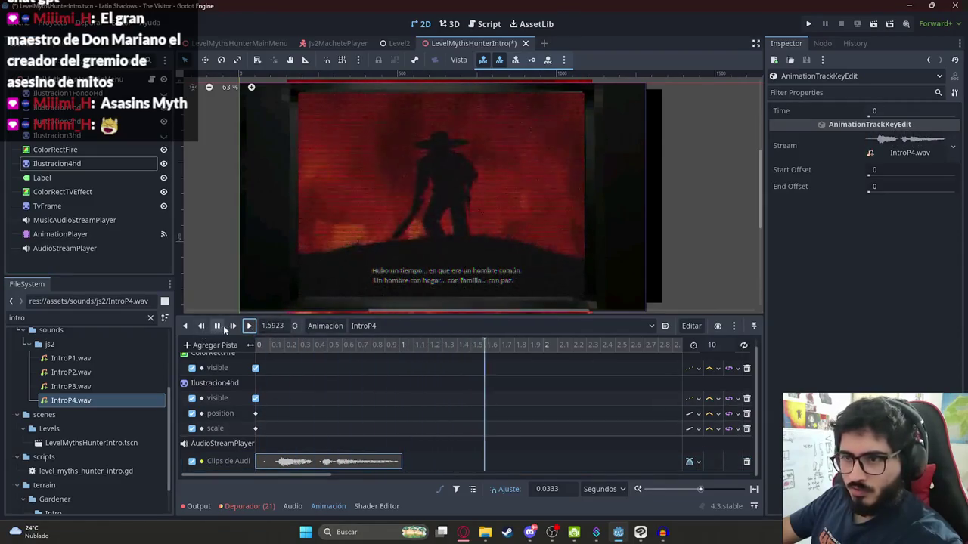
pyautogui.scroll(-4, 361, 384)
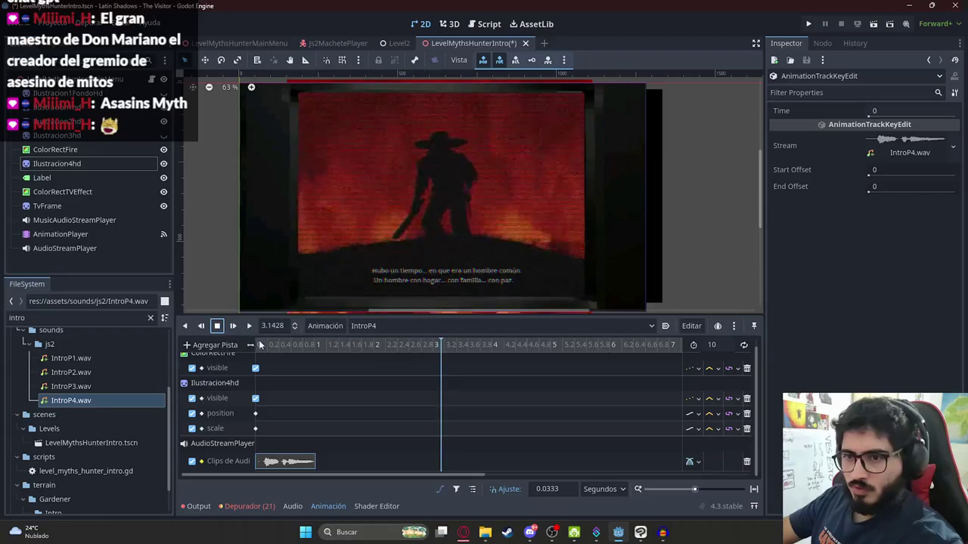
pyautogui.click(309, 346)
pyautogui.scroll(-2, 378, 360)
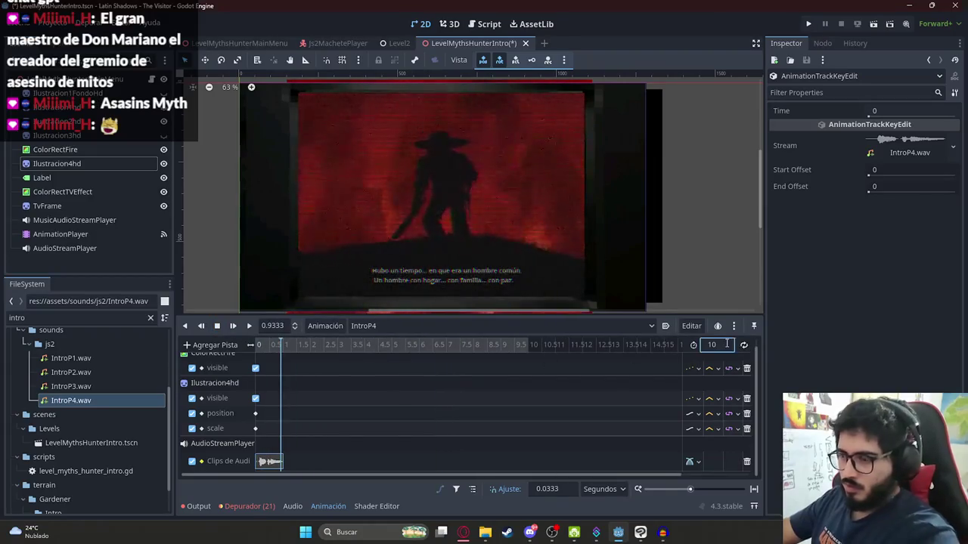
pyautogui.write('5')
pyautogui.press('Return')
pyautogui.click(286, 346)
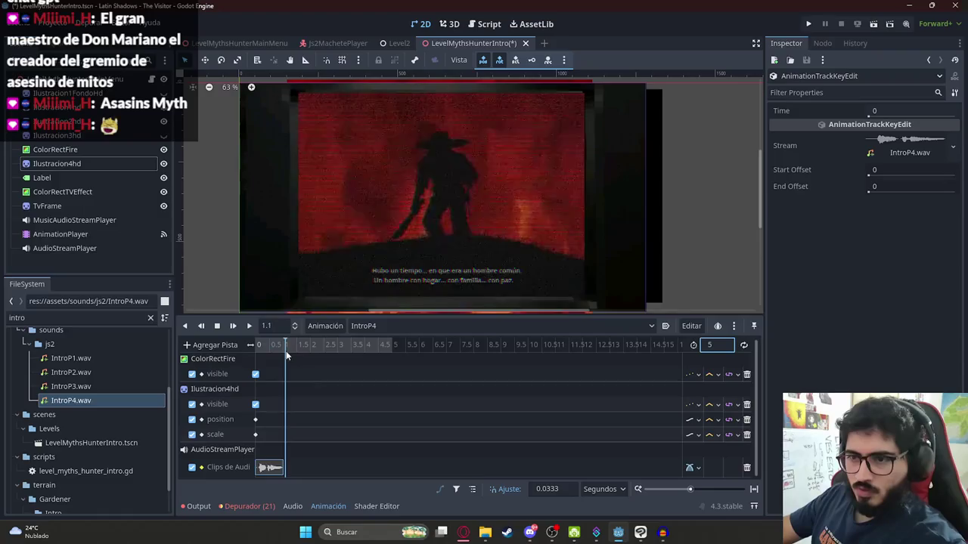
pyautogui.click(256, 351)
pyautogui.click(72, 163)
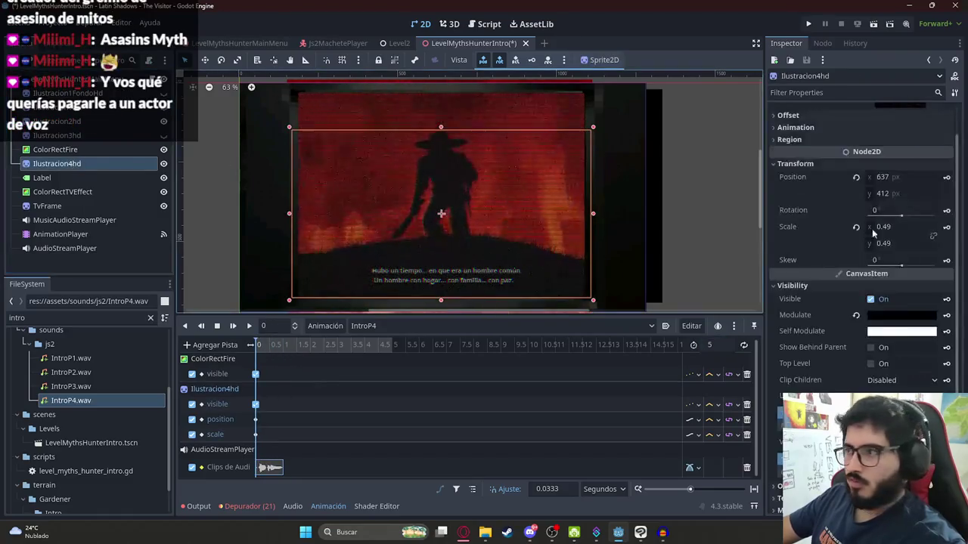
# - At 5 seconds, key Ilustracion4hd at scale 0.7 and position y 448.51
pyautogui.moveTo(256, 346); pyautogui.dragTo(391, 346)
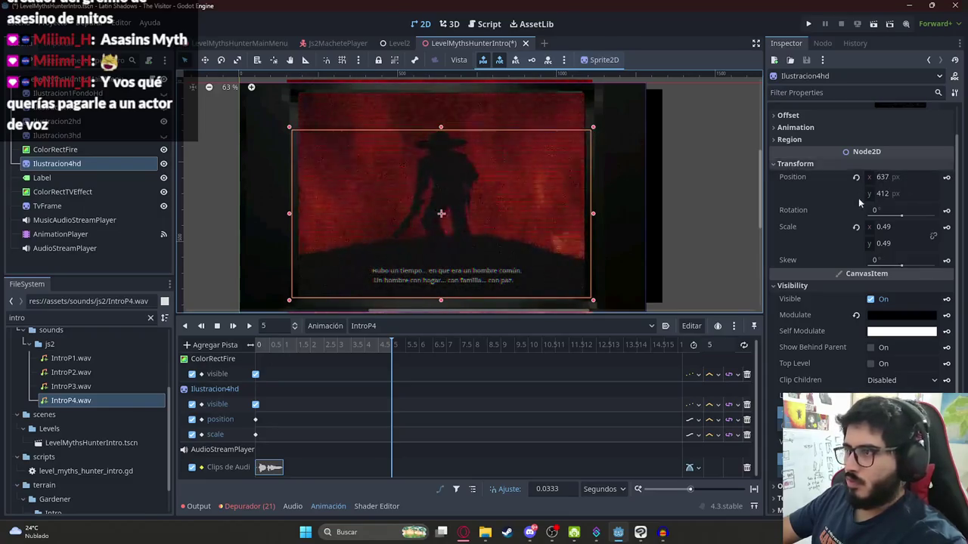
pyautogui.moveTo(883, 226)
pyautogui.mouseDown()
pyautogui.moveTo(924, 226)
pyautogui.moveTo(886, 227)
pyautogui.moveTo(868, 238)
pyautogui.moveTo(966, 226)
pyautogui.moveTo(951, 227)
pyautogui.mouseUp()
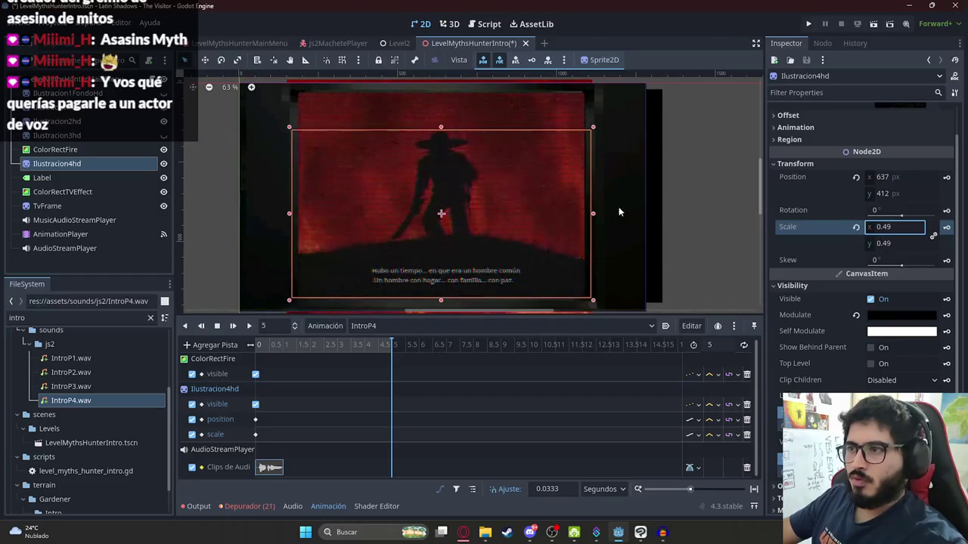
pyautogui.write('0.6')
pyautogui.press('Return')
pyautogui.moveTo(894, 227); pyautogui.dragTo(899, 227)
pyautogui.scroll(-1, 354, 195)
pyautogui.scroll(-1, 355, 195)
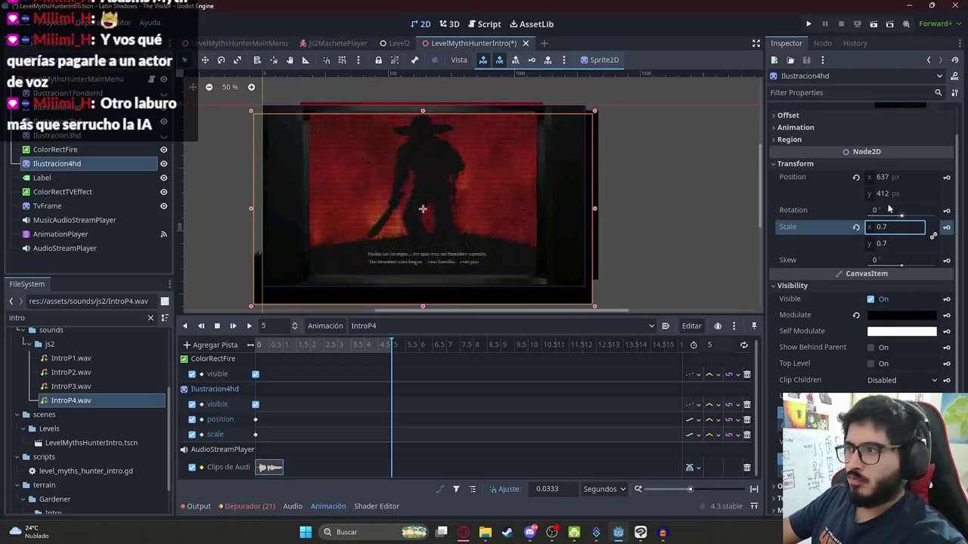
pyautogui.moveTo(892, 193)
pyautogui.mouseDown()
pyautogui.moveTo(875, 194)
pyautogui.moveTo(918, 193)
pyautogui.mouseUp()
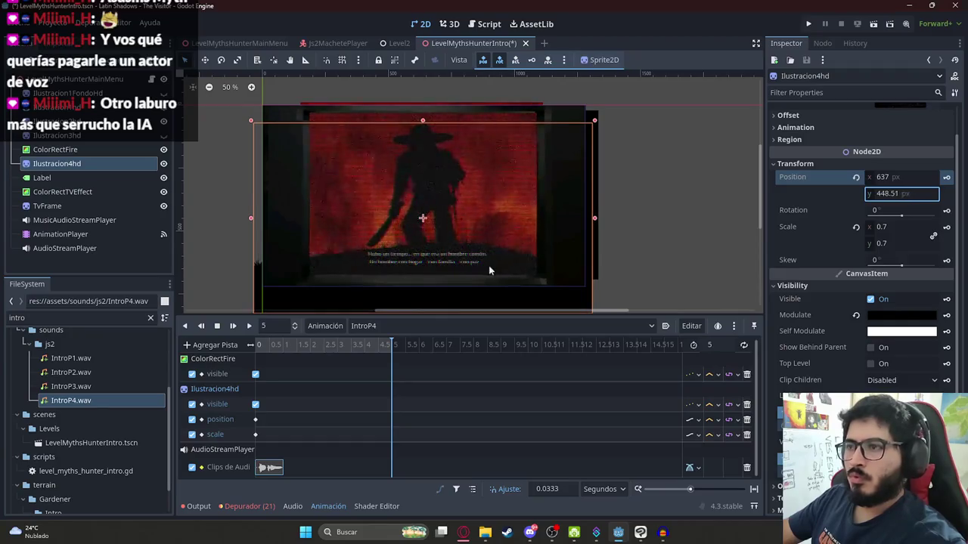
pyautogui.click(946, 177)
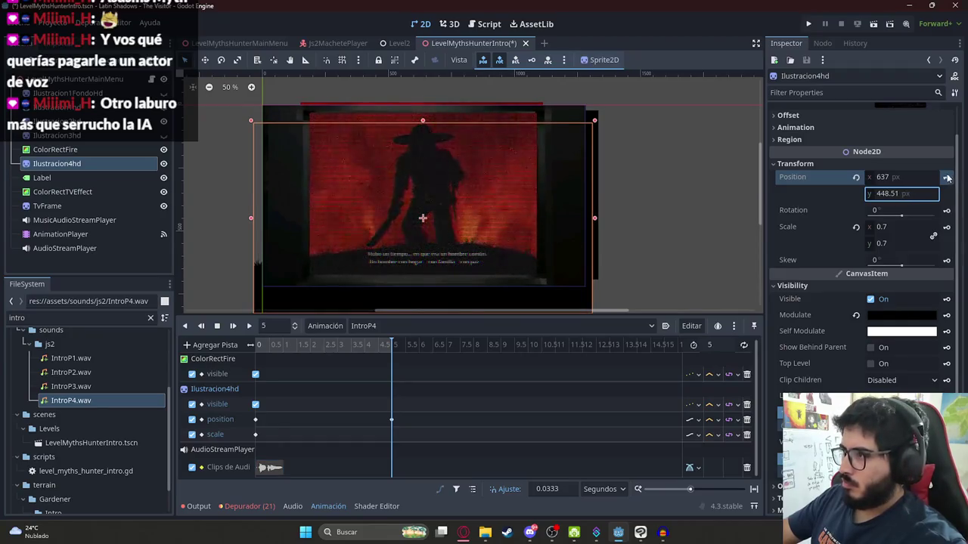
pyautogui.click(945, 227)
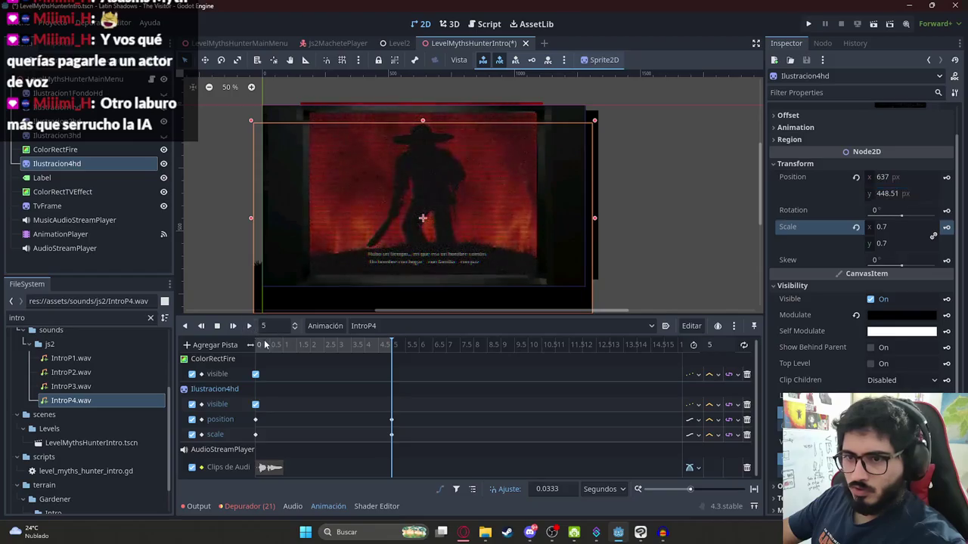
# - Preview the zoom, then key ColorRectFire and Ilustracion4hd as hidden at 5 seconds
pyautogui.click(249, 325)
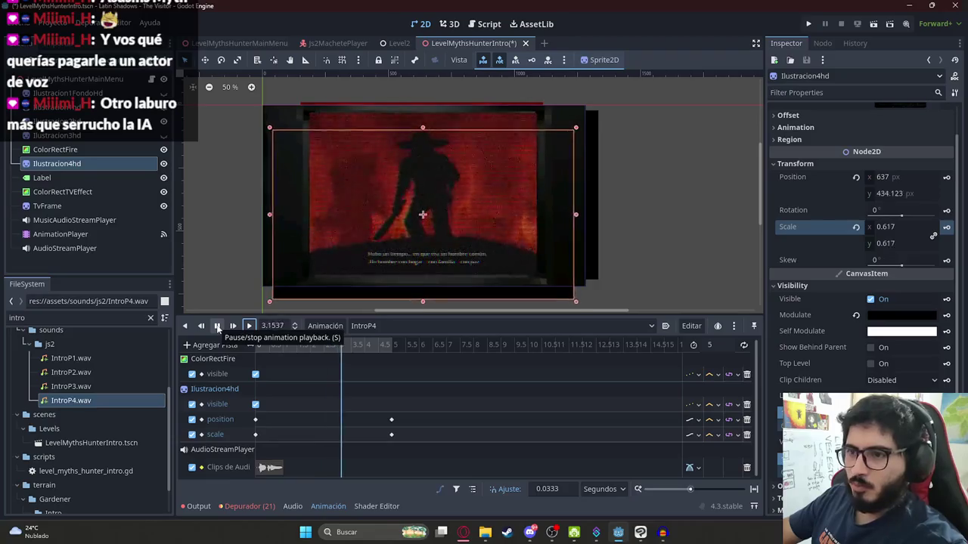
pyautogui.click(216, 326)
pyautogui.click(348, 346)
pyautogui.moveTo(349, 350); pyautogui.dragTo(408, 356)
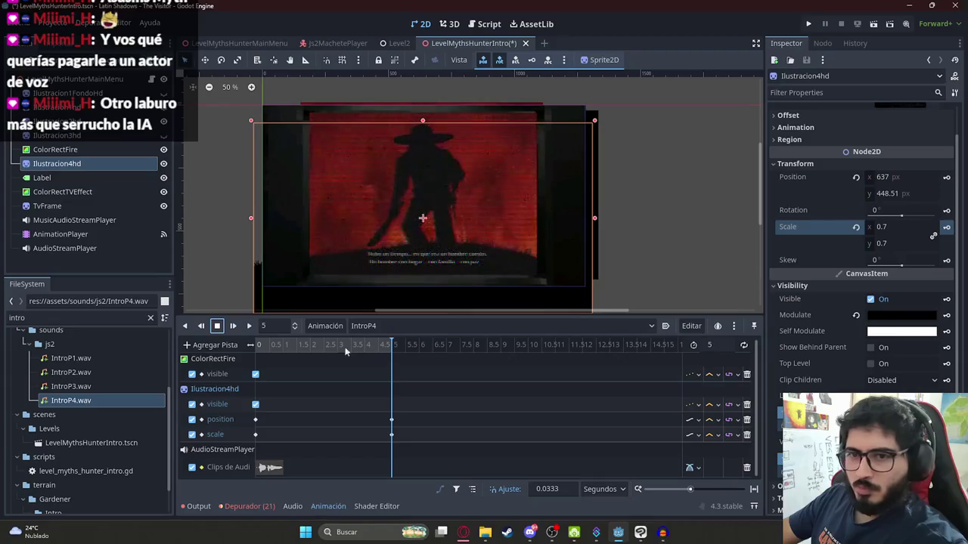
pyautogui.click(89, 149)
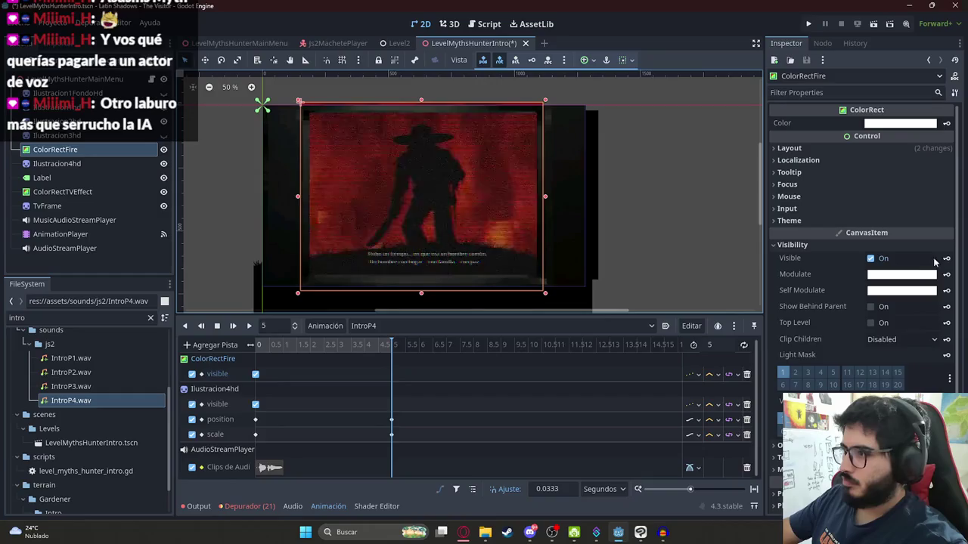
pyautogui.click(871, 259)
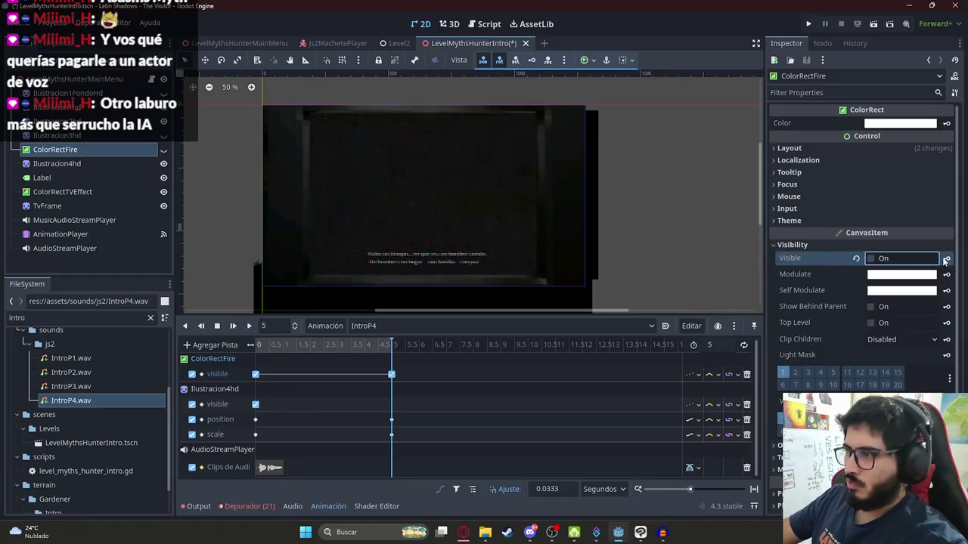
pyautogui.click(98, 163)
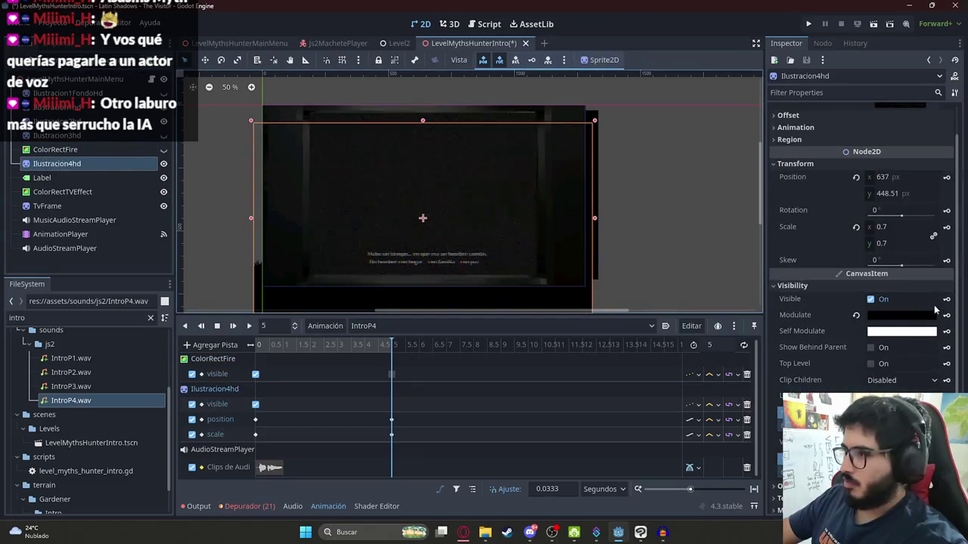
pyautogui.click(875, 300)
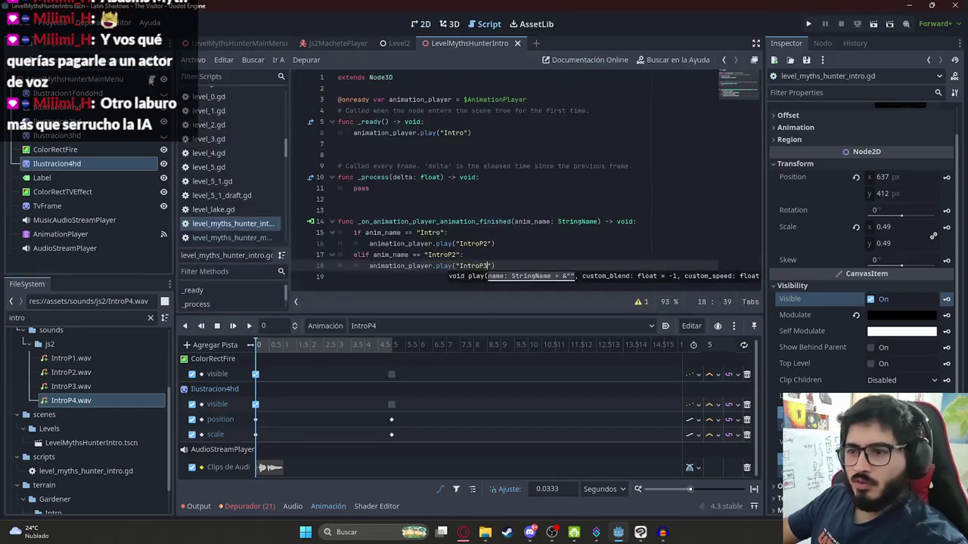
pyautogui.moveTo(511, 266)
pyautogui.mouseDown()
pyautogui.moveTo(348, 243)
pyautogui.moveTo(347, 251)
pyautogui.mouseUp()
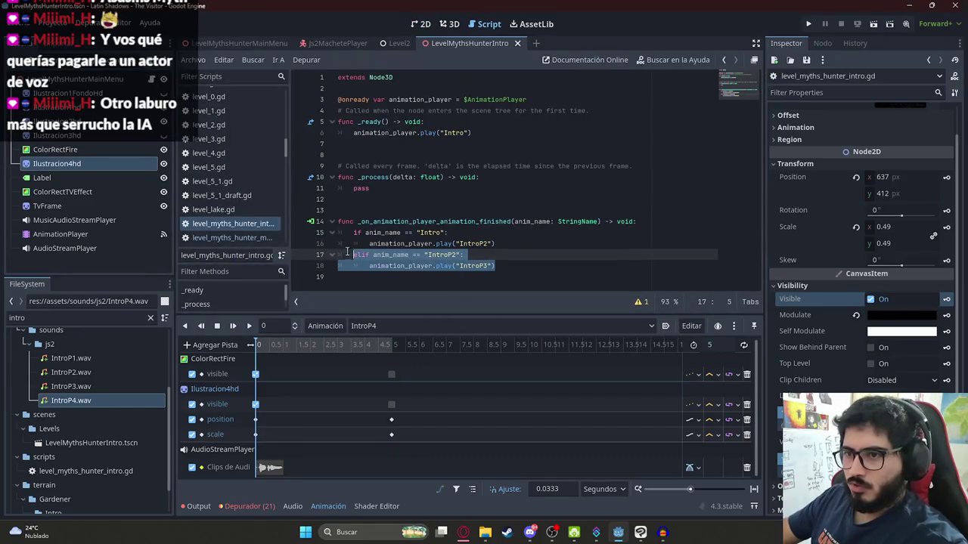
pyautogui.hotkey('ctrl', 'c')
pyautogui.click(513, 271)
pyautogui.press('Return')
pyautogui.hotkey('ctrl', 'v')
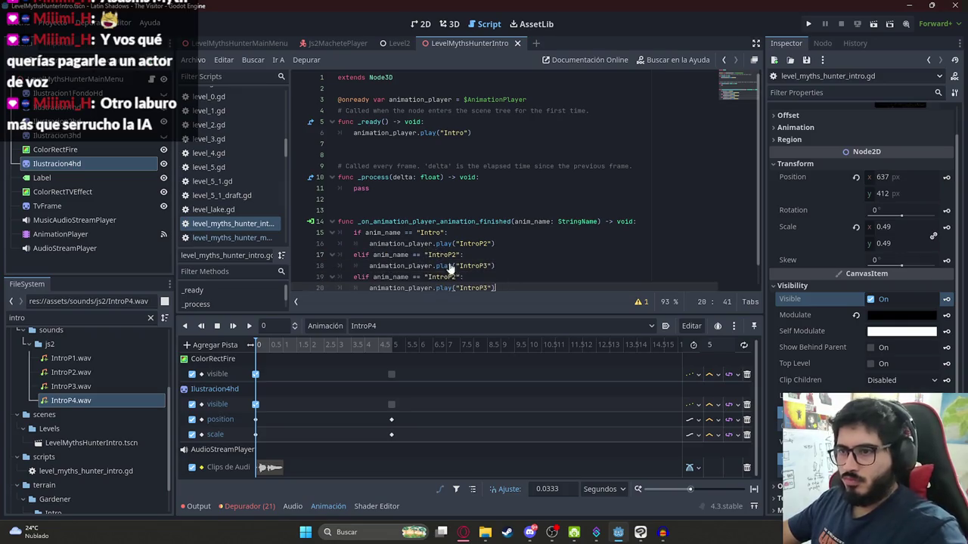
pyautogui.click(454, 277)
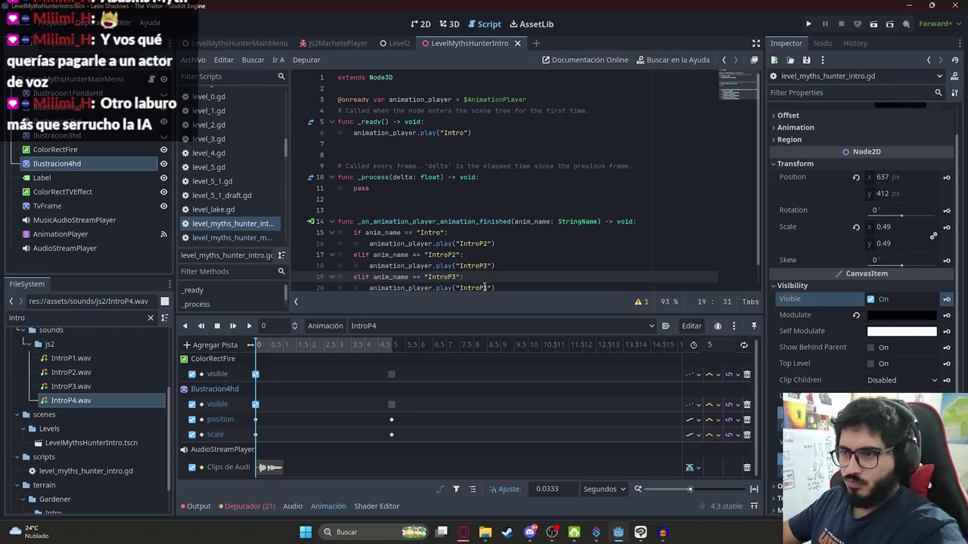
pyautogui.click(486, 288)
pyautogui.write('4')
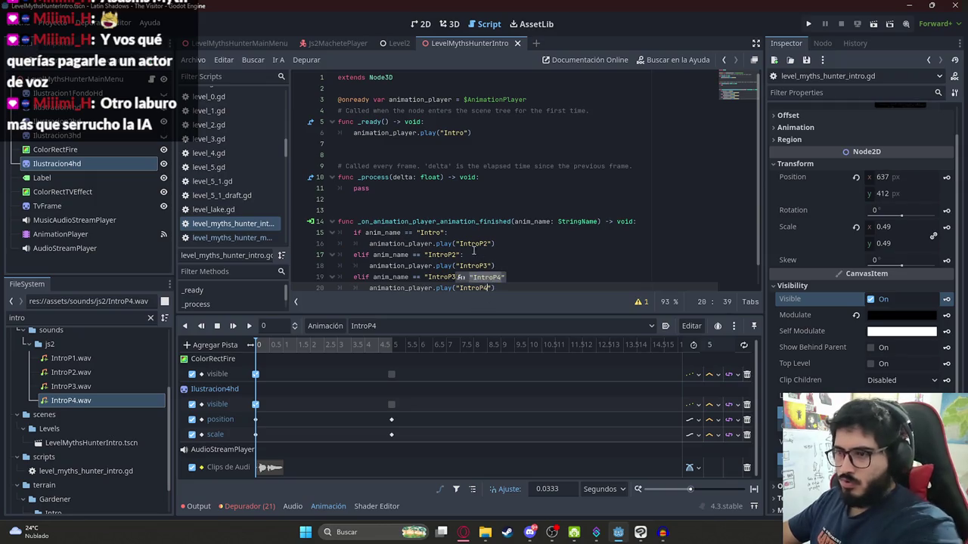
pyautogui.press('Escape')
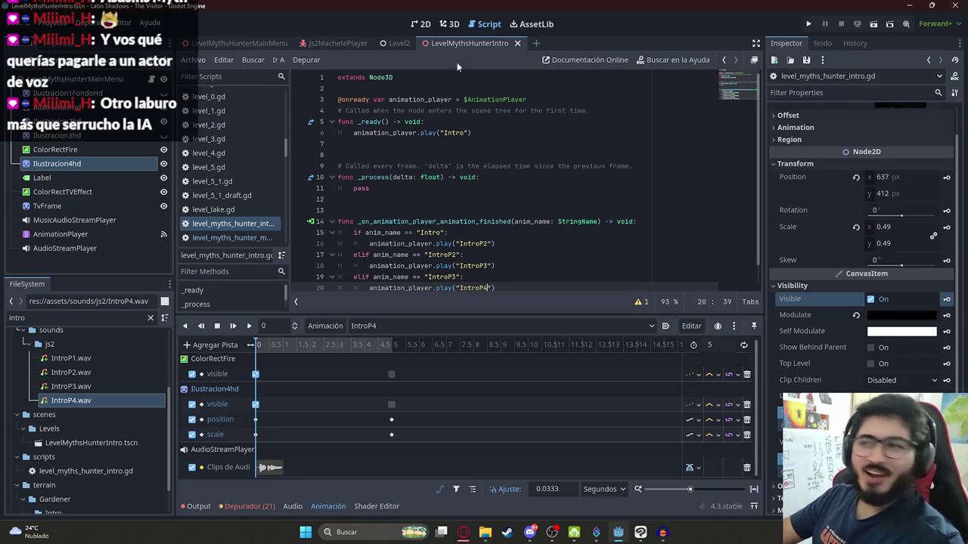
pyautogui.click(441, 533)
pyautogui.click(442, 532)
pyautogui.click(462, 532)
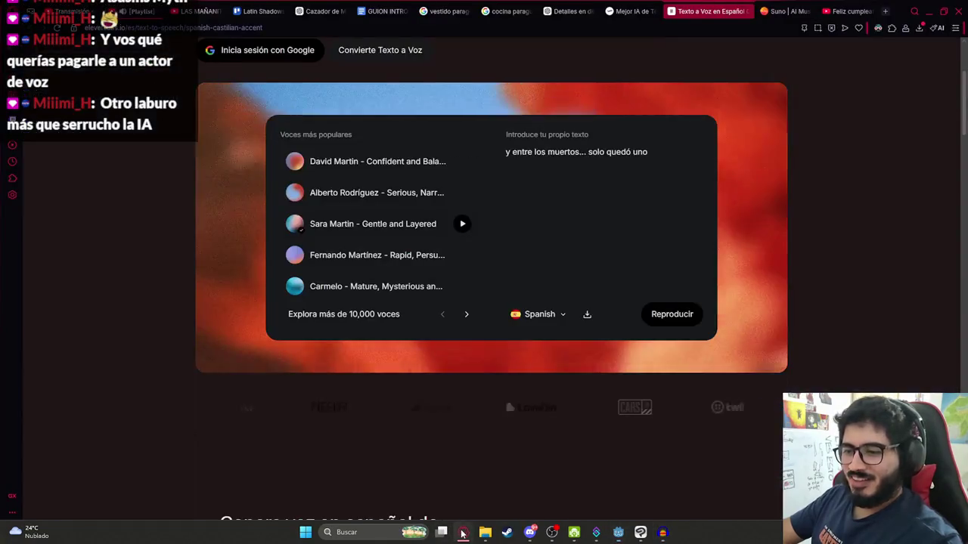
pyautogui.click(136, 11)
pyautogui.click(470, 414)
pyautogui.hotkey('alt', 'Tab')
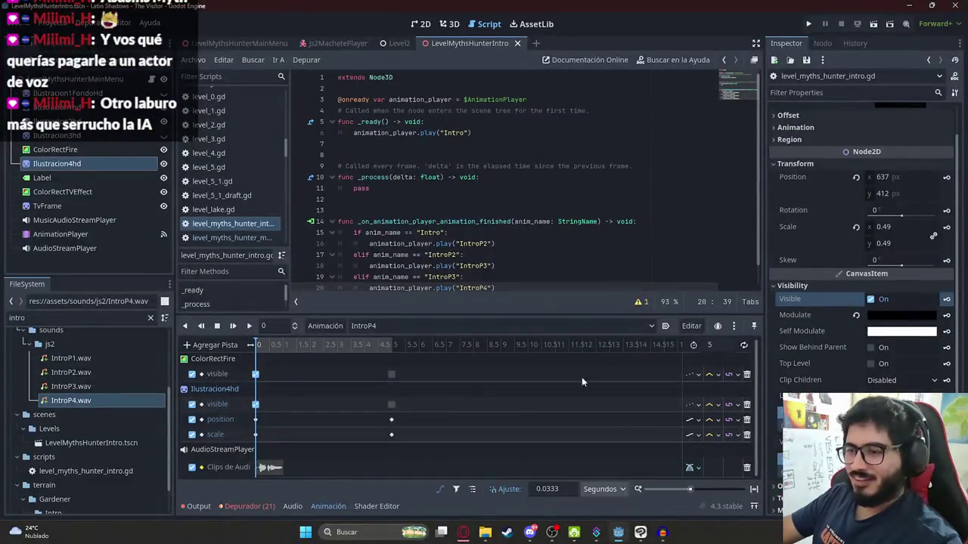
# - Run the LevelMythsHunterIntro scene, watch the silhouette cutscene with subtitles, then close it
pyautogui.rightClick(455, 45)
pyautogui.click(513, 124)
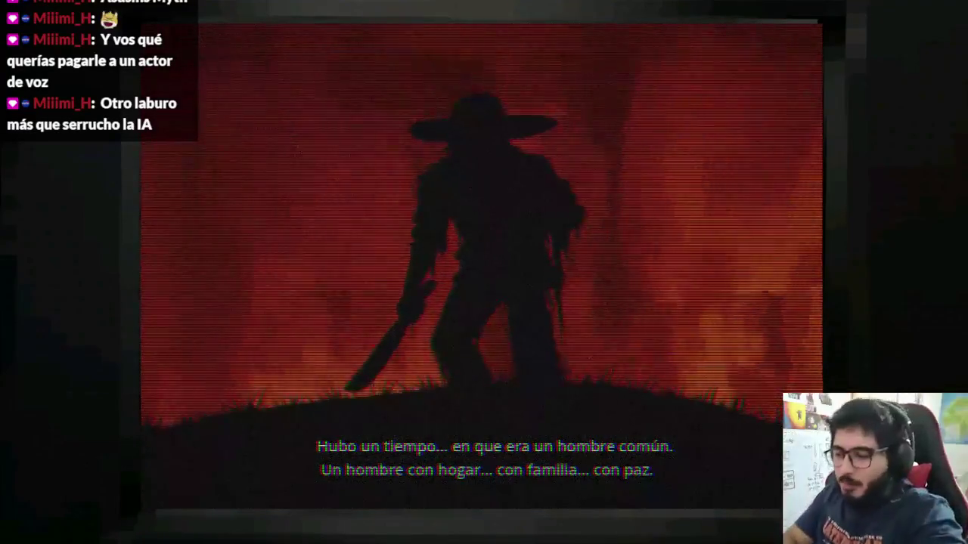
pyautogui.hotkey('alt', 'F4')
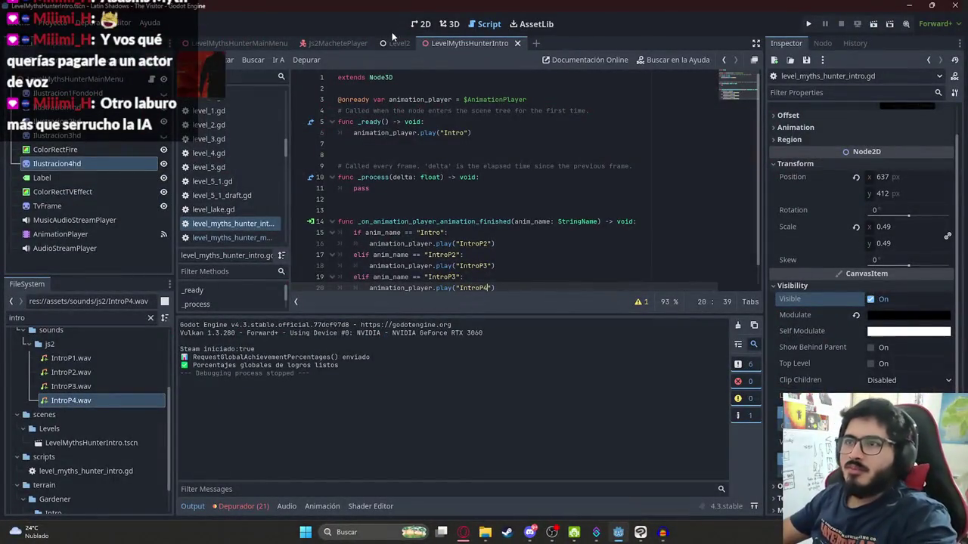
# - Move the IntroP4 voice clip key to start at about 1.03 seconds
pyautogui.click(451, 25)
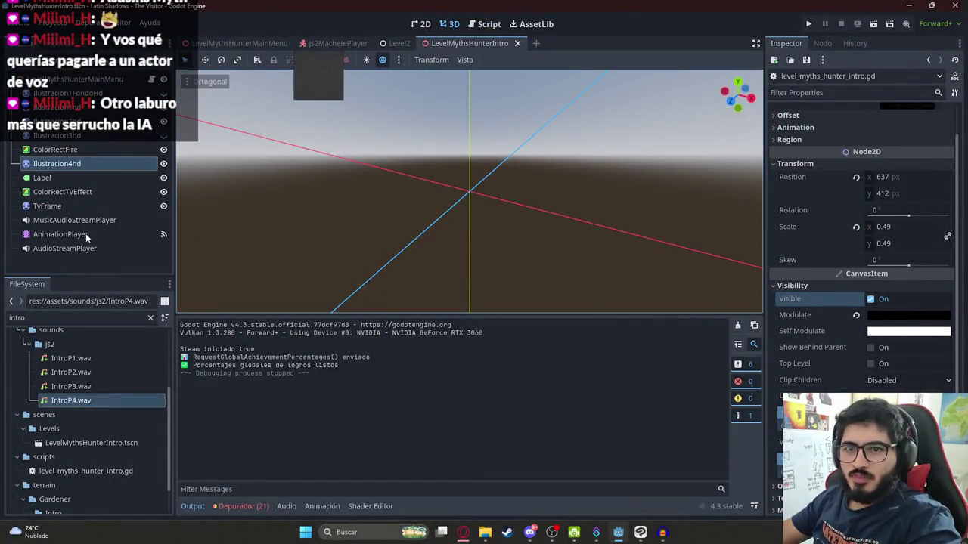
pyautogui.click(86, 234)
pyautogui.click(422, 24)
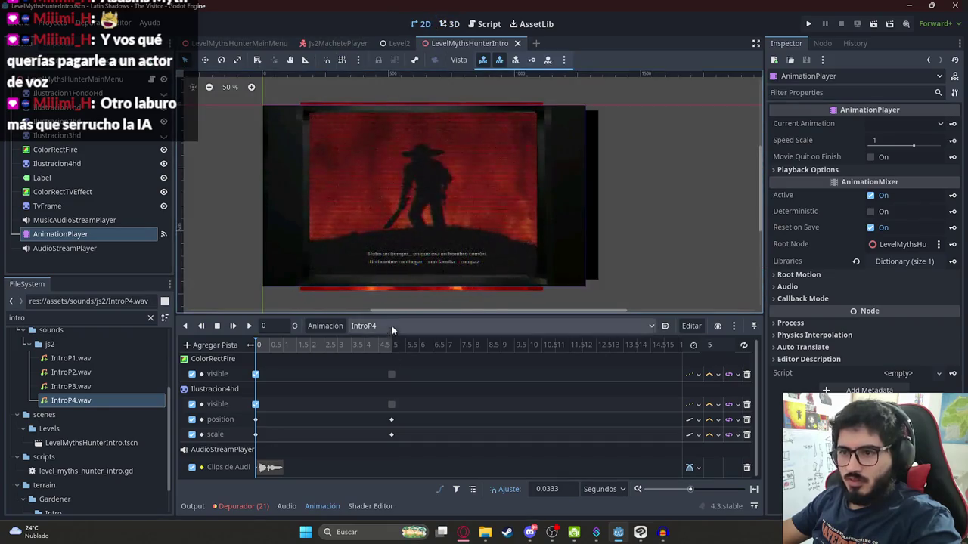
pyautogui.moveTo(270, 467); pyautogui.dragTo(300, 467)
pyautogui.moveTo(255, 347); pyautogui.dragTo(285, 349)
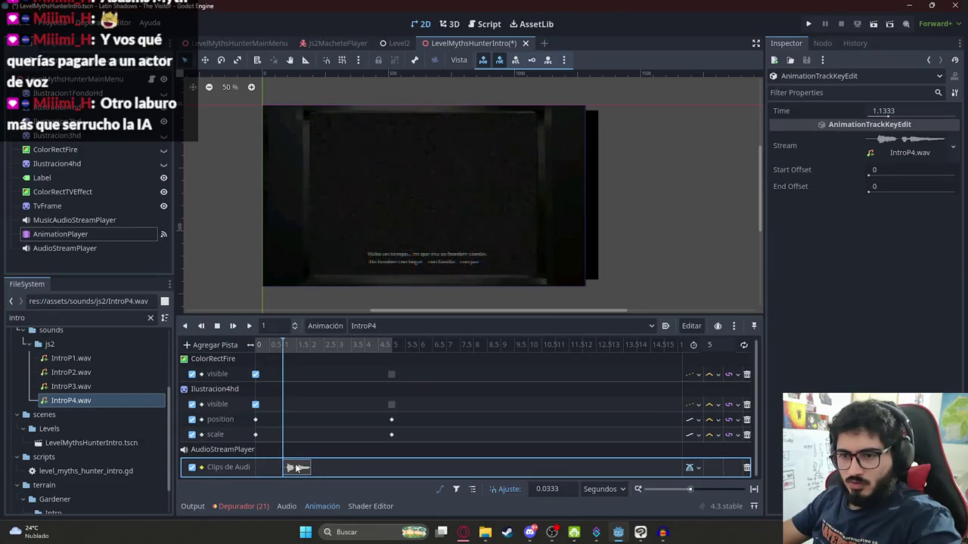
# - Play IntroP4 from the start to check timing, save the scene, and select RESET
pyautogui.click(216, 326)
pyautogui.click(233, 325)
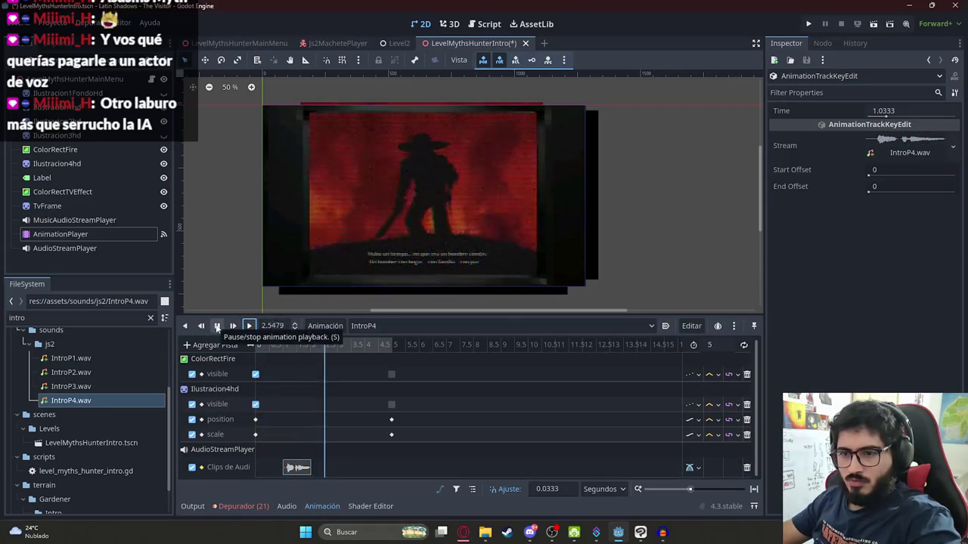
pyautogui.click(216, 326)
pyautogui.hotkey('ctrl', 's')
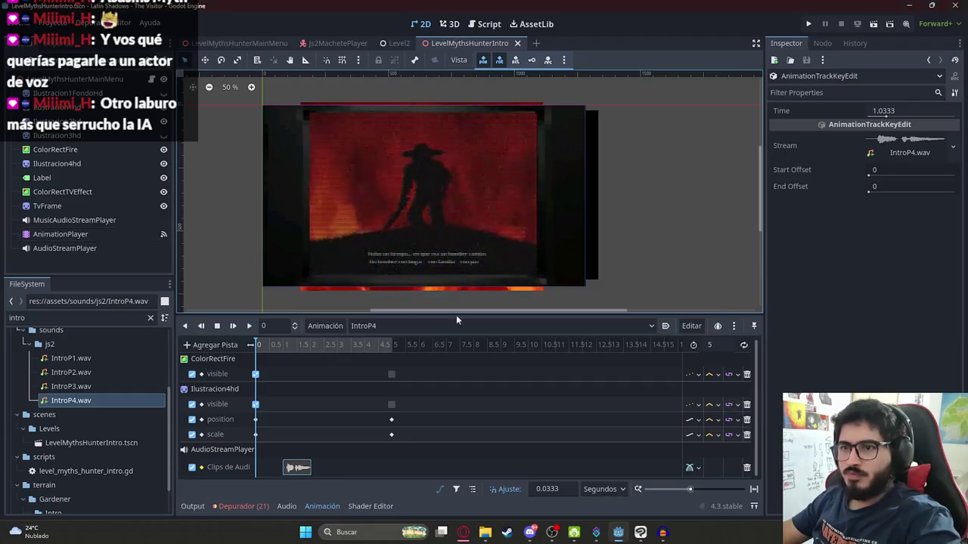
pyautogui.click(439, 326)
pyautogui.click(371, 396)
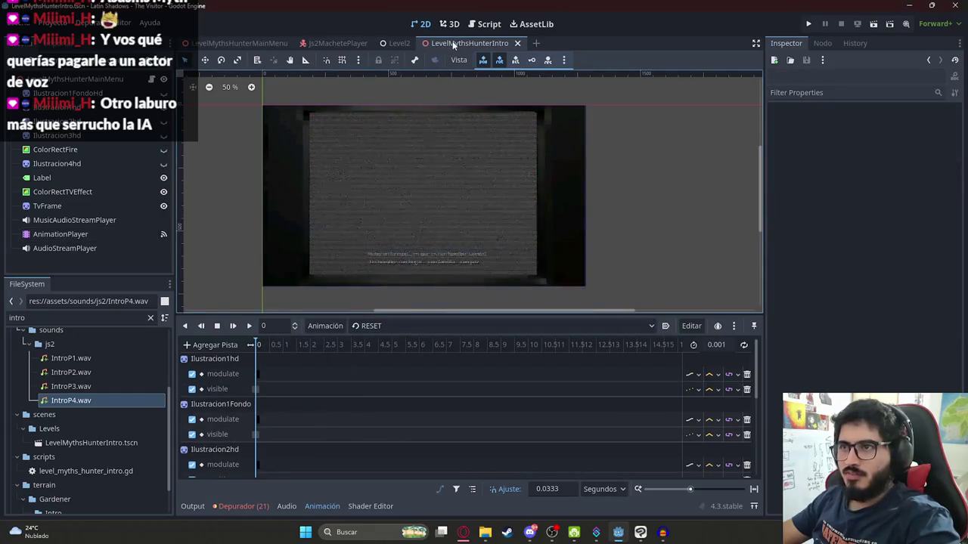
# - Save LevelMythsHunterMainMenu, run the game, start it, and watch the intro before stopping
pyautogui.rightClick(242, 43)
pyautogui.click(294, 121)
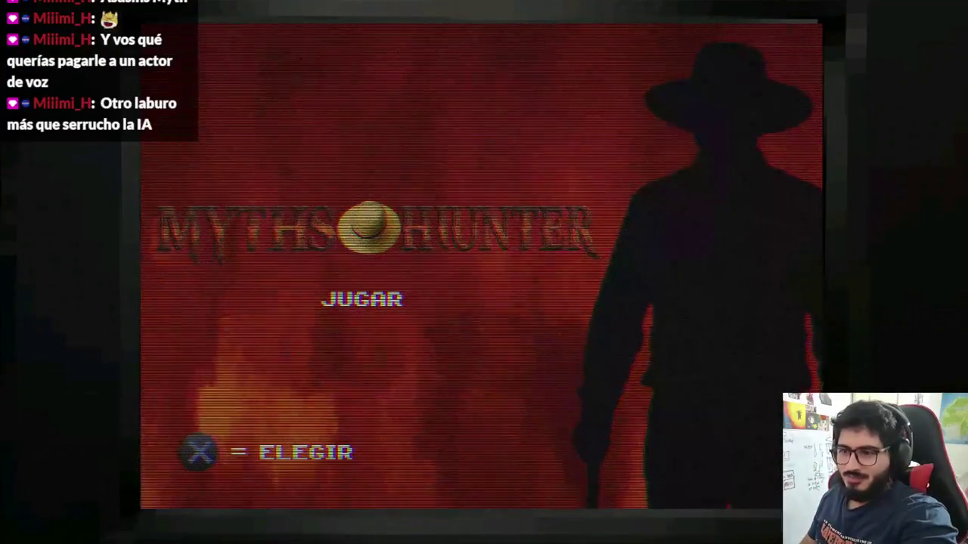
pyautogui.press('Return')
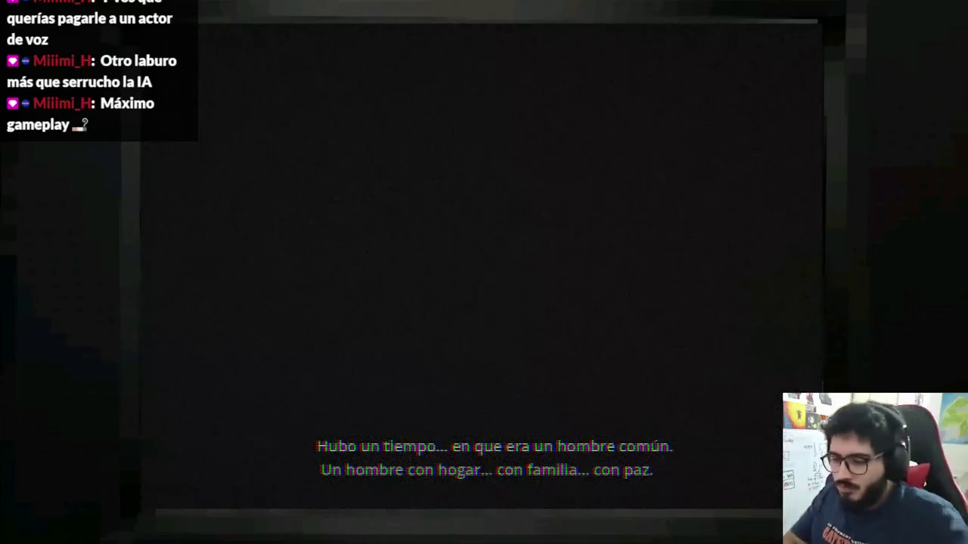
pyautogui.press('F8')
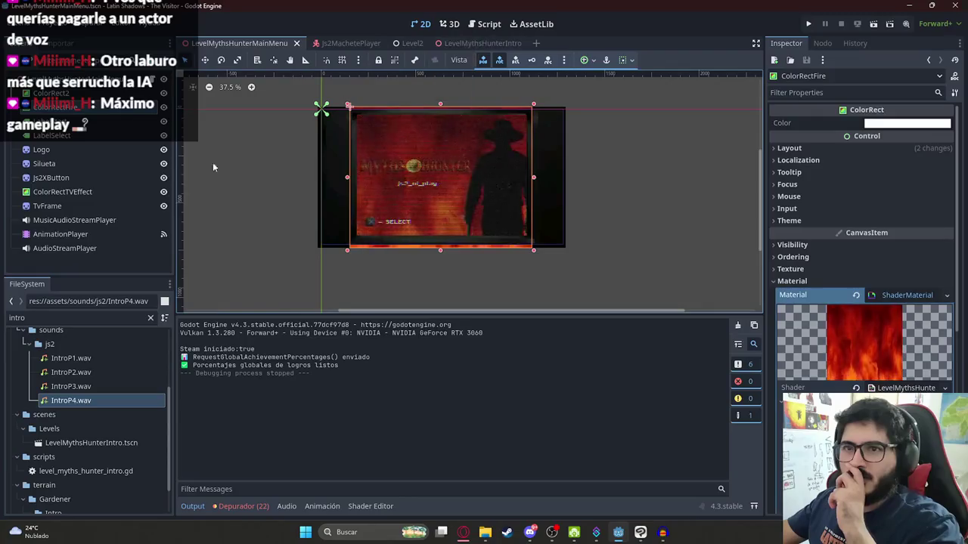
# - Play the IntroP3 animation in LevelMythsHunterIntro, then again from 7.13 s to the end
pyautogui.click(477, 44)
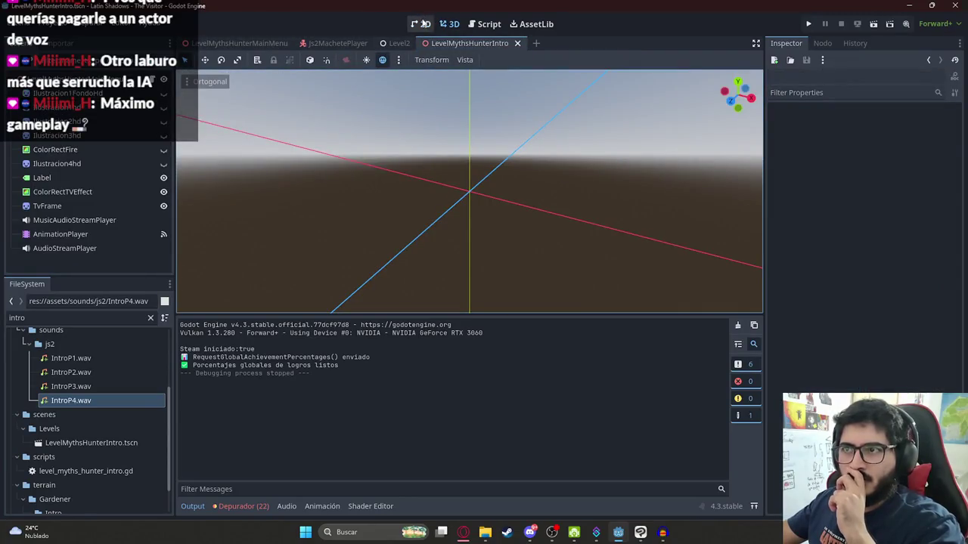
pyautogui.click(422, 24)
pyautogui.click(61, 234)
pyautogui.click(364, 331)
pyautogui.click(381, 358)
pyautogui.click(249, 326)
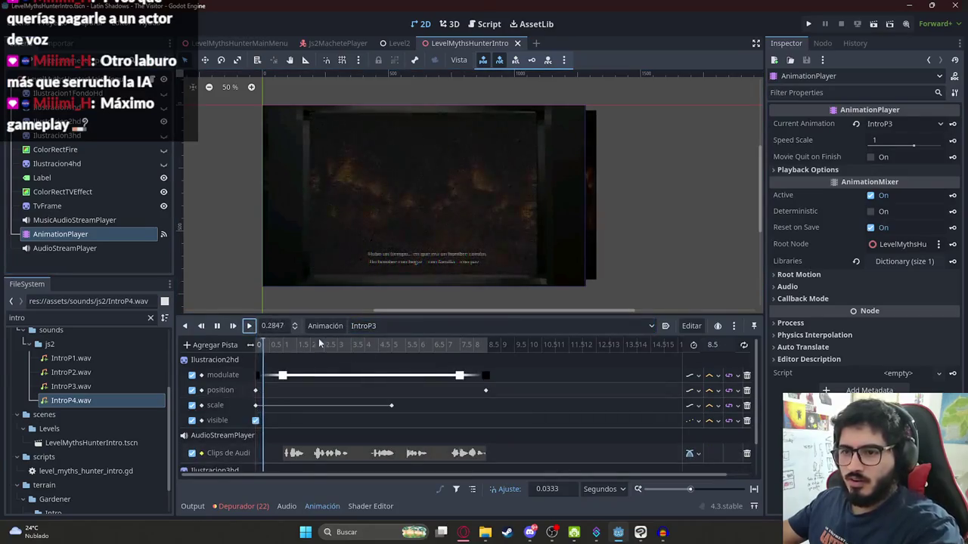
pyautogui.click(216, 326)
pyautogui.click(447, 344)
pyautogui.click(490, 449)
pyautogui.click(249, 326)
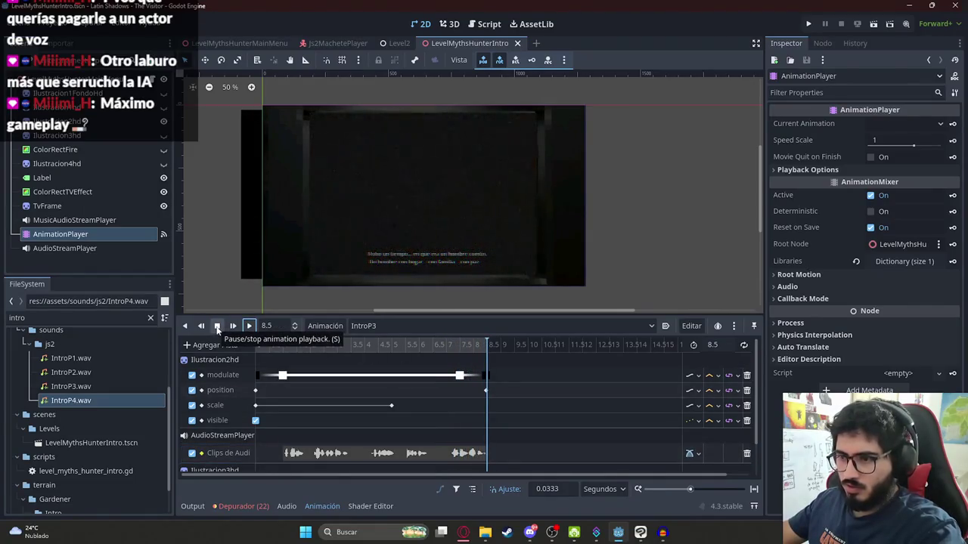
# - Close the old ElevenLabs track in Audacity and show IntroP3.wav in the file explorer
pyautogui.click(663, 532)
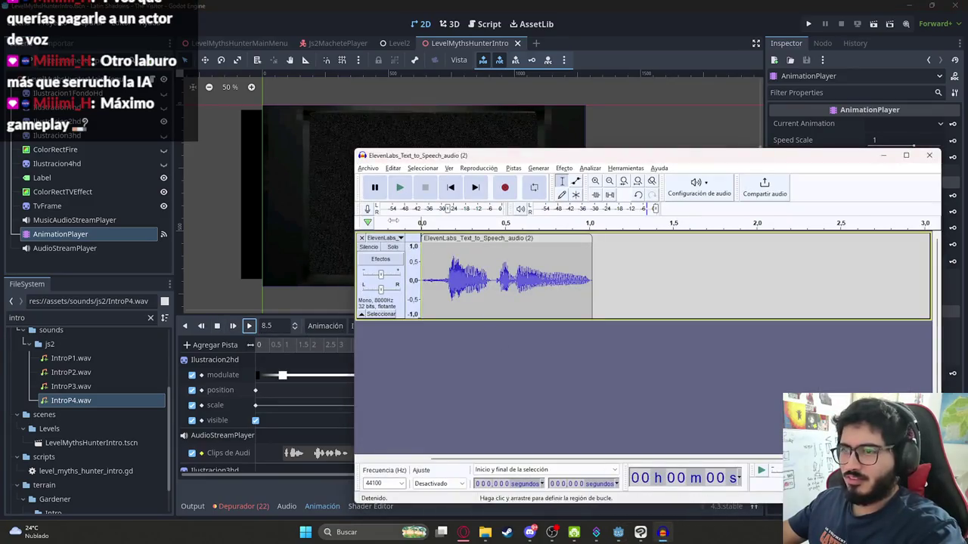
pyautogui.click(361, 238)
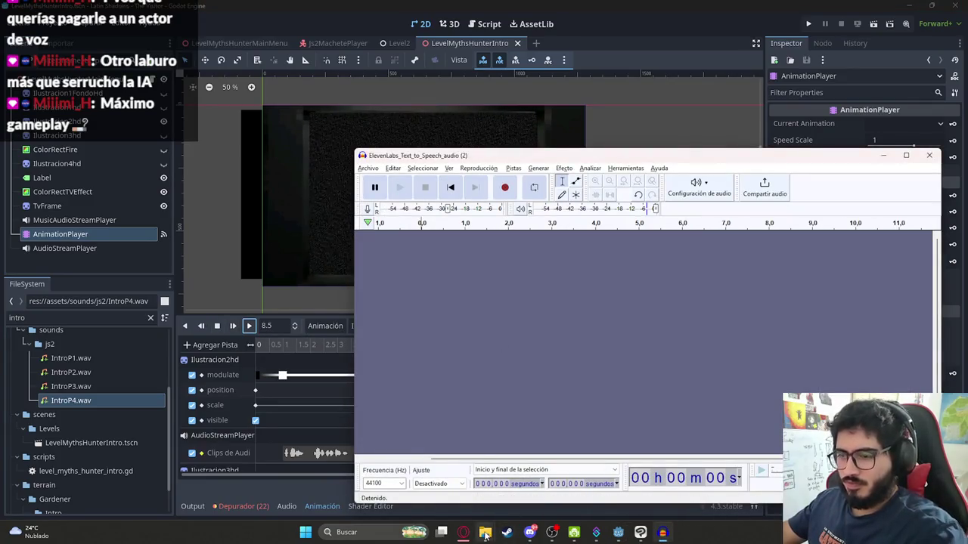
pyautogui.click(118, 389)
pyautogui.rightClick(118, 389)
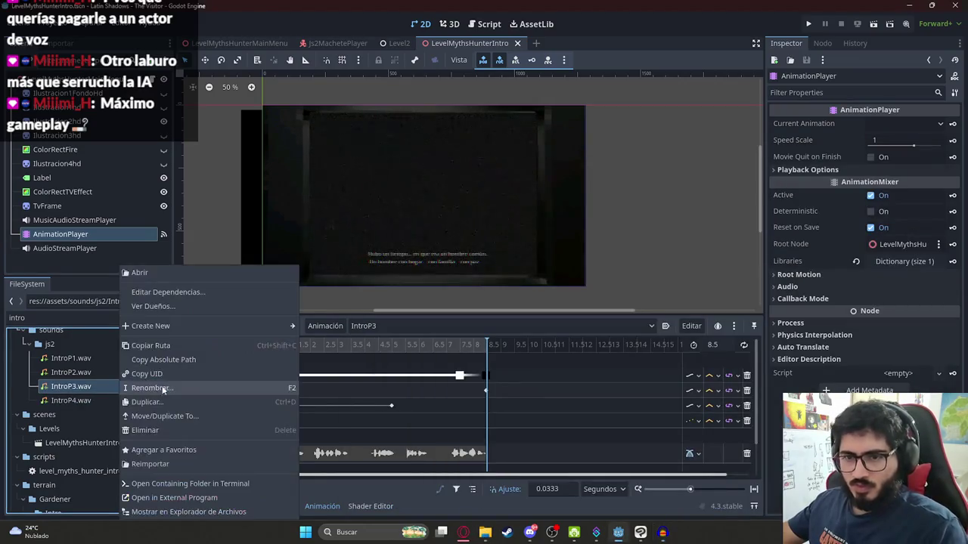
pyautogui.click(219, 512)
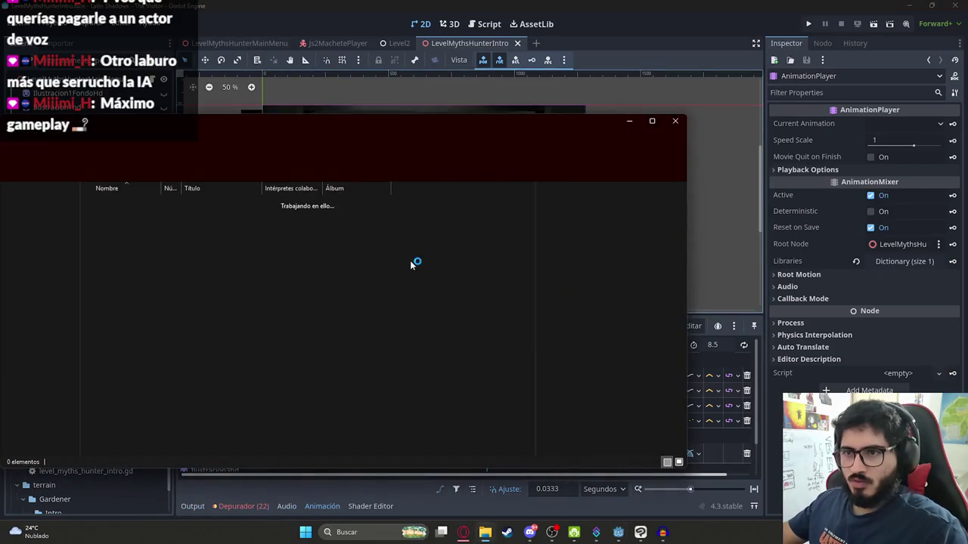
# - Open IntroP3.wav in Audacity and play it from near the clip's end
pyautogui.moveTo(115, 260)
pyautogui.mouseDown()
pyautogui.moveTo(458, 311)
pyautogui.moveTo(667, 539)
pyautogui.moveTo(575, 363)
pyautogui.moveTo(658, 338)
pyautogui.mouseUp()
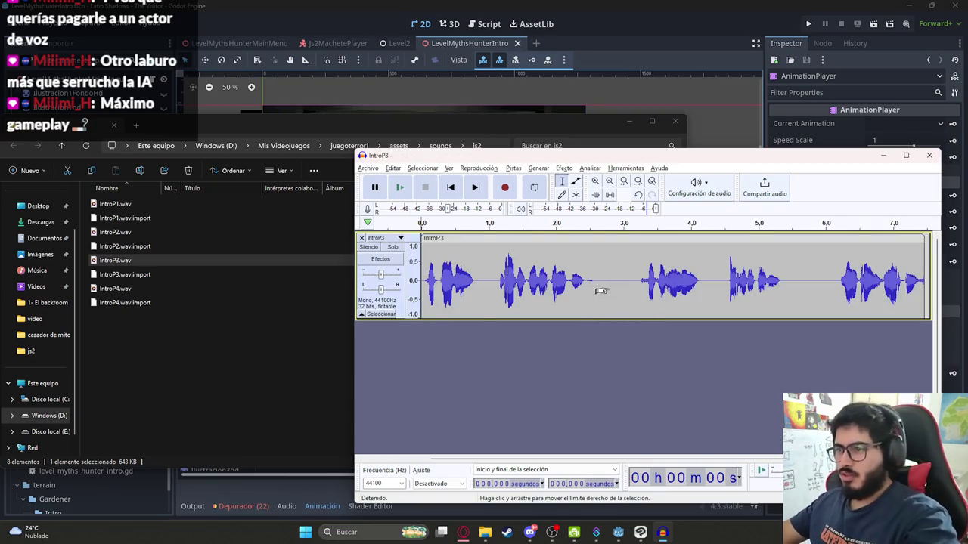
pyautogui.keyDown('ctrl'); pyautogui.scroll(-3, 544, 281); pyautogui.keyUp('ctrl')
pyautogui.keyDown('ctrl'); pyautogui.scroll(5, 471, 265); pyautogui.keyUp('ctrl')
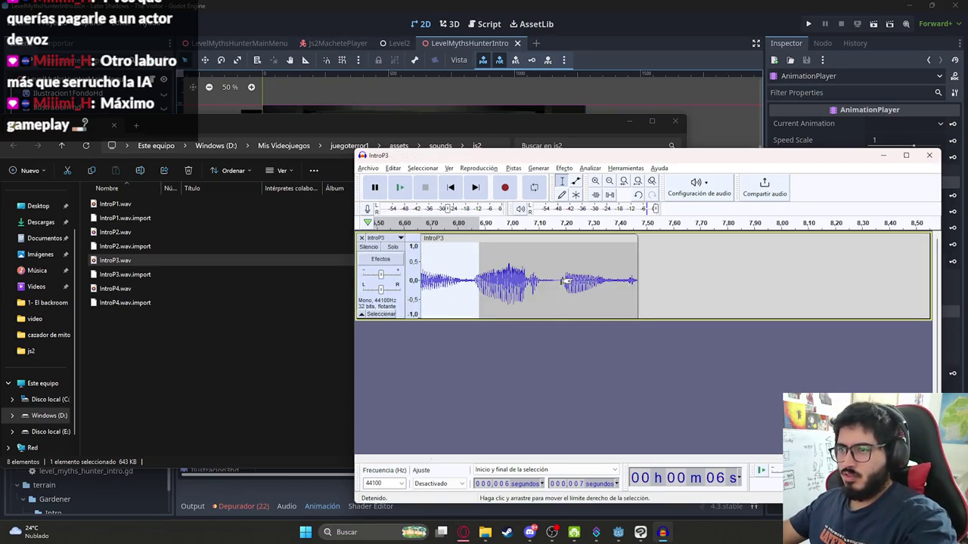
pyautogui.click(551, 275)
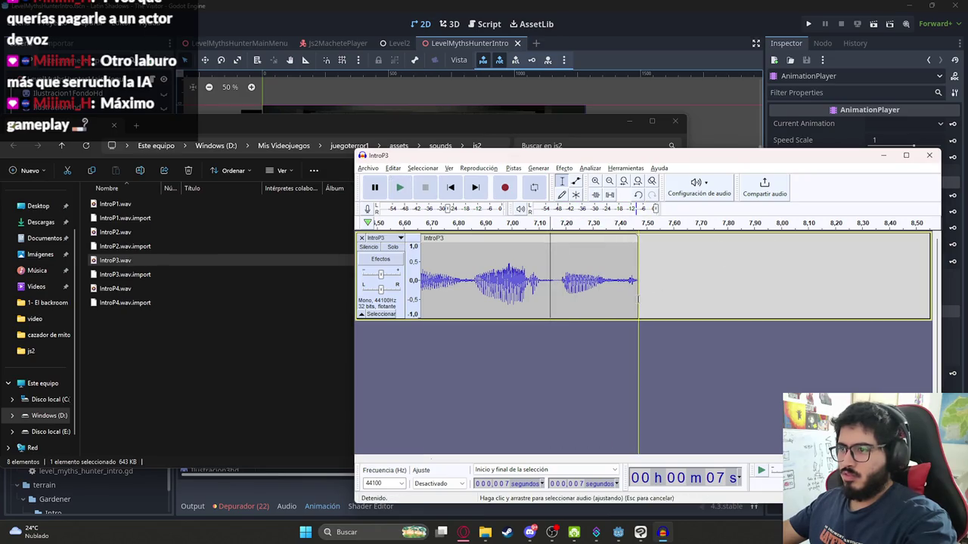
pyautogui.click(556, 276)
pyautogui.press('space')
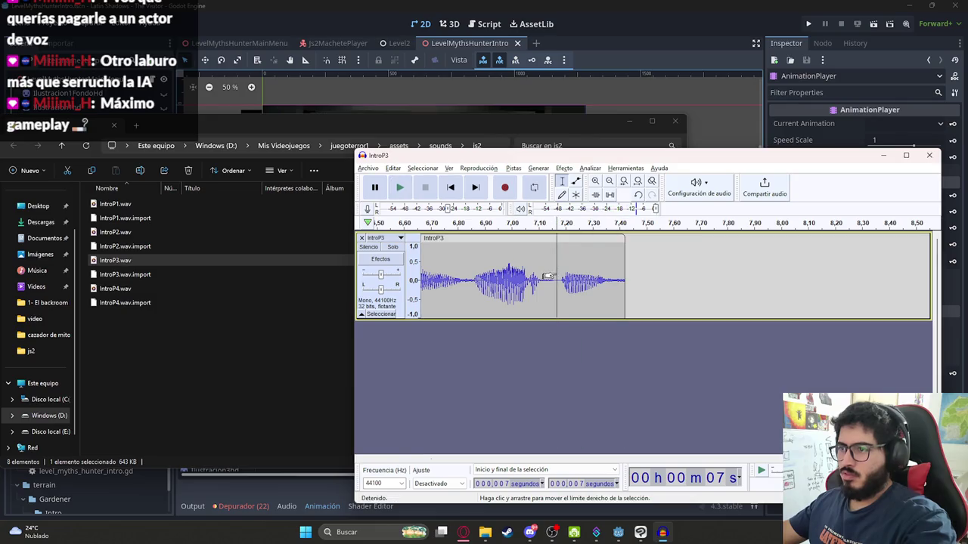
pyautogui.press('space')
pyautogui.click(603, 274)
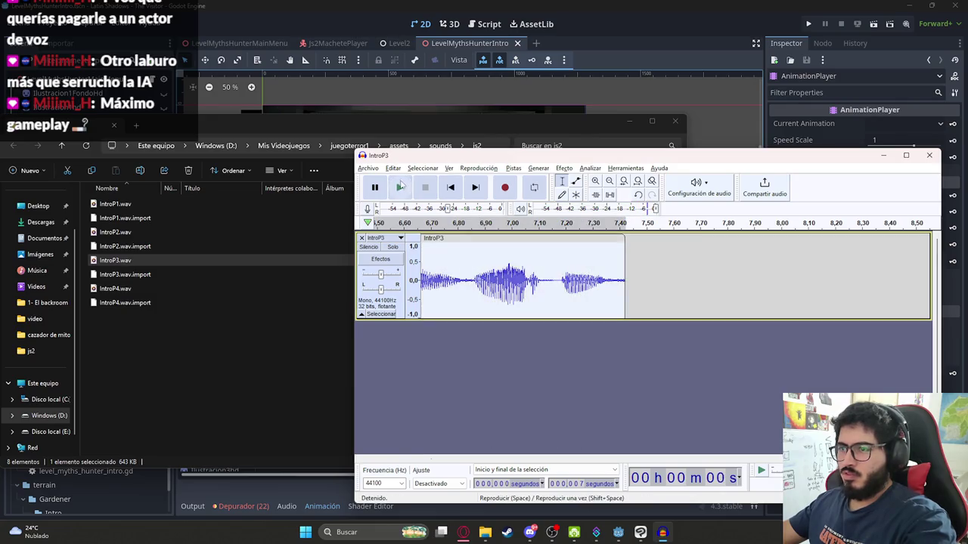
# - Apply a fade out to the clip's tail and play it back to check
pyautogui.click(368, 168)
pyautogui.click(612, 268)
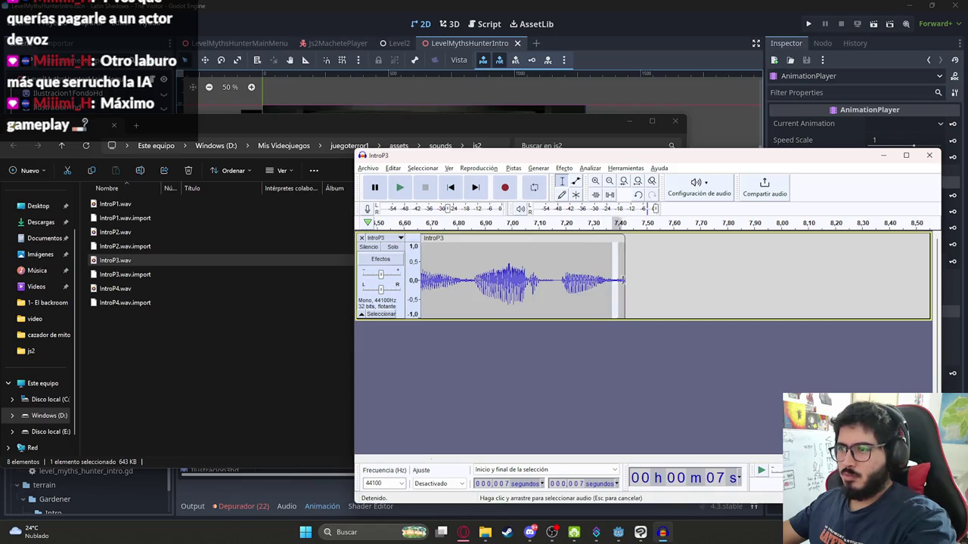
pyautogui.click(565, 168)
pyautogui.moveTo(621, 237)
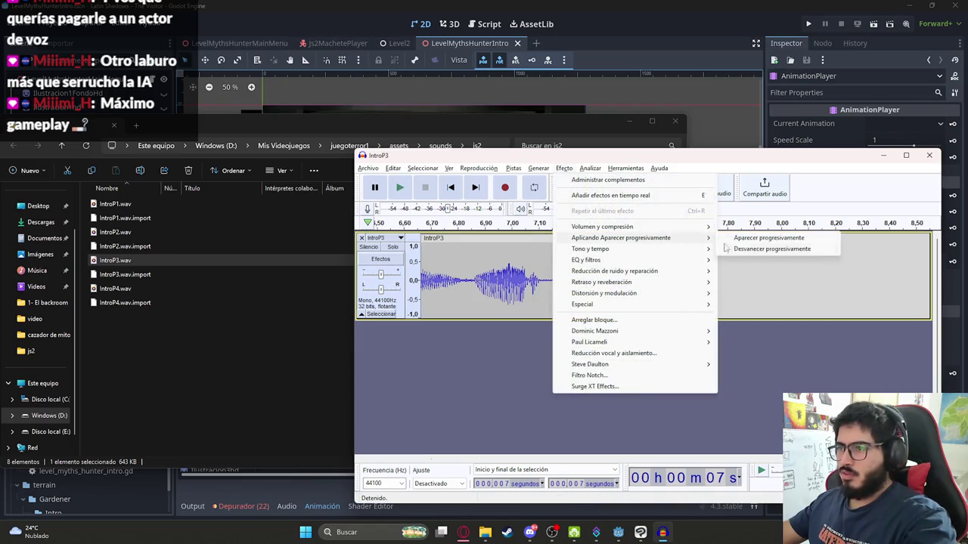
pyautogui.click(771, 249)
pyautogui.click(476, 260)
pyautogui.press('space')
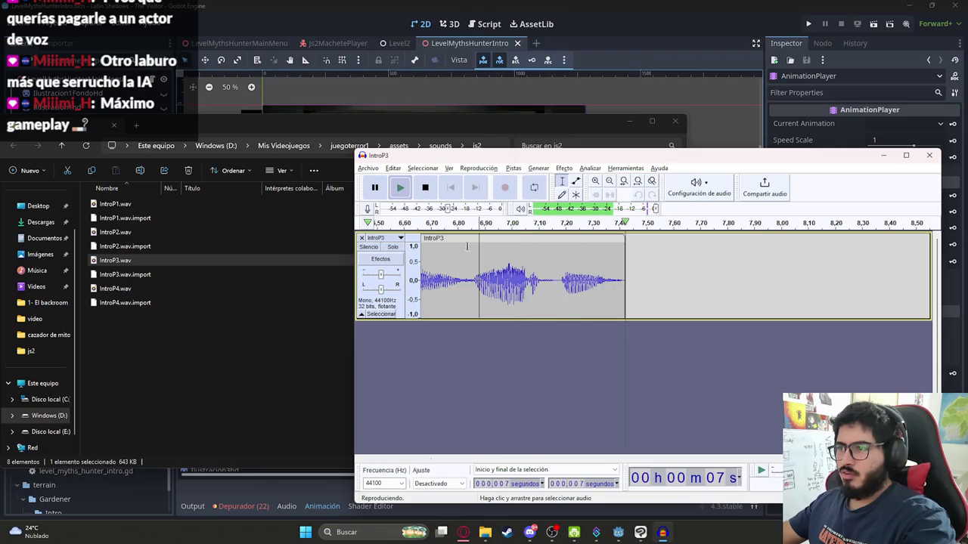
# - Export the audio as WAV, overwriting the existing IntroP3.wav
pyautogui.click(369, 167)
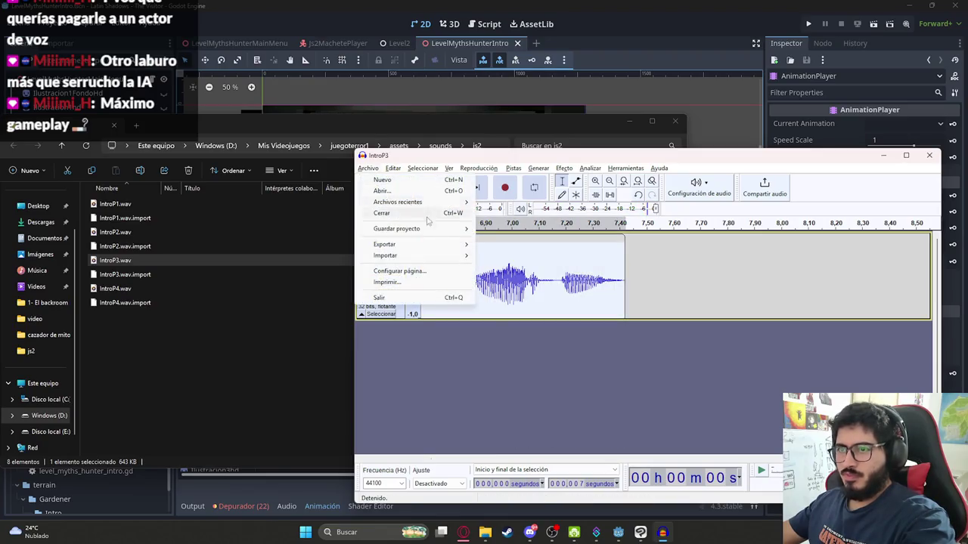
pyautogui.moveTo(427, 244)
pyautogui.click(522, 256)
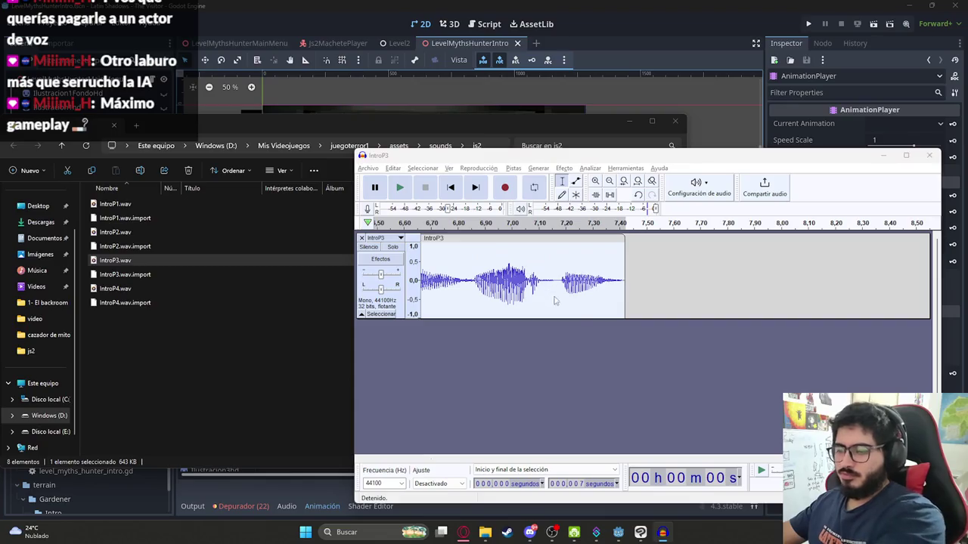
pyautogui.doubleClick(452, 246)
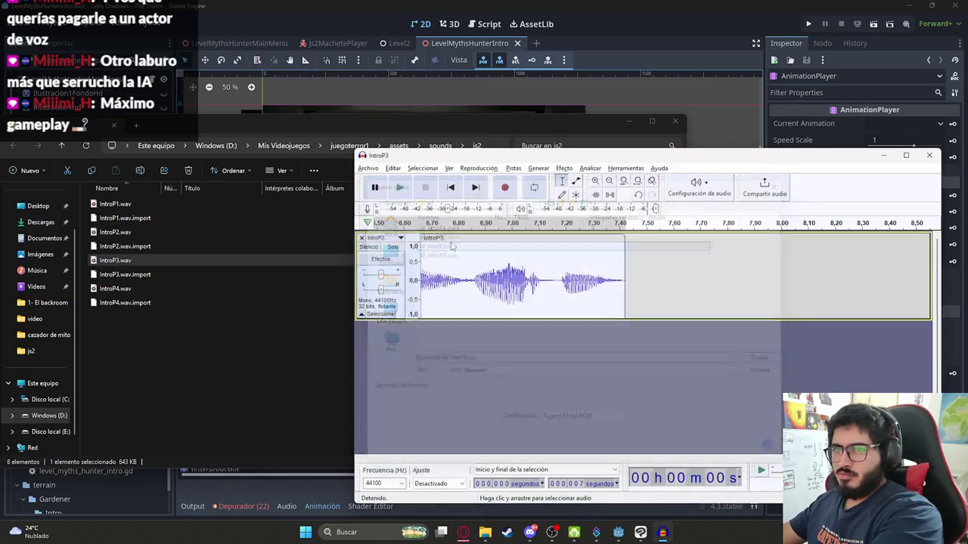
pyautogui.click(725, 332)
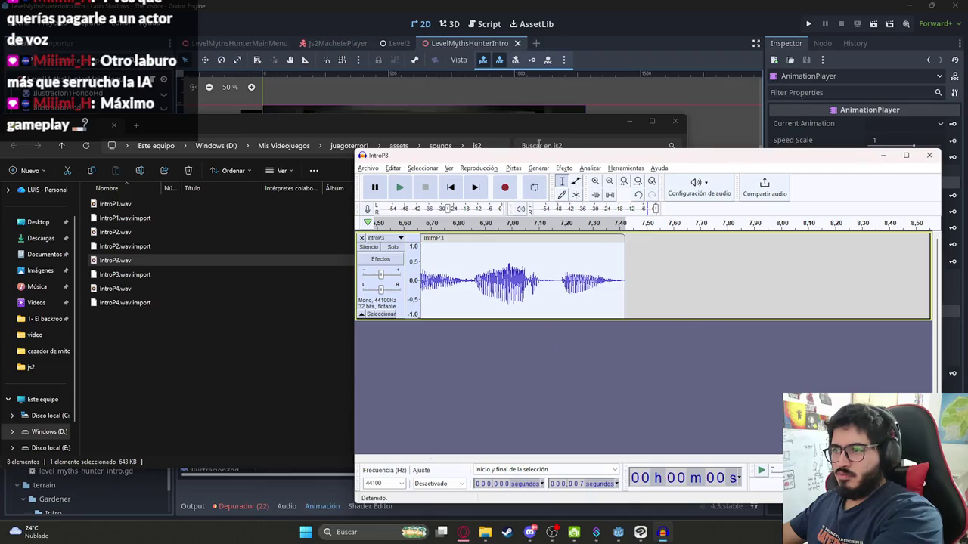
# - Return to the Godot editor and deselect the animation player in the intro scene
pyautogui.click(541, 4)
pyautogui.scroll(-1, 505, 220)
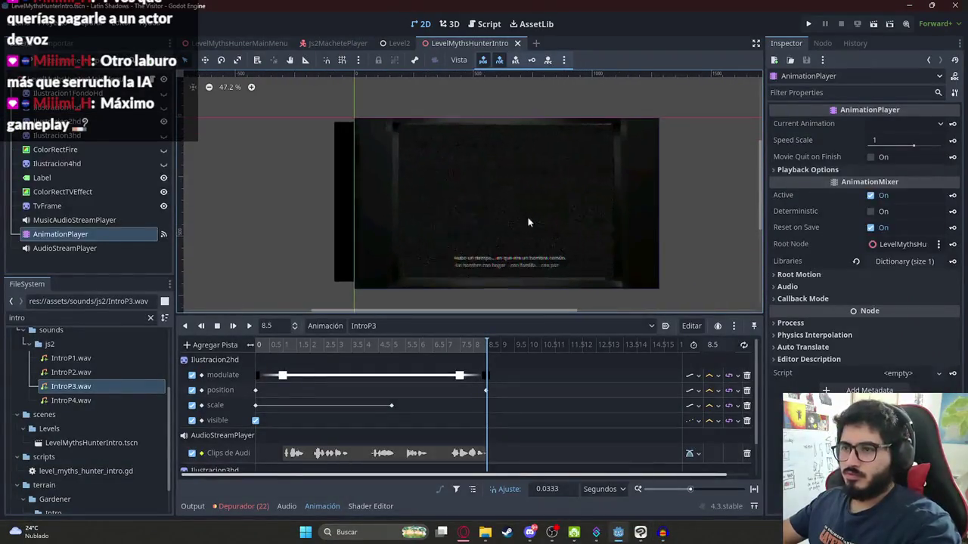
pyautogui.click(523, 107)
pyautogui.rightClick(474, 49)
# - Save the intro scene, let the subtitled cutscene play through, then stop the game with F8
pyautogui.click(487, 127)
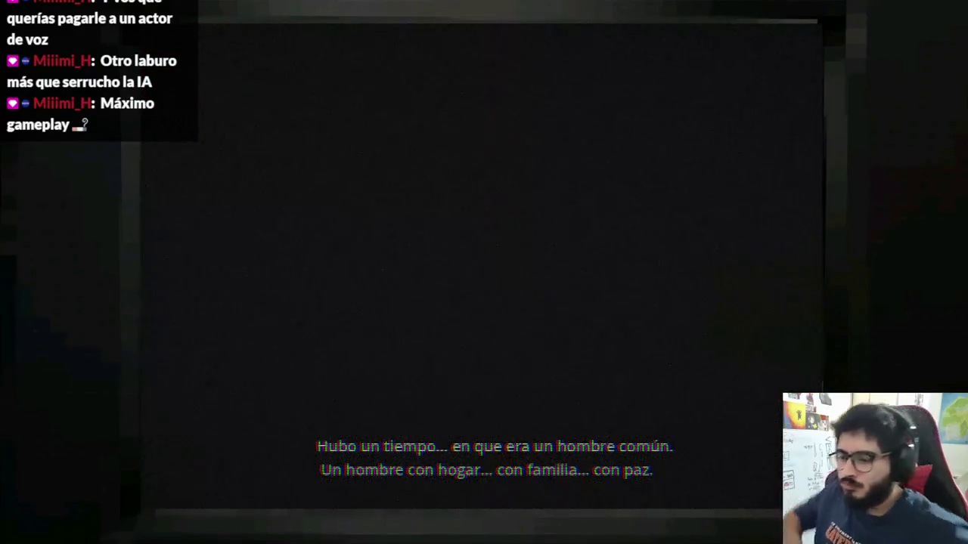
pyautogui.press('F8')
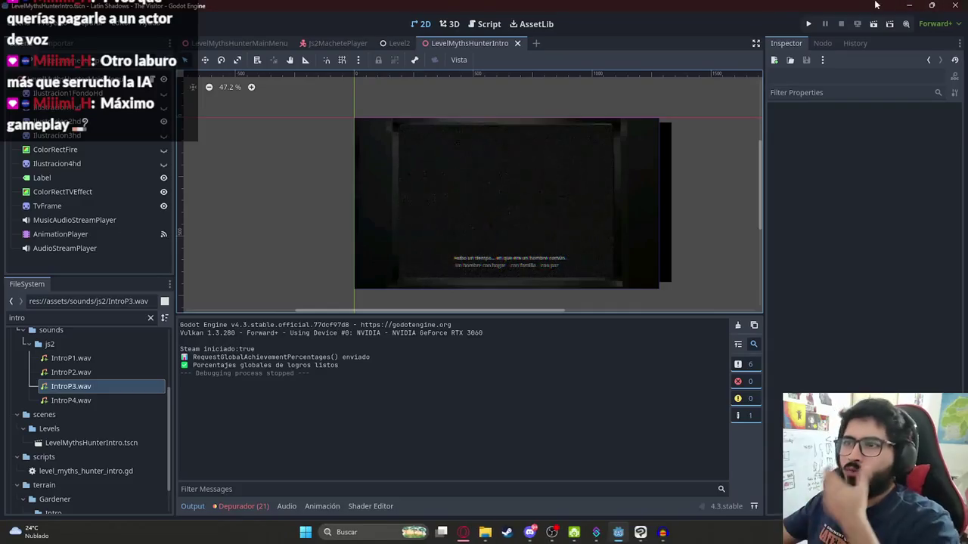
# - Load the IntroP4 animation on the AnimationPlayer and select the ColorRectFire node
pyautogui.click(61, 234)
pyautogui.click(375, 326)
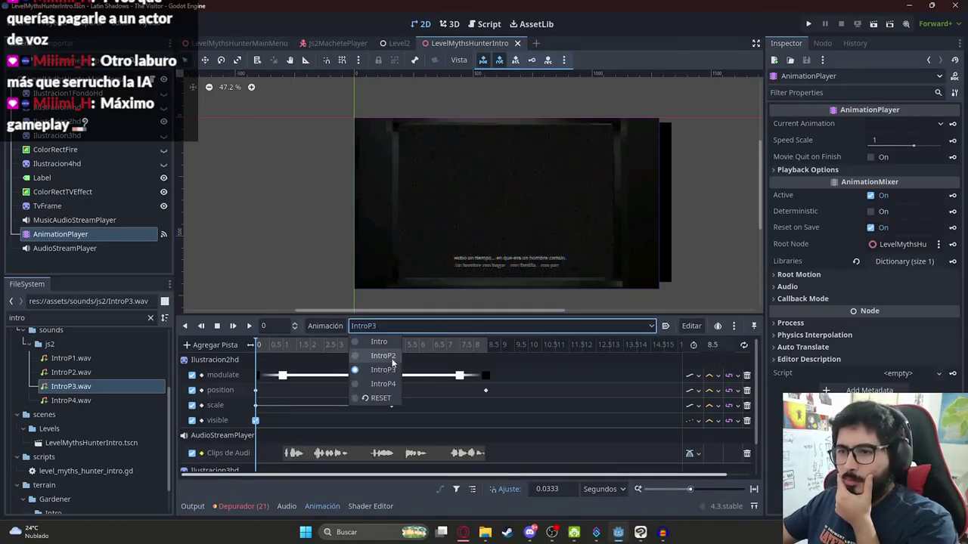
pyautogui.press('Down')
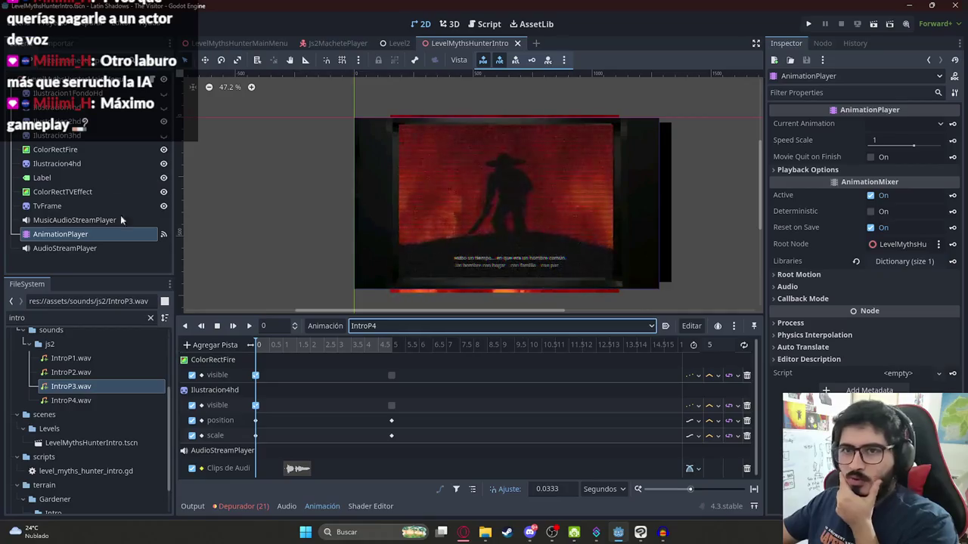
pyautogui.click(76, 149)
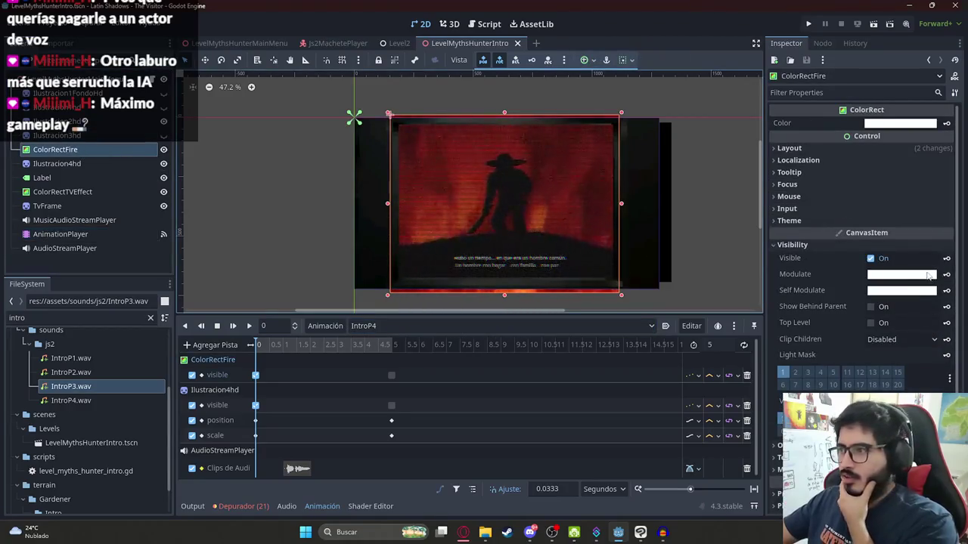
pyautogui.click(934, 278)
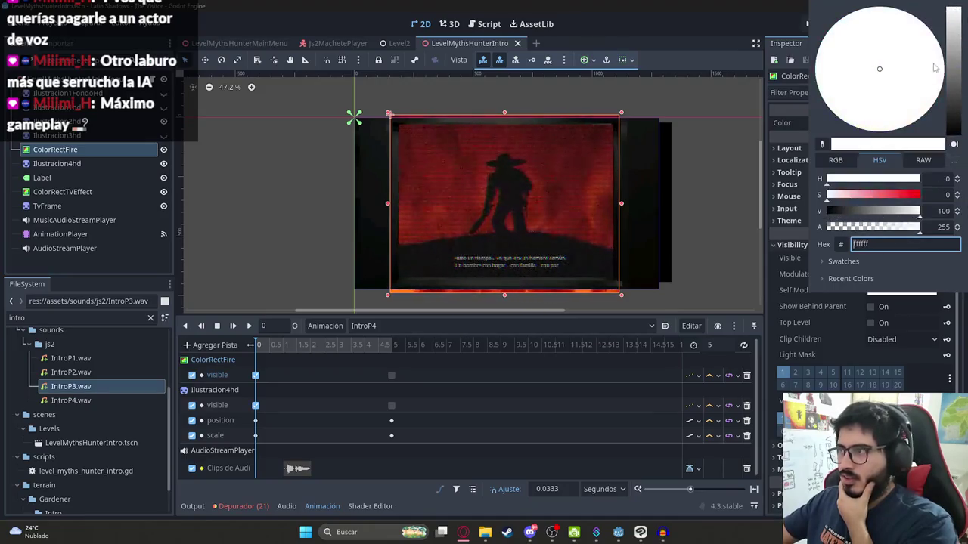
pyautogui.click(886, 323)
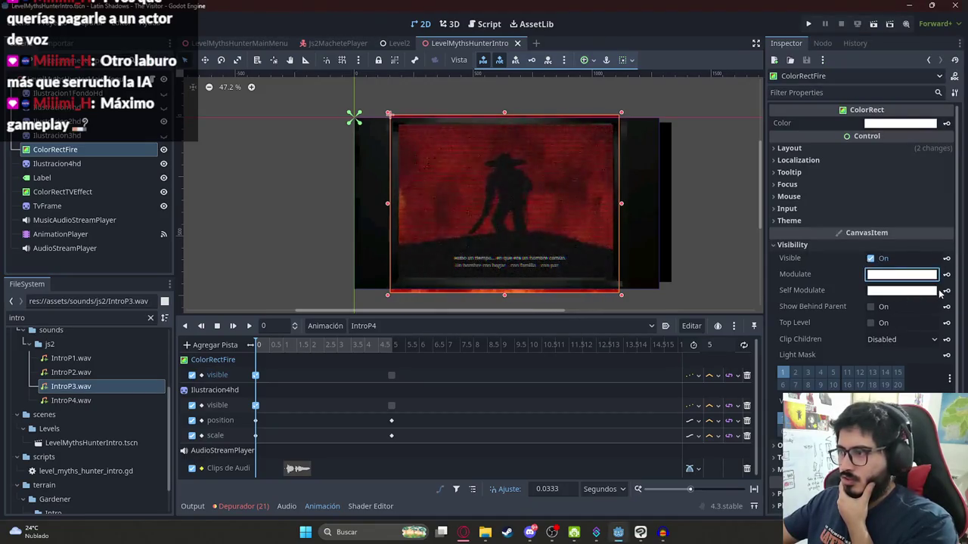
pyautogui.click(946, 291)
pyautogui.click(529, 299)
# - Set ColorRectFire's Self Modulate colour to pure white, ffffff
pyautogui.click(901, 290)
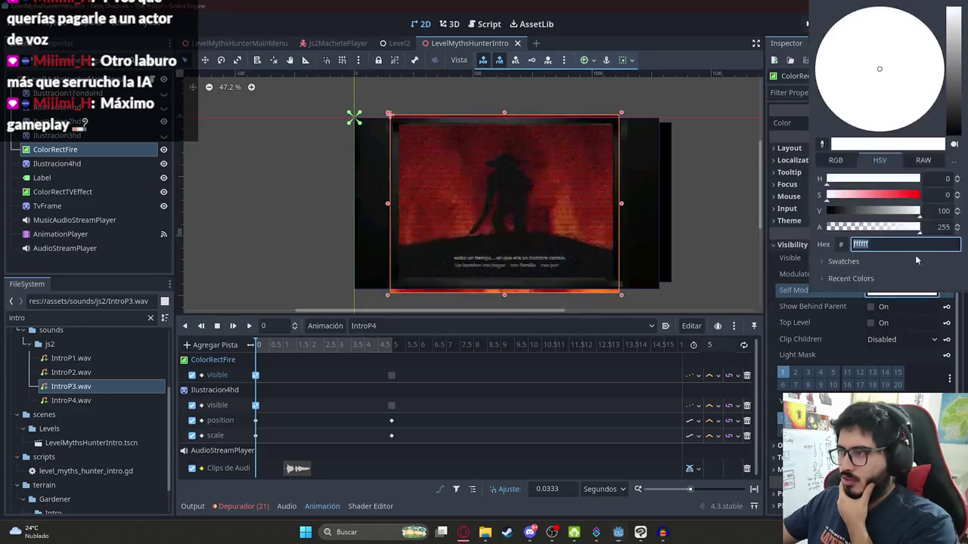
pyautogui.write('ffffff')
pyautogui.press('Return')
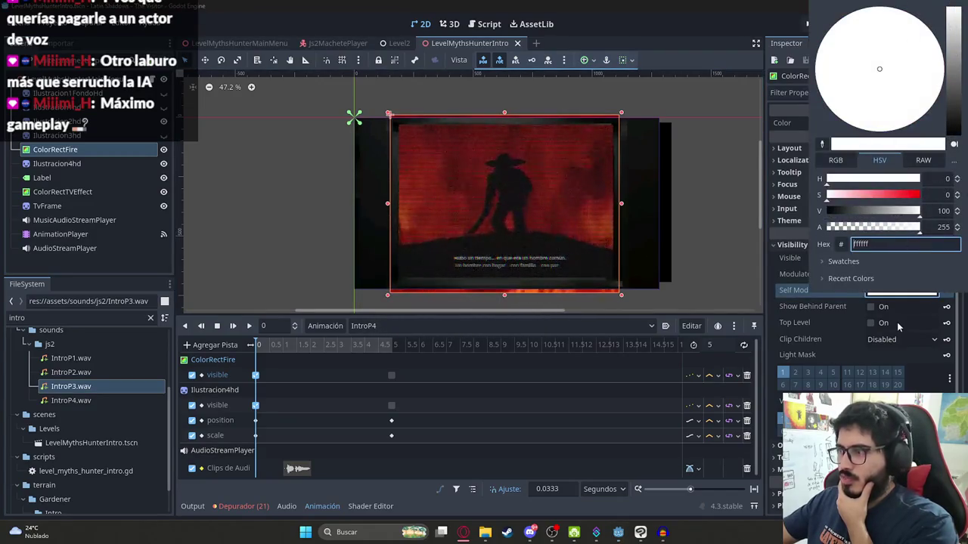
pyautogui.click(900, 304)
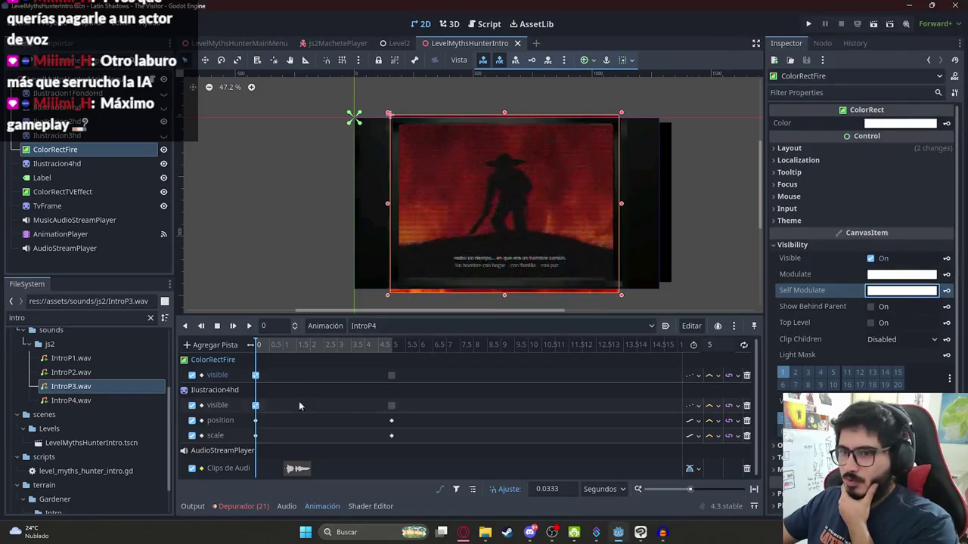
pyautogui.keyDown('ctrl'); pyautogui.scroll(3, 332, 406); pyautogui.keyUp('ctrl')
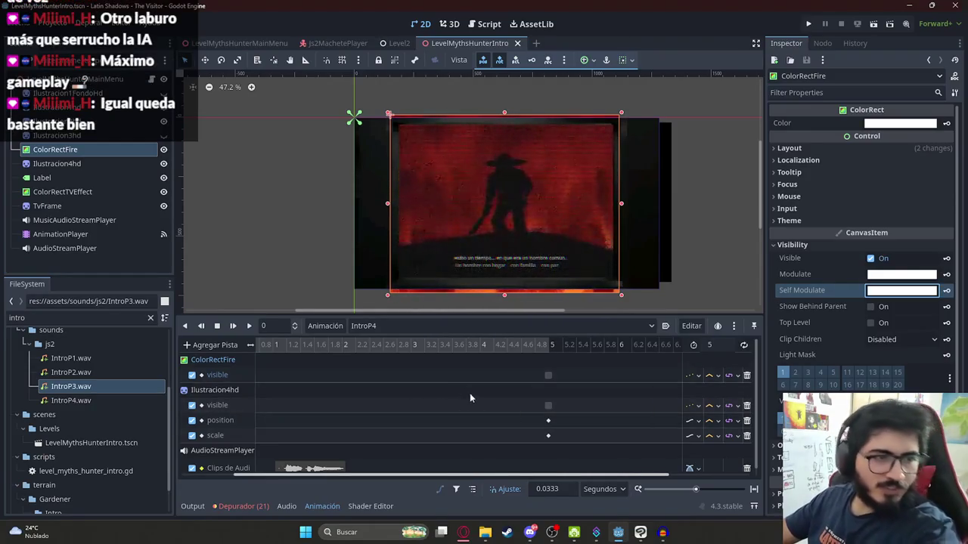
pyautogui.keyDown('ctrl'); pyautogui.scroll(-3, 304, 350); pyautogui.keyUp('ctrl')
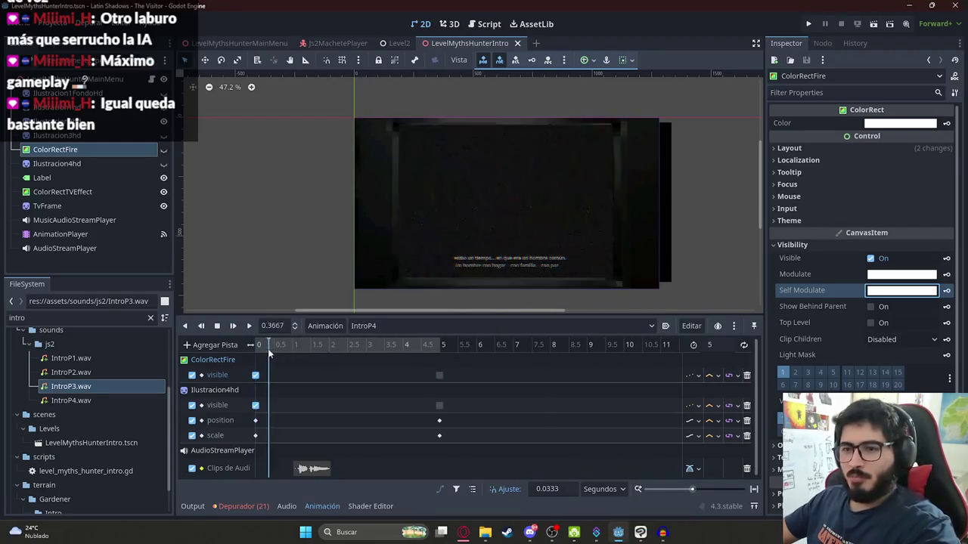
pyautogui.keyDown('ctrl'); pyautogui.scroll(3, 298, 370); pyautogui.keyUp('ctrl')
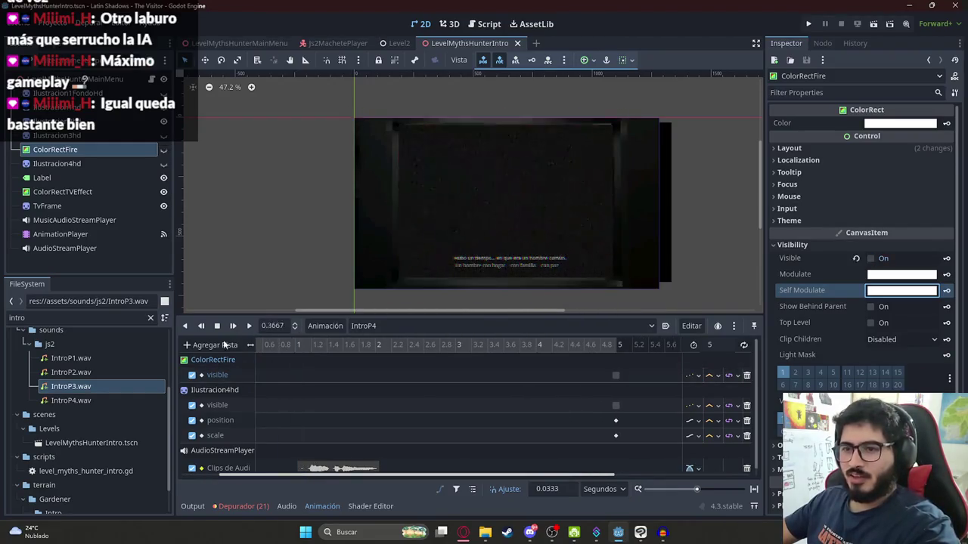
pyautogui.click(76, 163)
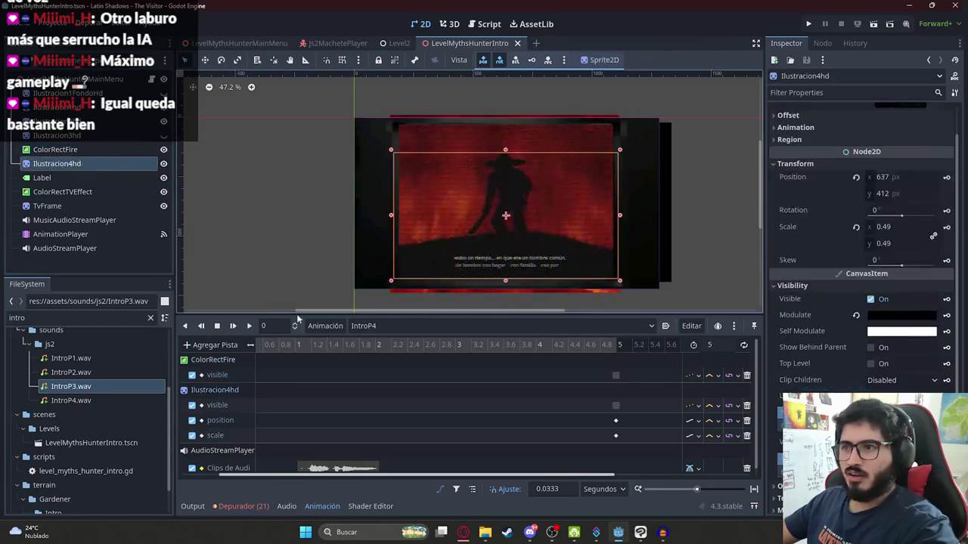
# - Key Ilustracion4hd's modulate as transparent at 0 s and opaque white at 1 s
pyautogui.moveTo(282, 476); pyautogui.dragTo(243, 476)
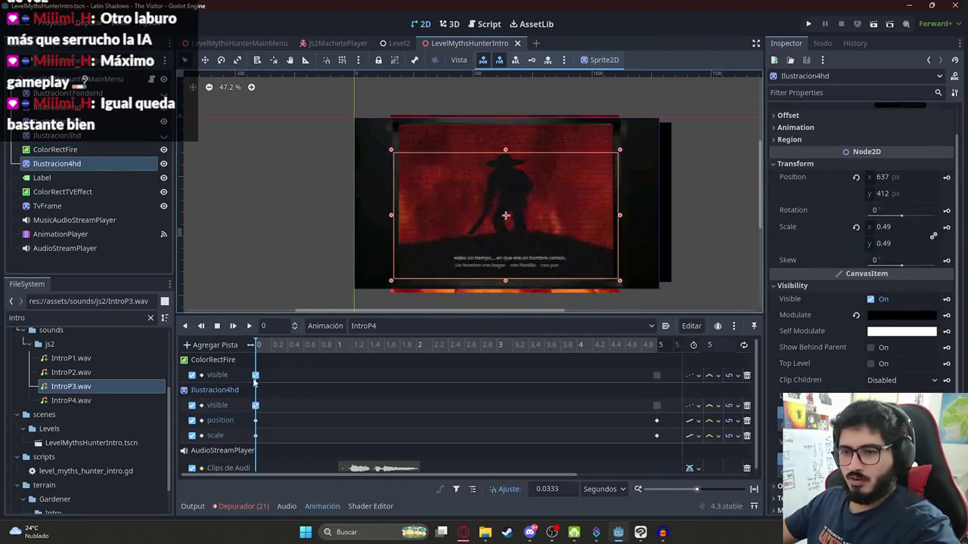
pyautogui.click(945, 315)
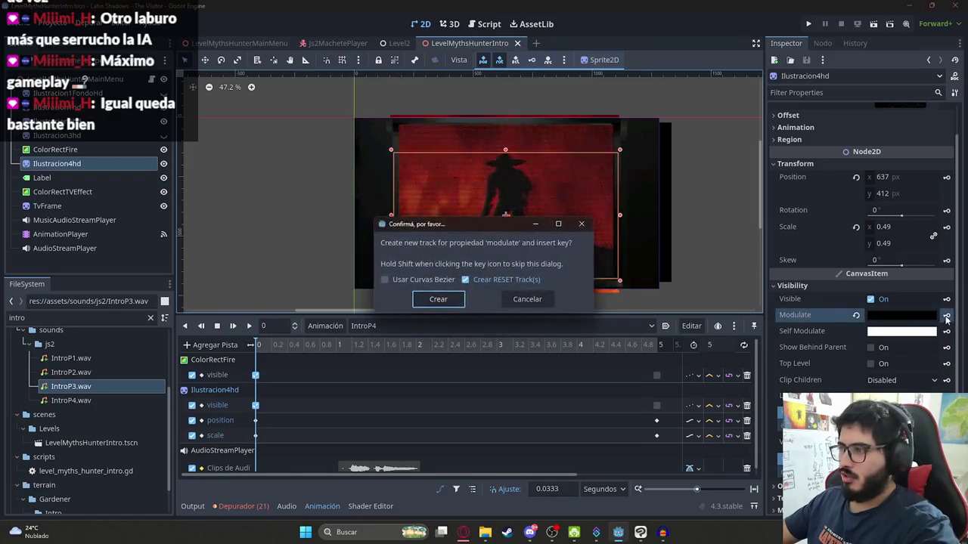
pyautogui.click(527, 299)
pyautogui.click(899, 315)
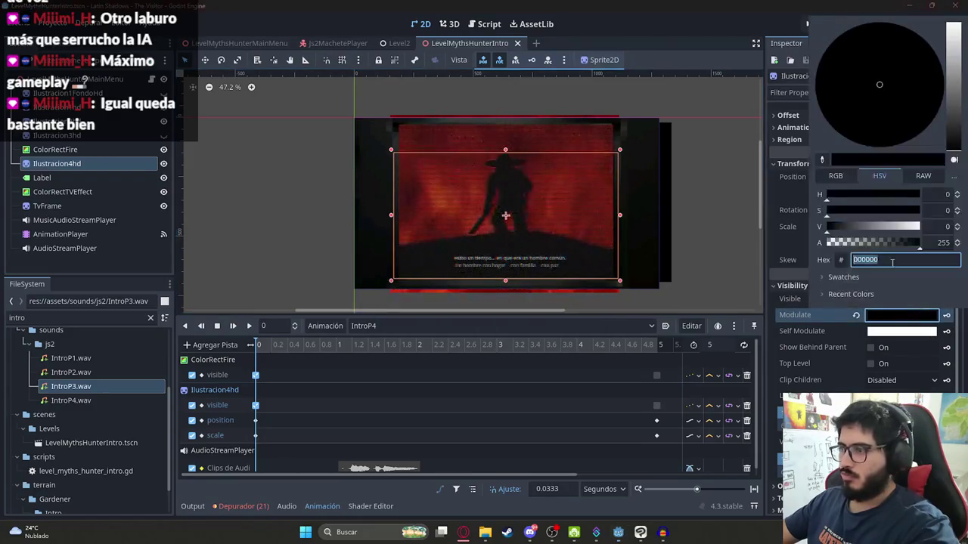
pyautogui.moveTo(890, 243); pyautogui.dragTo(828, 243)
pyautogui.click(946, 315)
pyautogui.click(946, 315)
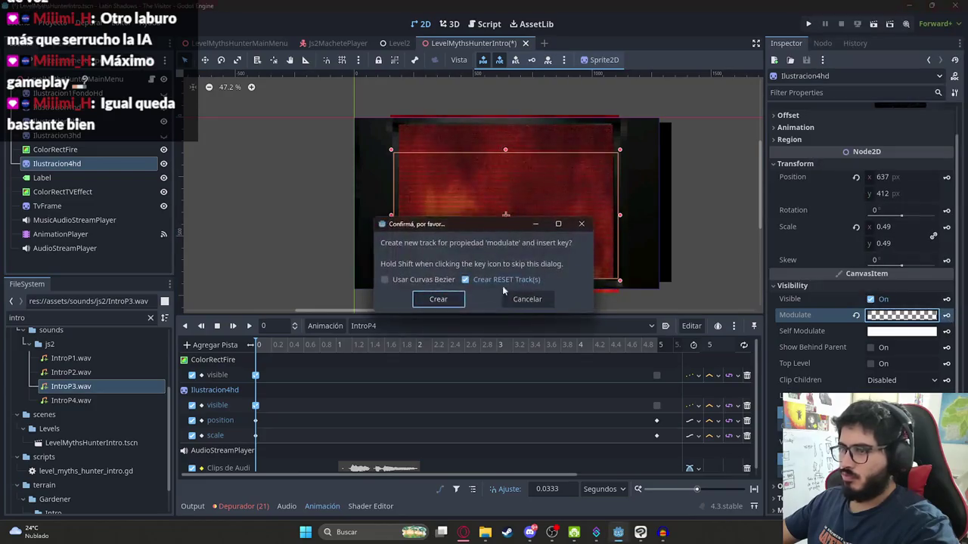
pyautogui.moveTo(263, 346); pyautogui.dragTo(338, 359)
pyautogui.click(855, 315)
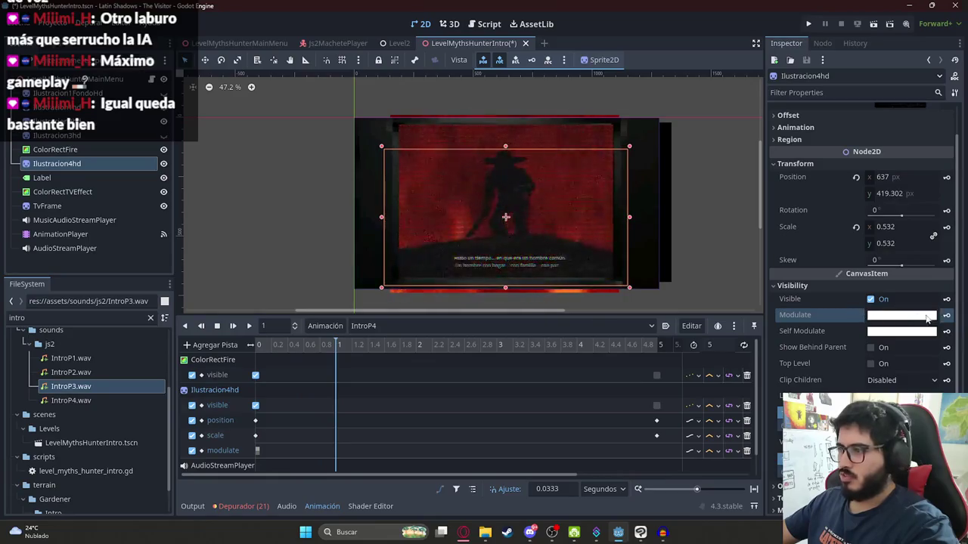
# - Key the modulate white at 4 s and transparent at 5 s, then preview IntroP4
pyautogui.moveTo(335, 345)
pyautogui.mouseDown()
pyautogui.moveTo(261, 344)
pyautogui.moveTo(385, 346)
pyautogui.mouseUp()
pyautogui.scroll(-3, 329, 361)
pyautogui.scroll(-2, 329, 361)
pyautogui.moveTo(293, 344)
pyautogui.mouseDown()
pyautogui.moveTo(361, 352)
pyautogui.moveTo(338, 352)
pyautogui.mouseUp()
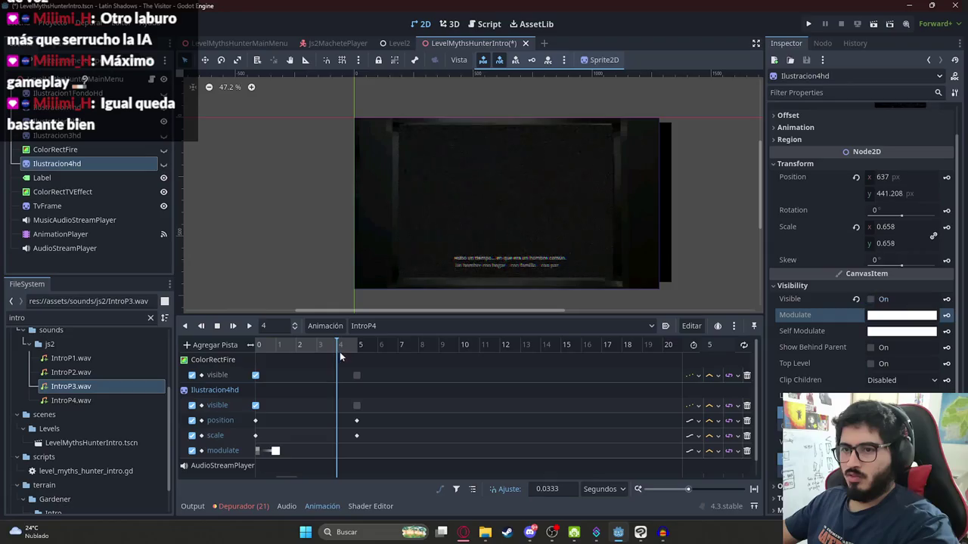
pyautogui.click(947, 317)
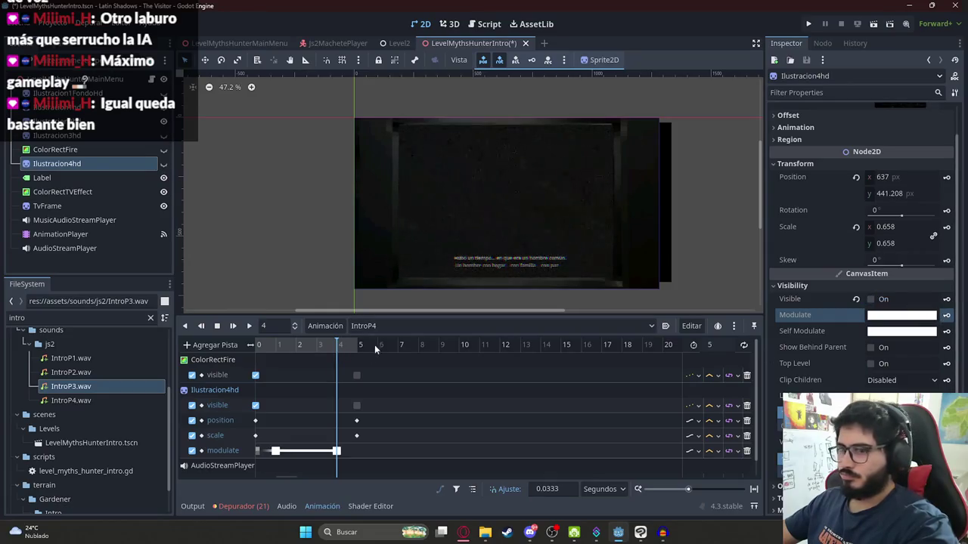
pyautogui.click(936, 318)
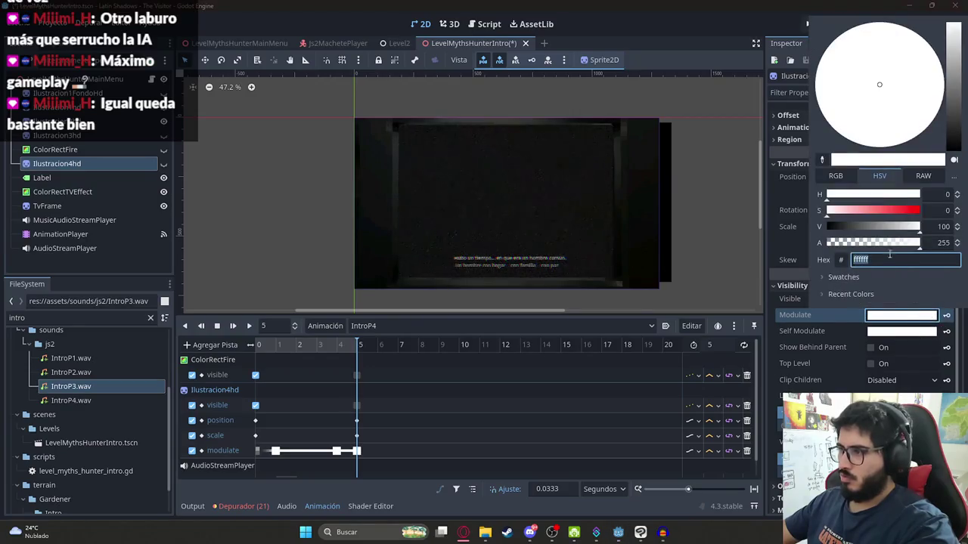
pyautogui.click(955, 317)
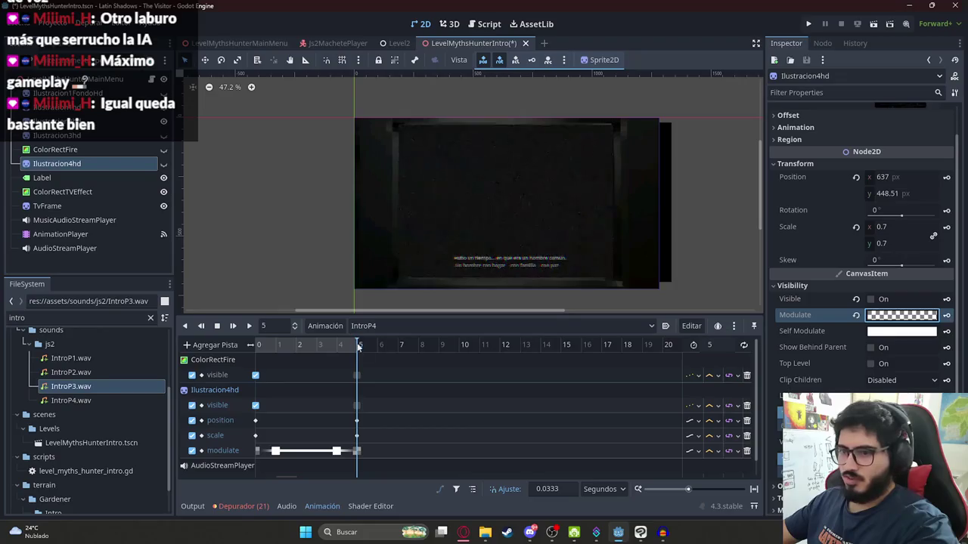
pyautogui.click(259, 346)
pyautogui.click(249, 326)
pyautogui.scroll(2, 529, 233)
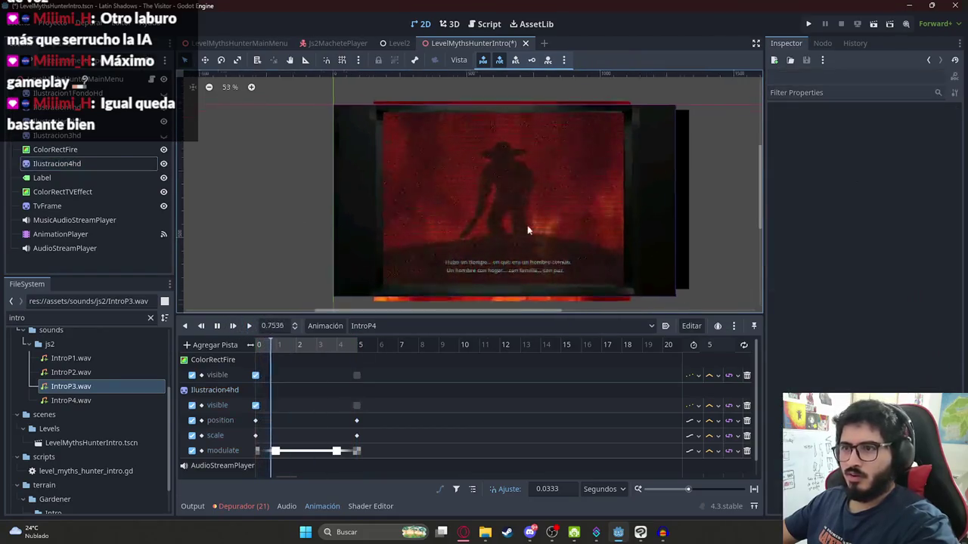
# - Save the scene, run LevelMythsHunterIntro to watch the intro cutscene, then stop it with F8
pyautogui.hotkey('ctrl', 's')
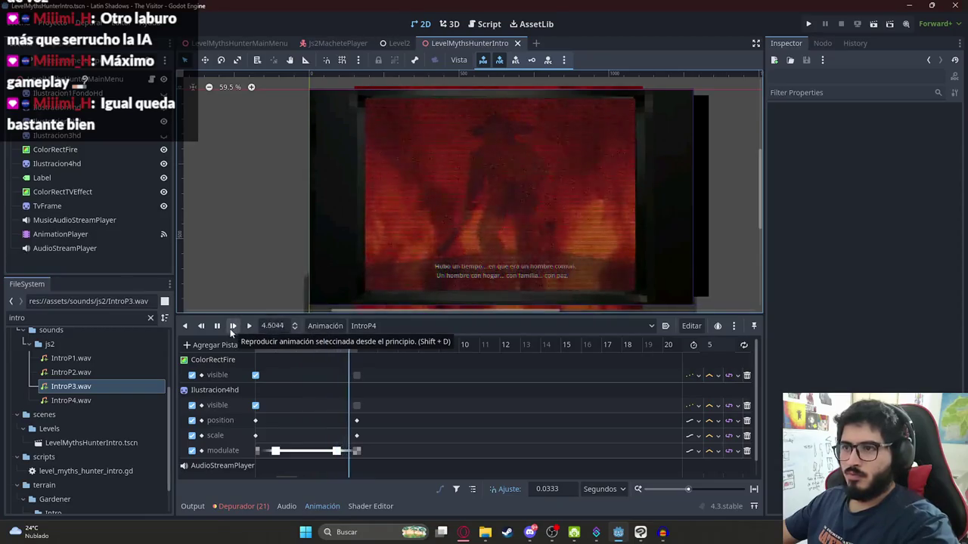
pyautogui.click(219, 326)
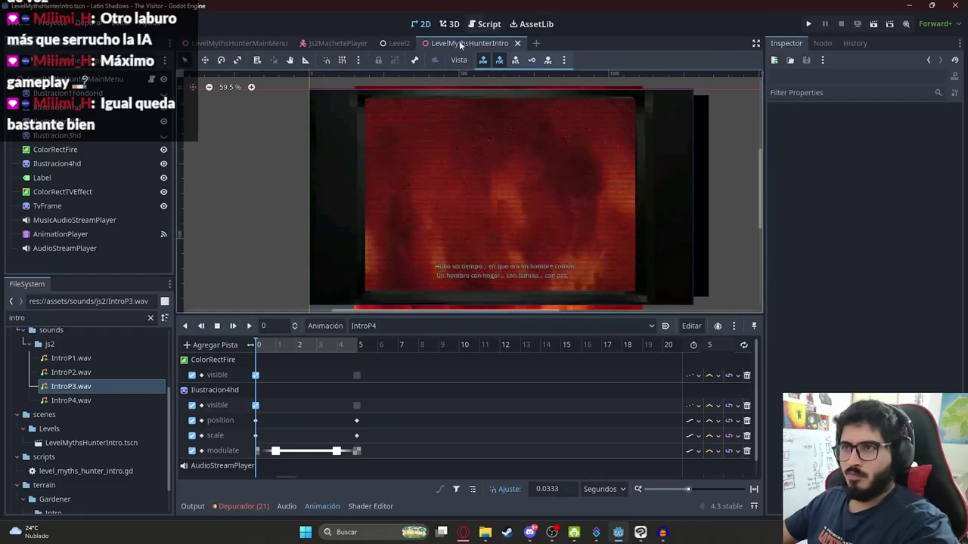
pyautogui.rightClick(456, 44)
pyautogui.rightClick(457, 45)
pyautogui.rightClick(457, 44)
pyautogui.click(492, 121)
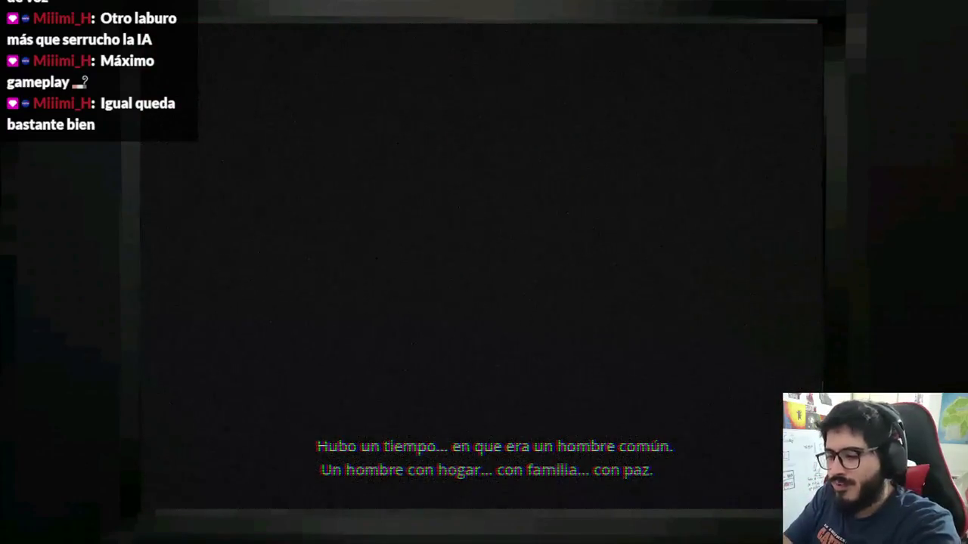
pyautogui.press('F8')
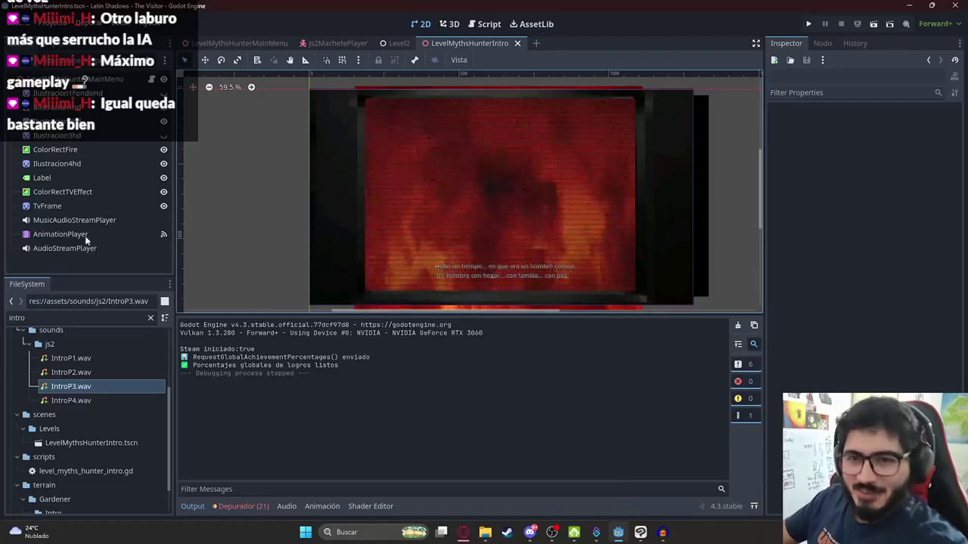
# - Load the IntroP3 animation and set its length to 9.5 seconds
pyautogui.click(60, 234)
pyautogui.click(363, 325)
pyautogui.click(363, 381)
pyautogui.moveTo(316, 354); pyautogui.dragTo(720, 346)
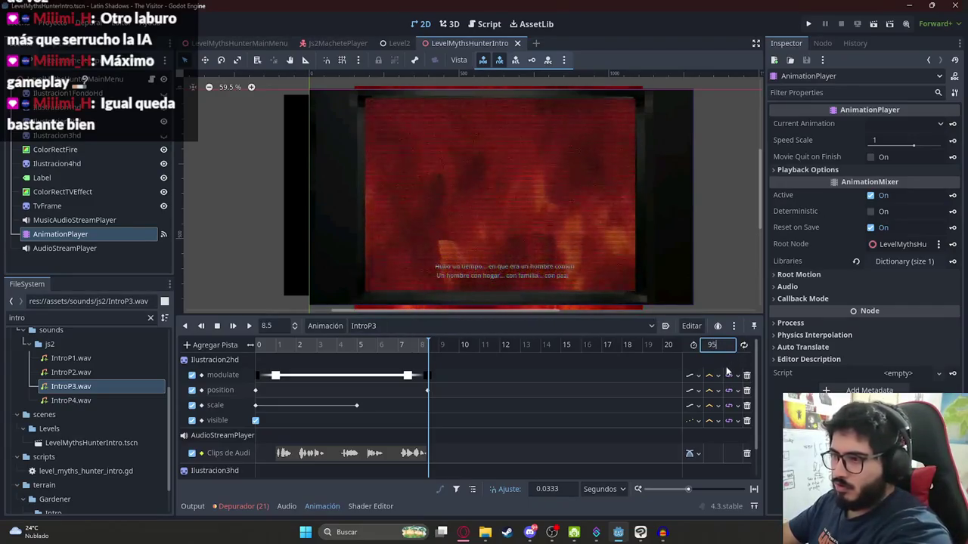
pyautogui.press('BackSpace')
pyautogui.write('.5')
pyautogui.press('Return')
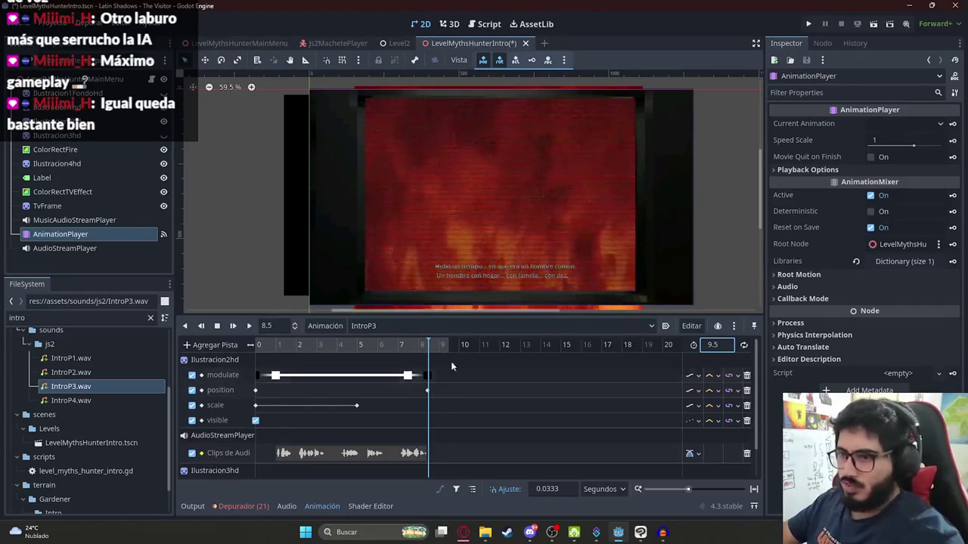
# - Drag the final modulate and position keys to 9.5 s, preview the ending, and save
pyautogui.scroll(3, 438, 368)
pyautogui.moveTo(356, 362); pyautogui.dragTo(445, 403)
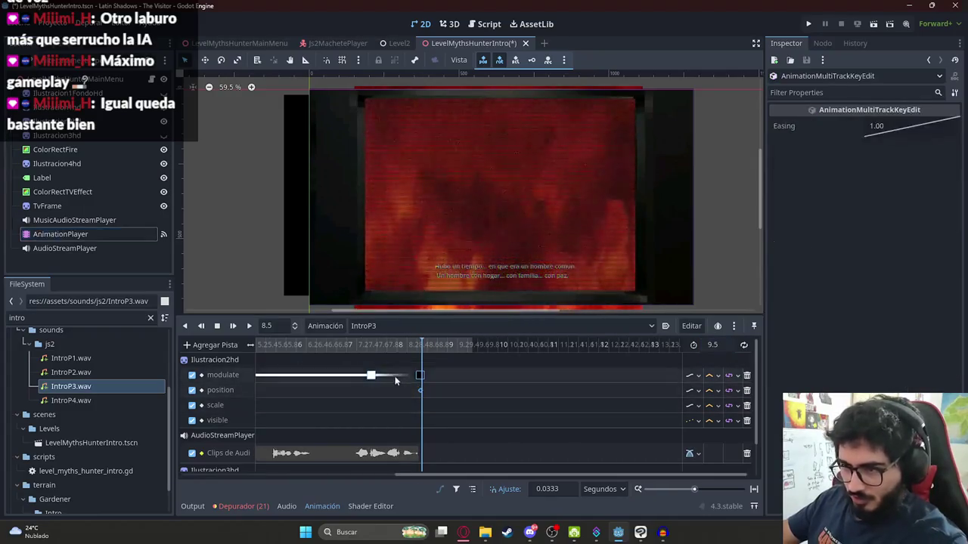
pyautogui.click(404, 378)
pyautogui.moveTo(408, 369)
pyautogui.mouseDown()
pyautogui.moveTo(434, 392)
pyautogui.moveTo(471, 378)
pyautogui.mouseUp()
pyautogui.click(470, 378)
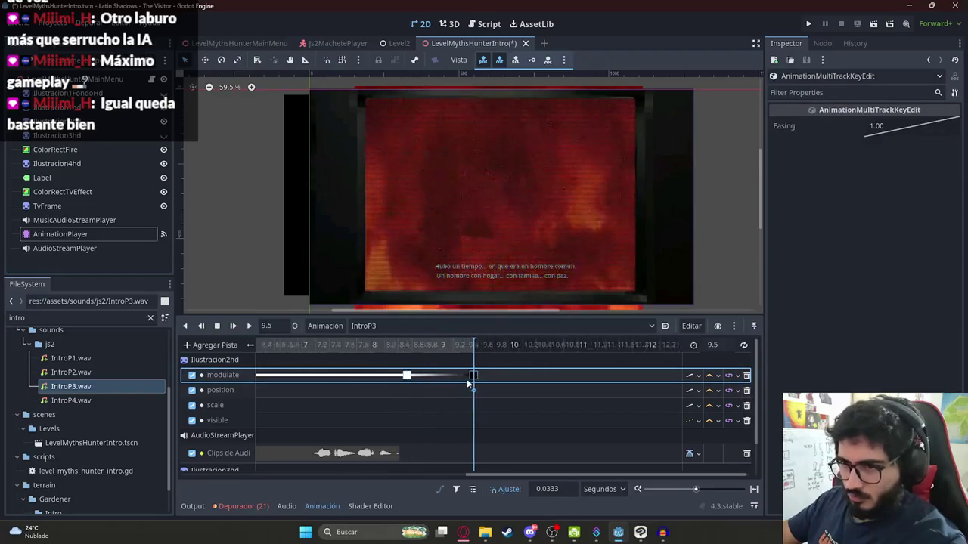
pyautogui.scroll(3, 384, 381)
pyautogui.click(277, 345)
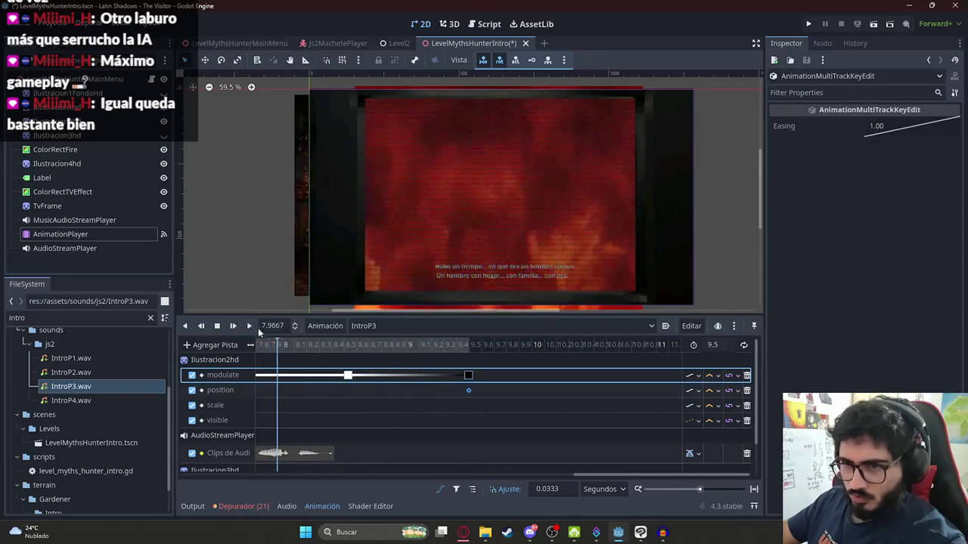
pyautogui.click(249, 325)
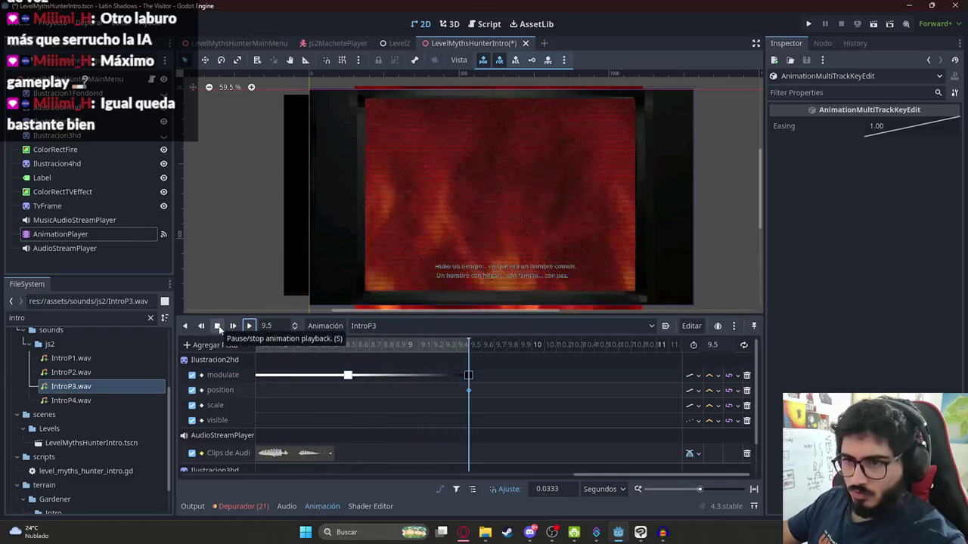
pyautogui.click(380, 326)
pyautogui.hotkey('ctrl', 's')
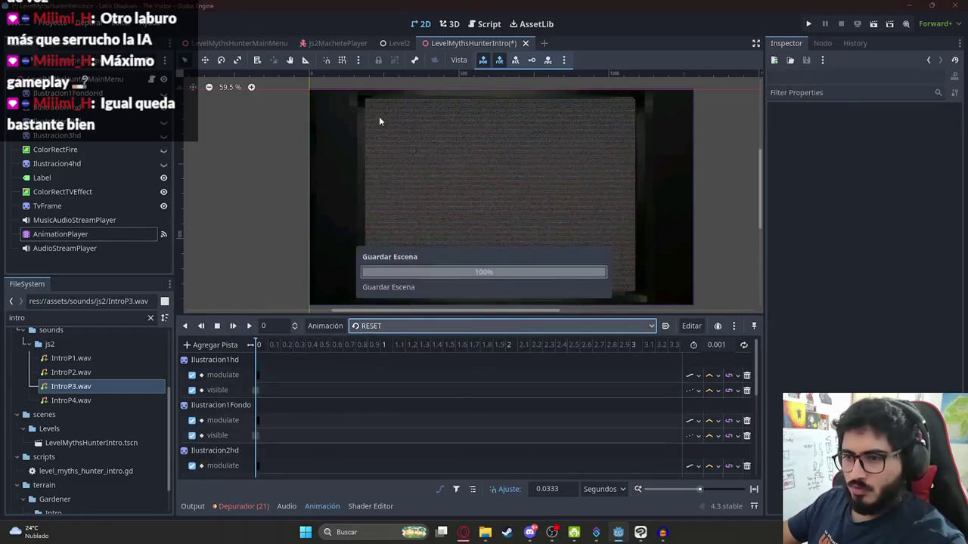
pyautogui.rightClick(442, 40)
# - Run the LevelMythsHunterIntro scene to watch the retimed cutscene, then stop it with F8
pyautogui.click(494, 124)
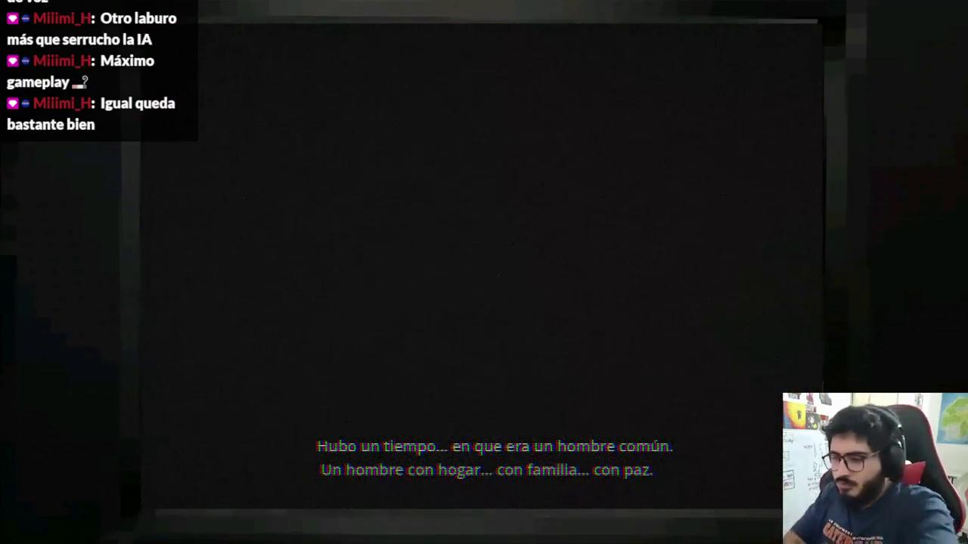
pyautogui.press('F8')
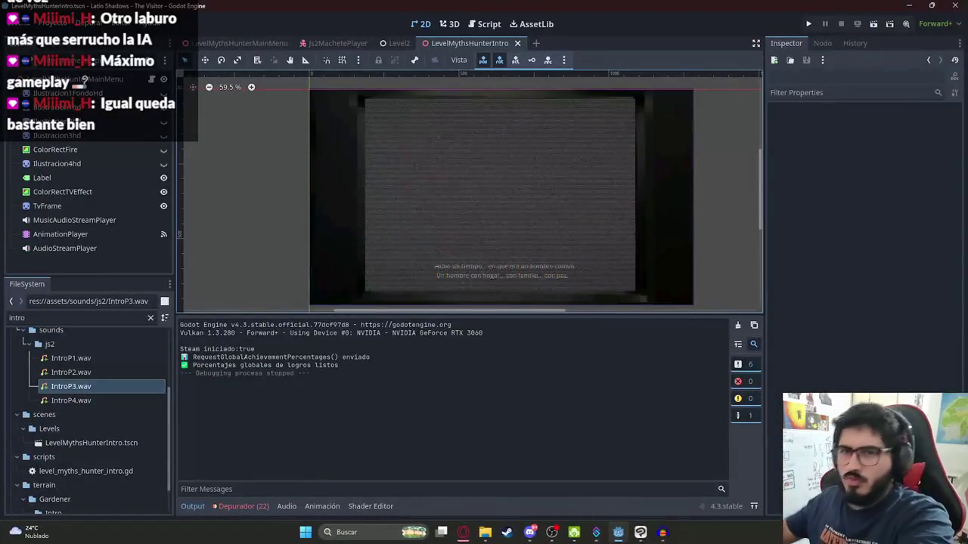
# - Load IntroP3 and scrub and preview its ending between about 7.7 and 9.5 s
pyautogui.click(76, 234)
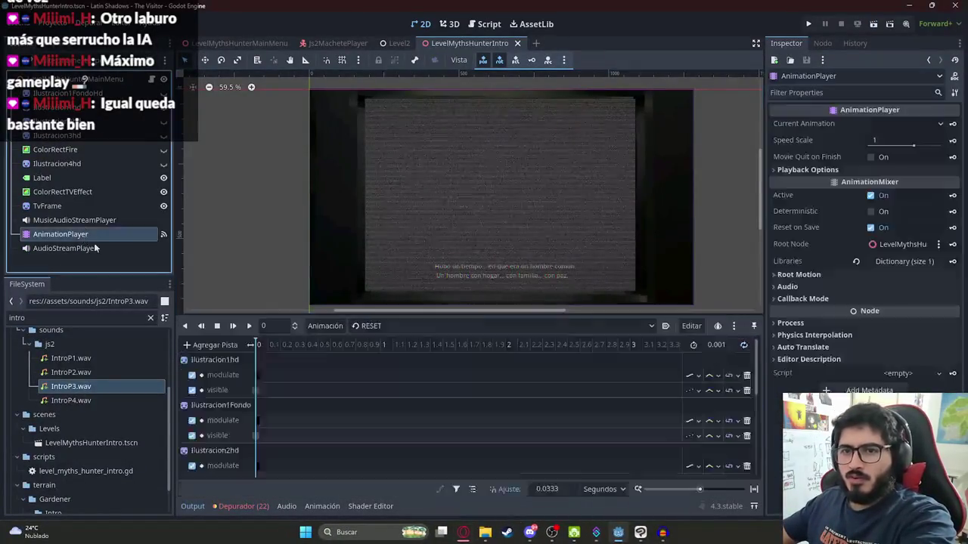
pyautogui.click(437, 326)
pyautogui.click(383, 370)
pyautogui.scroll(-2, 294, 361)
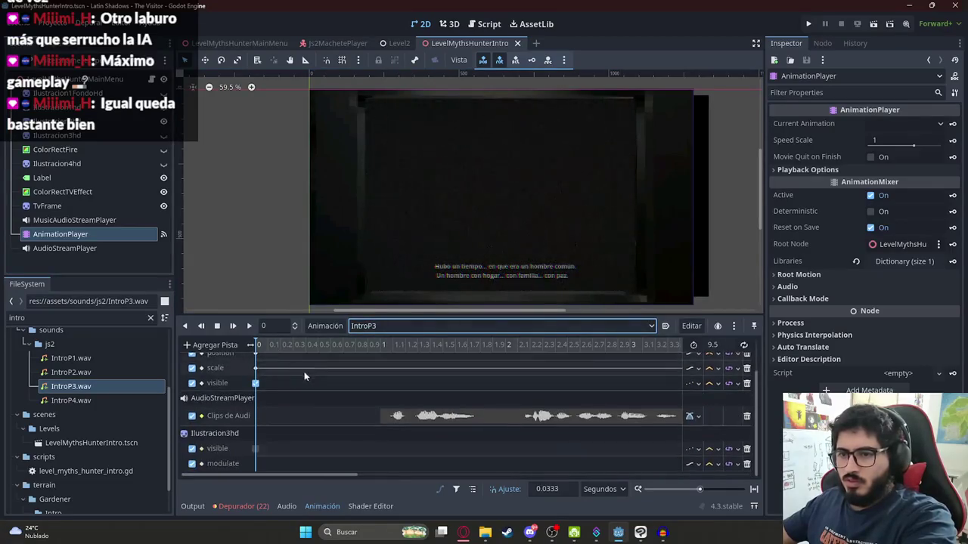
pyautogui.moveTo(323, 345); pyautogui.dragTo(430, 346)
pyautogui.scroll(1, 412, 370)
pyautogui.click(409, 345)
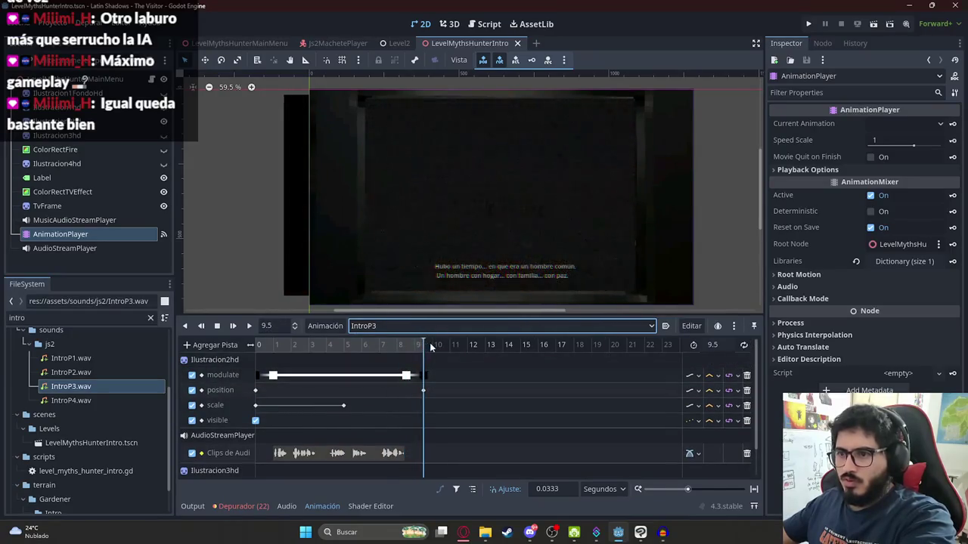
pyautogui.scroll(2, 438, 372)
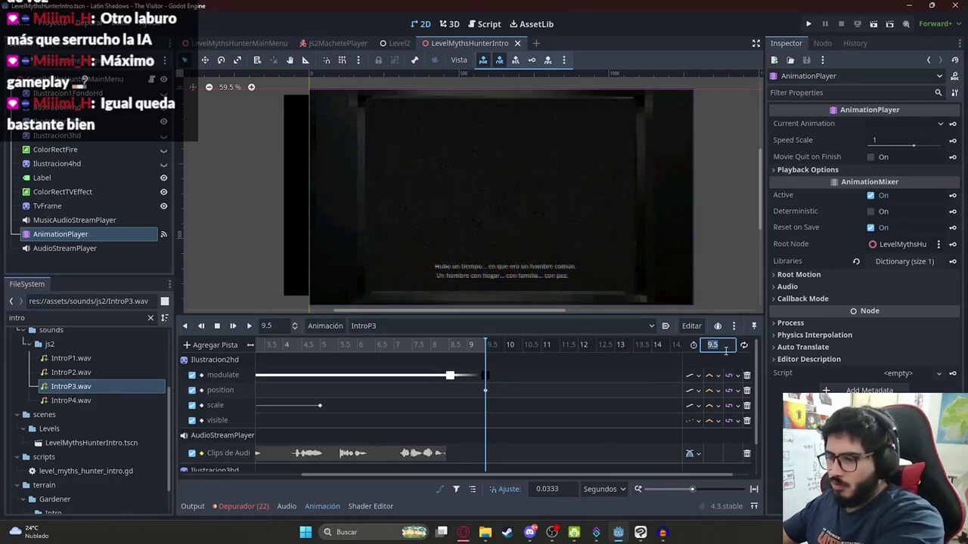
pyautogui.click(417, 350)
pyautogui.click(249, 327)
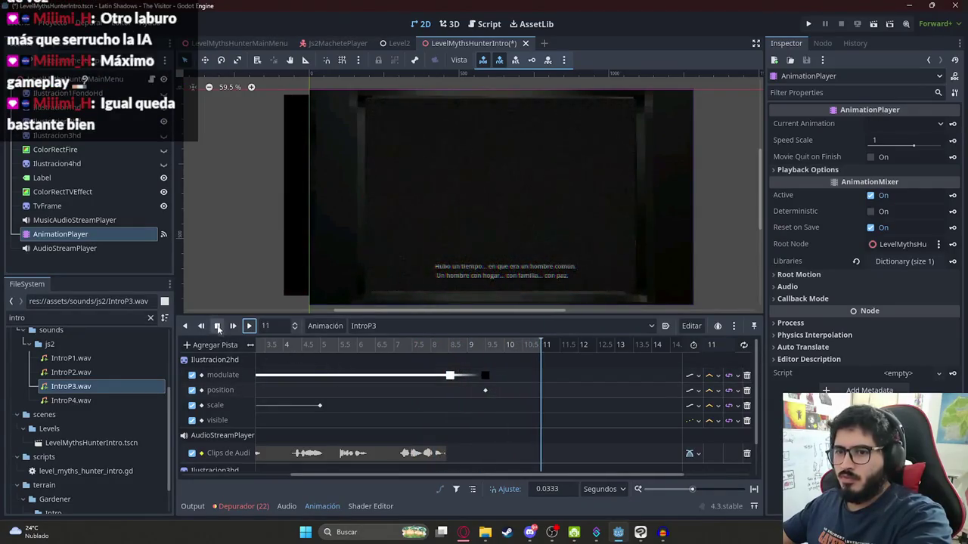
# - Save the intro scene and run the Level2 scene
pyautogui.hotkey('ctrl', 's')
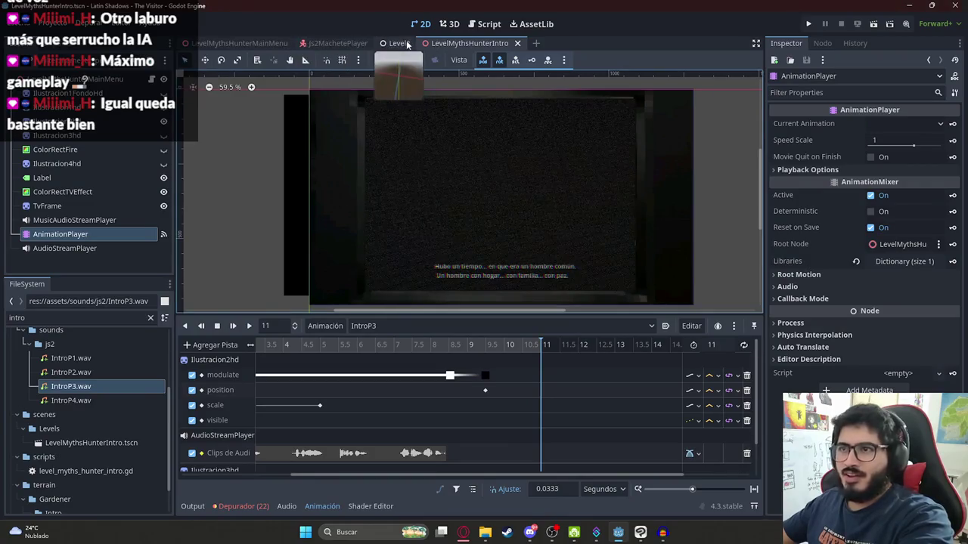
pyautogui.click(396, 44)
pyautogui.rightClick(394, 43)
pyautogui.click(441, 126)
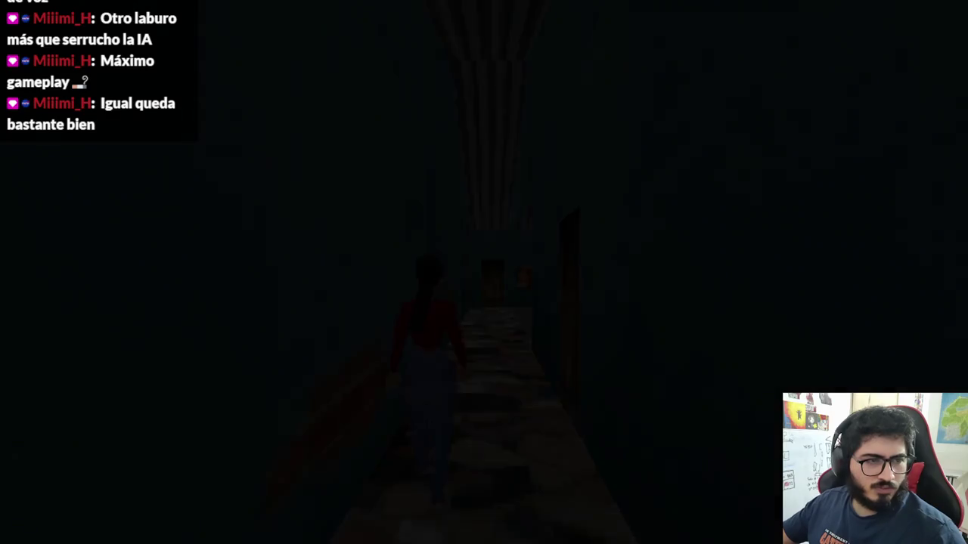
# - Walk with W into the bedroom, interact with the Jolystation 2 using E, and choose to play
pyautogui.press('w')
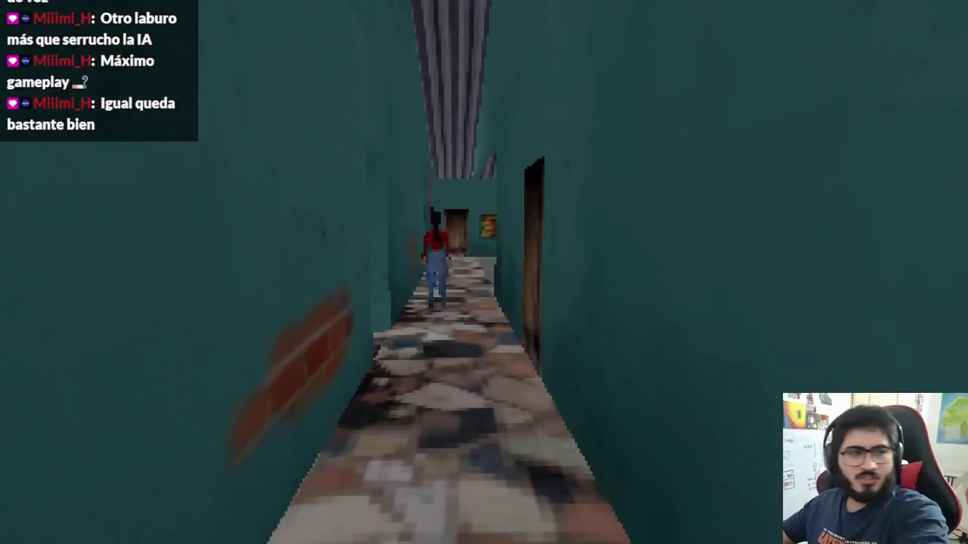
pyautogui.press('w')
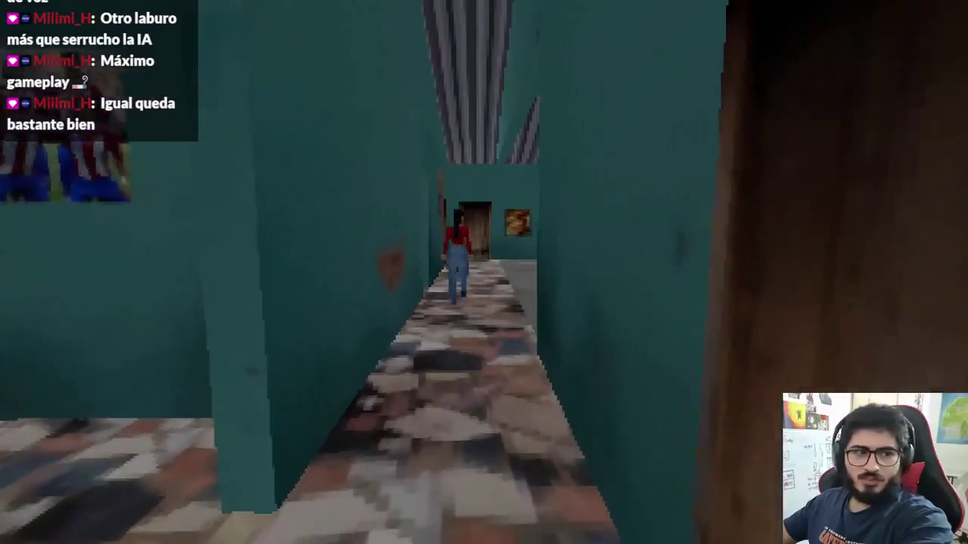
pyautogui.press('w')
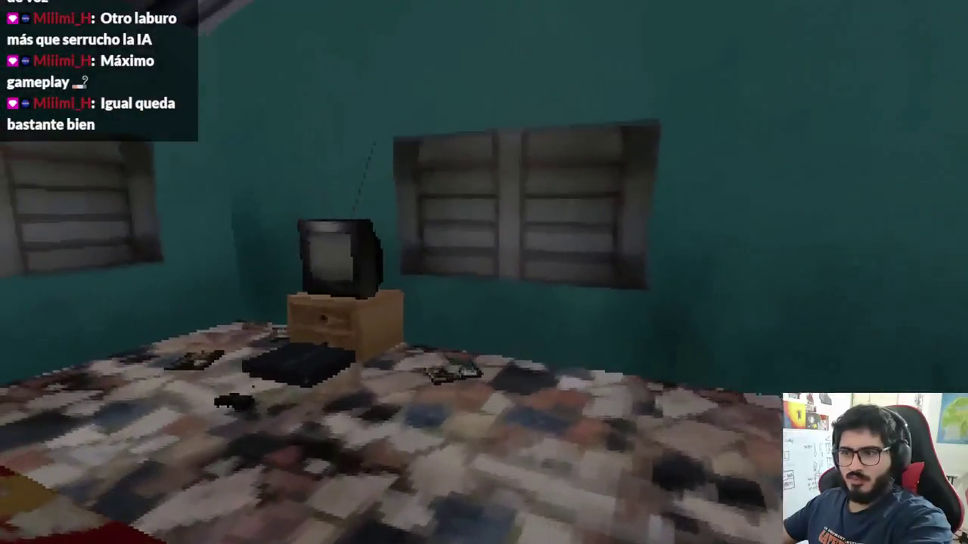
pyautogui.press('e')
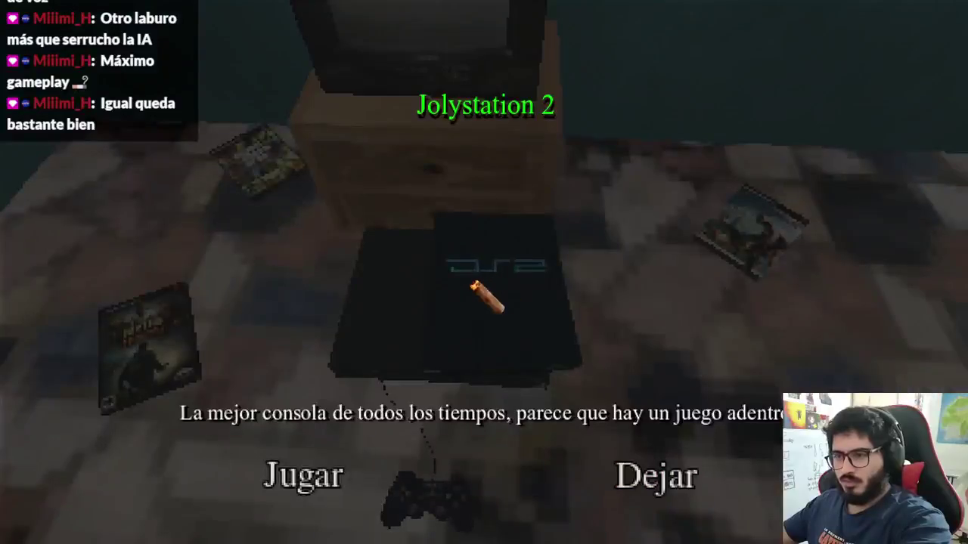
pyautogui.click(320, 473)
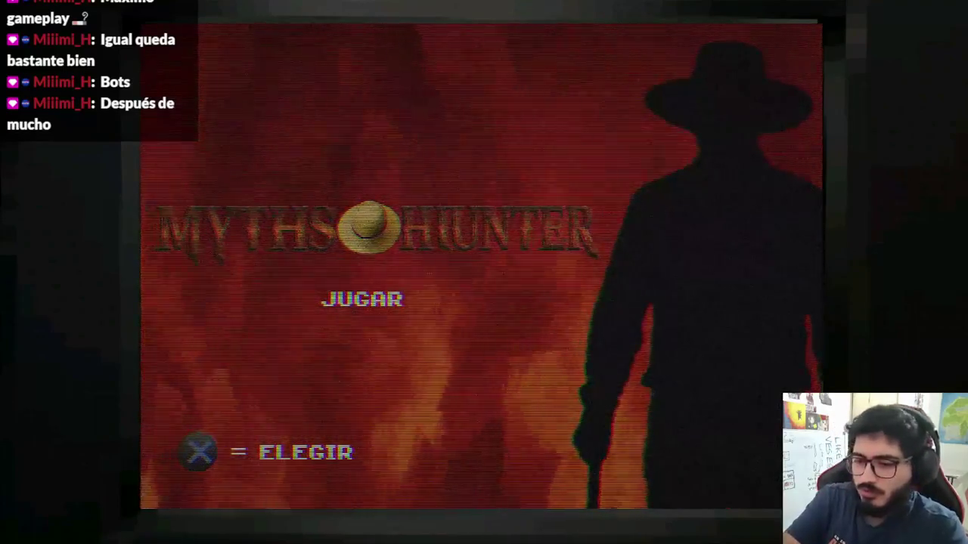
# - Start the game from JUGAR, watch the intro cutscene, then close the run with Alt+F4
pyautogui.press('Return')
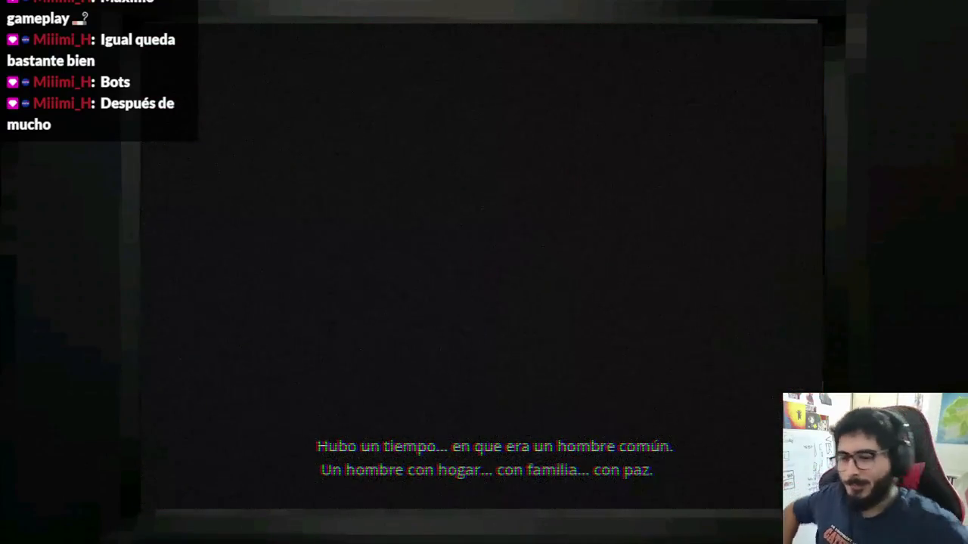
pyautogui.hotkey('alt', 'F4')
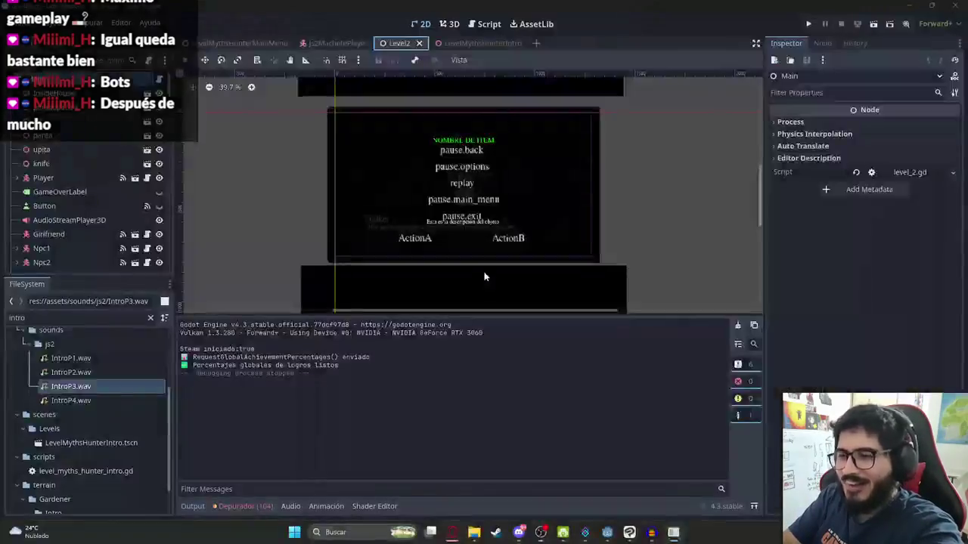
# - Open the GUION INTRO CAZADOR DE MITOS script in the browser
pyautogui.click(463, 532)
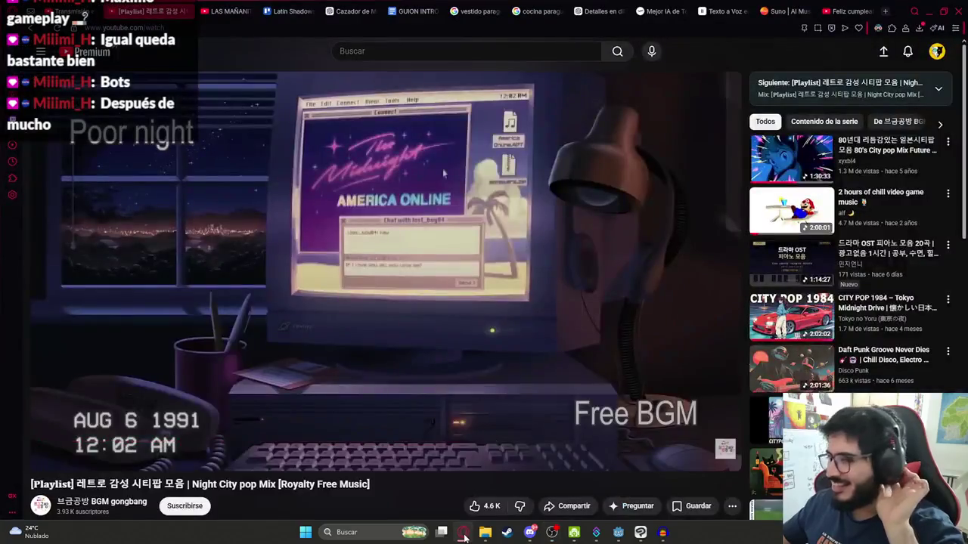
pyautogui.click(227, 10)
pyautogui.click(276, 11)
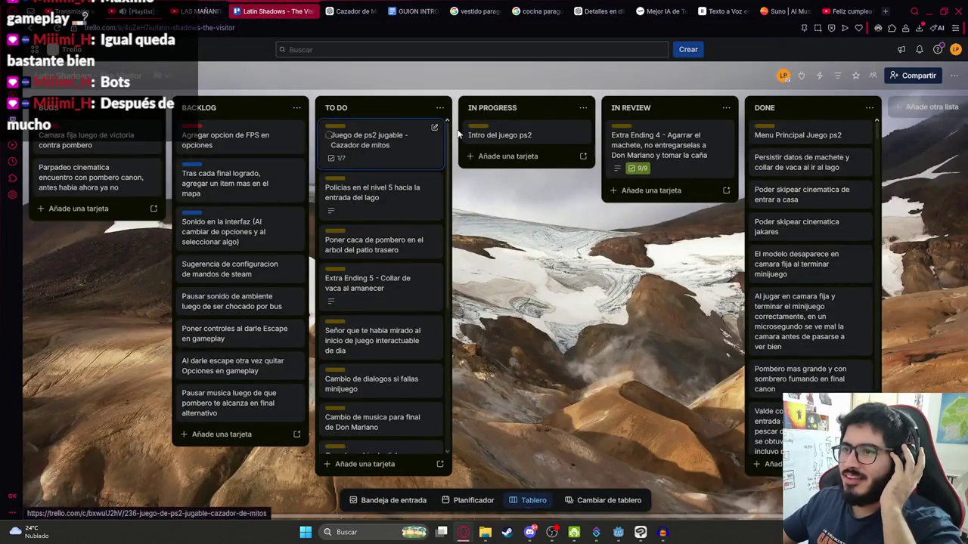
pyautogui.click(397, 8)
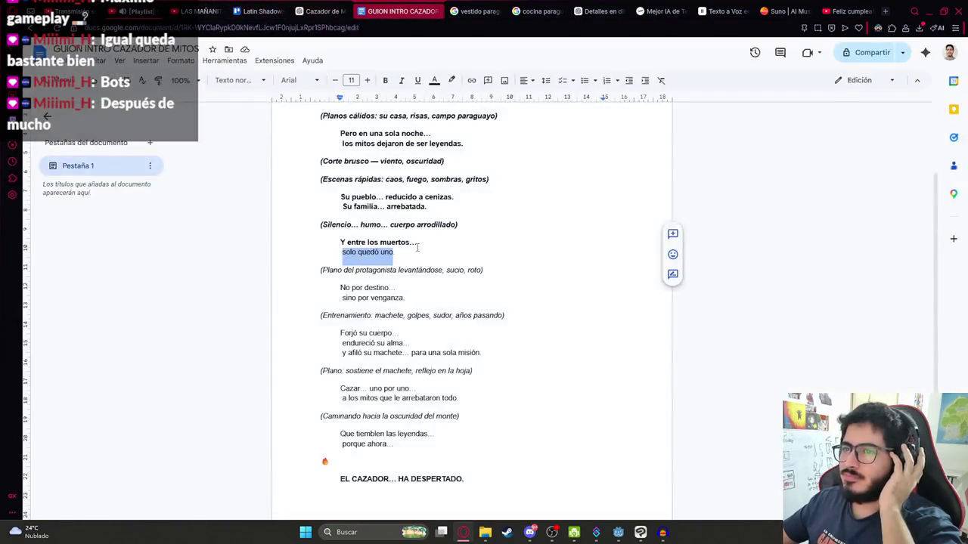
# - Bold 'solo quedó uno' and the protagonist-rising stage direction in the script
pyautogui.moveTo(502, 273); pyautogui.dragTo(341, 252)
pyautogui.hotkey('ctrl', 'b')
pyautogui.scroll(-1, 432, 275)
pyautogui.click(432, 274)
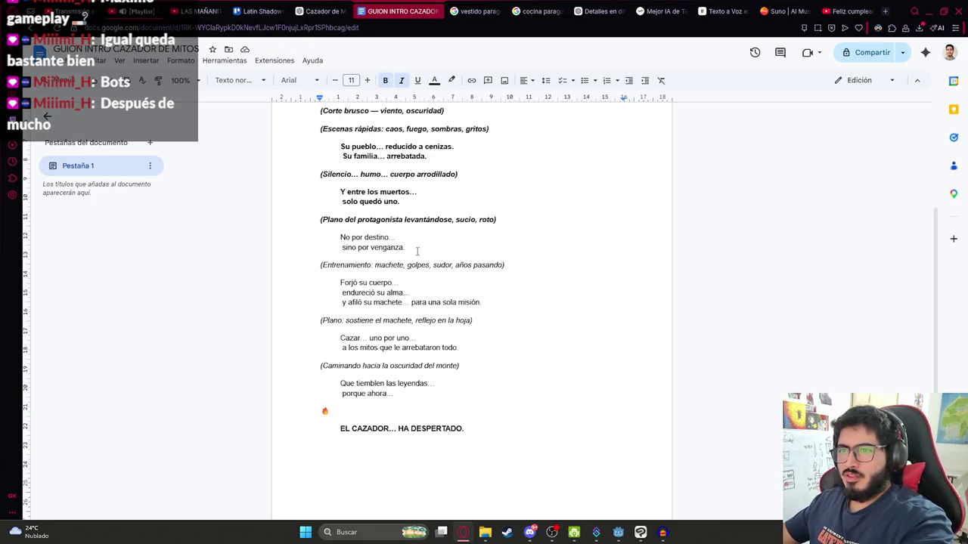
# - Select the lines 'No por destino… sino por venganza.' to copy for text-to-speech
pyautogui.moveTo(417, 251); pyautogui.dragTo(342, 248)
pyautogui.click(390, 219)
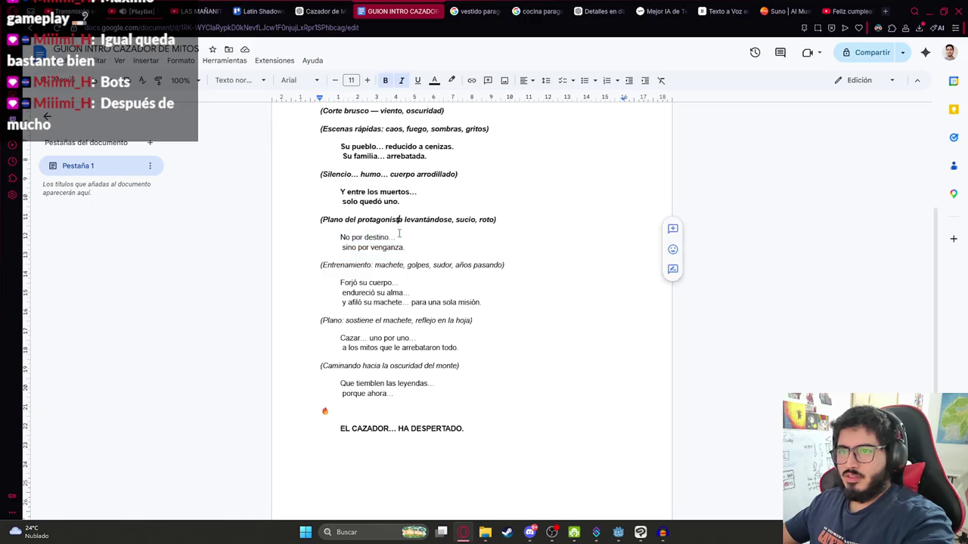
pyautogui.moveTo(415, 253)
pyautogui.mouseDown()
pyautogui.moveTo(333, 219)
pyautogui.moveTo(333, 237)
pyautogui.mouseUp()
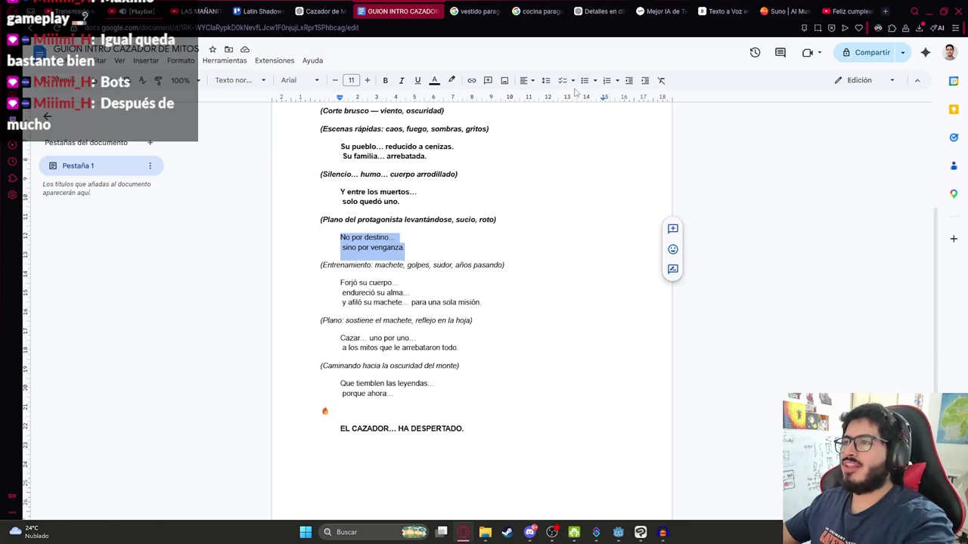
pyautogui.click(650, 11)
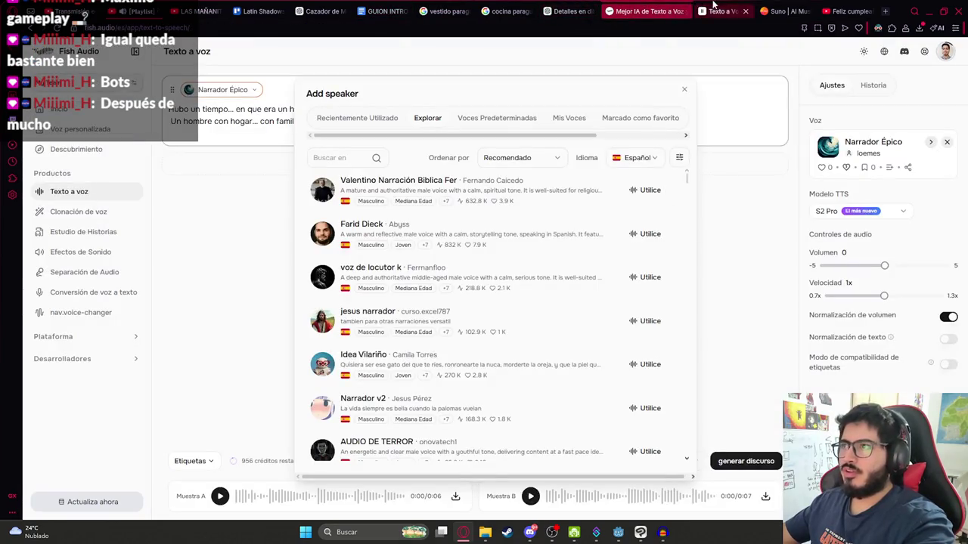
# - Paste 'No por destino… sino por venganza.' under 'solo quedó uno' in ElevenLabs and generate the speech
pyautogui.click(710, 11)
pyautogui.hotkey('ctrl', 'a')
pyautogui.write('No por destino...  sino por venganza.')
pyautogui.click(669, 313)
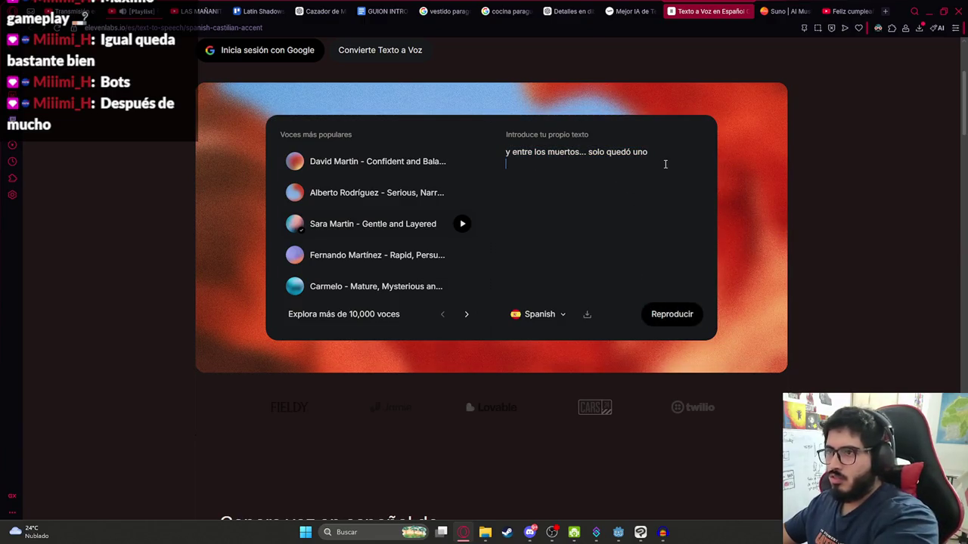
pyautogui.write('No por destino...  sino por venganza.')
pyautogui.click(677, 315)
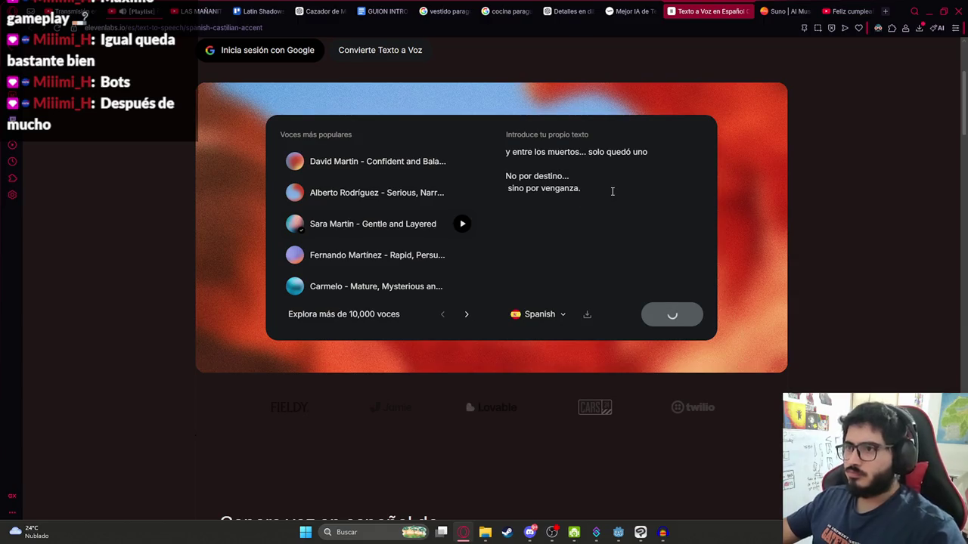
pyautogui.hotkey('alt', 'Tab')
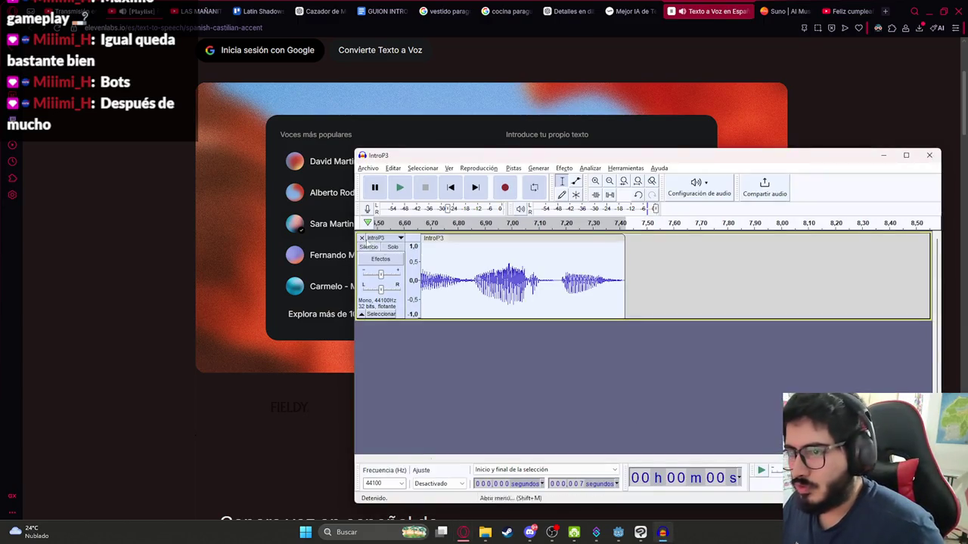
# - Replace the old IntroP3 track in Audacity with the newly downloaded ElevenLabs mp3
pyautogui.click(361, 233)
pyautogui.click(697, 8)
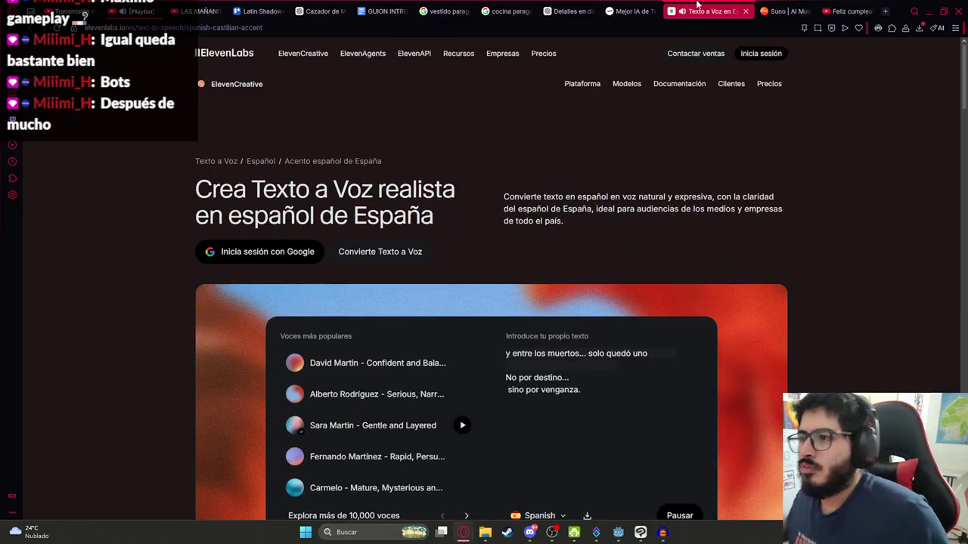
pyautogui.scroll(-2, 681, 230)
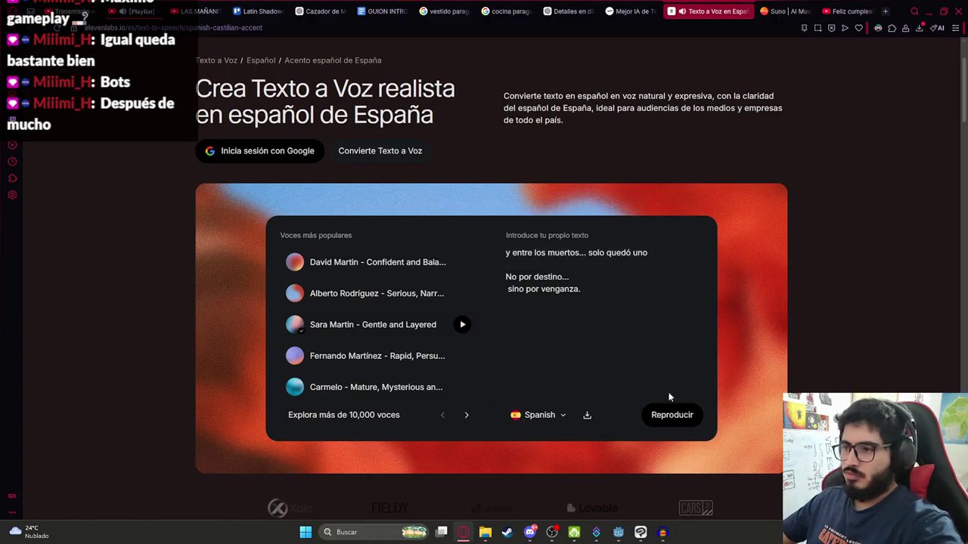
pyautogui.click(587, 415)
pyautogui.click(775, 72)
pyautogui.scroll(-10, 272, 302)
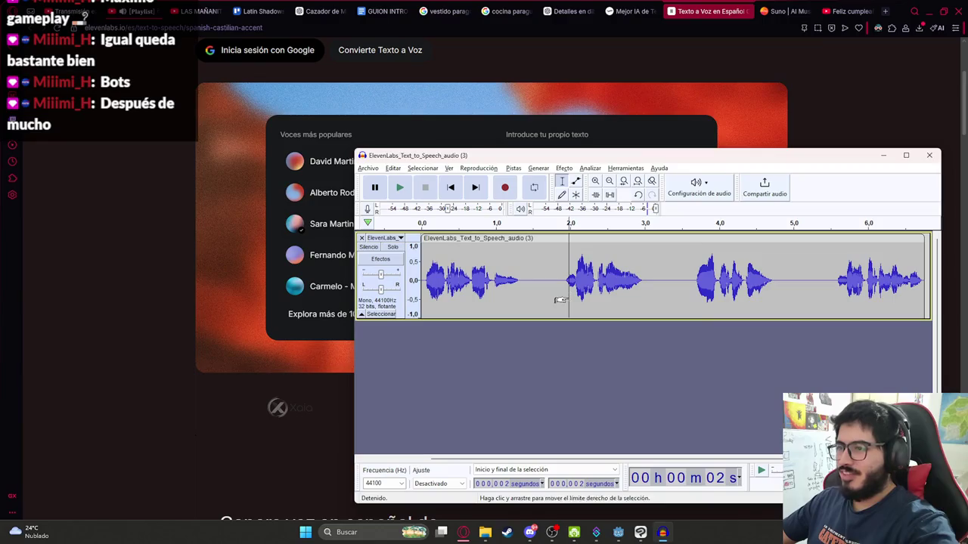
# - Trim the voice clip to its first 3 seconds and resample it to 8000 Hz
pyautogui.press('space')
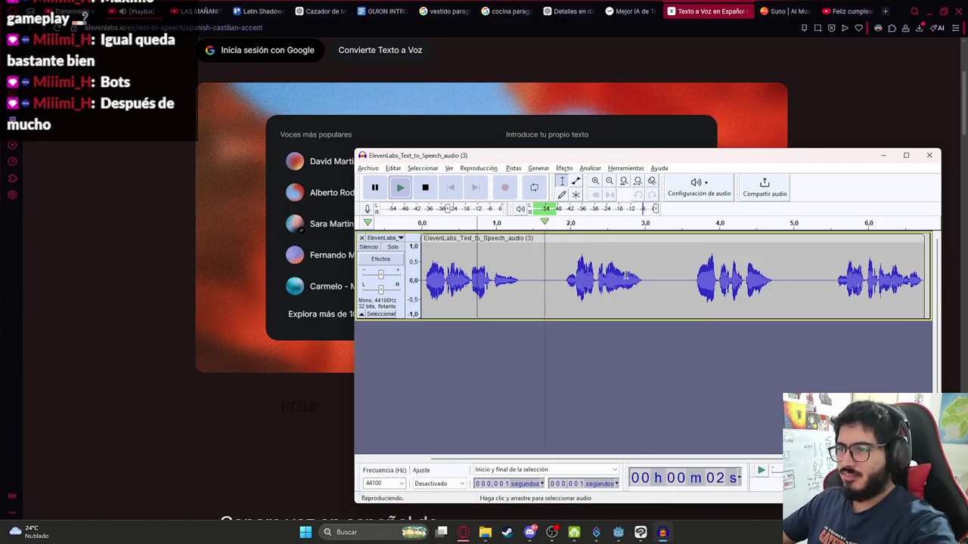
pyautogui.press('space')
pyautogui.hotkey('ctrl', 'z')
pyautogui.press('space')
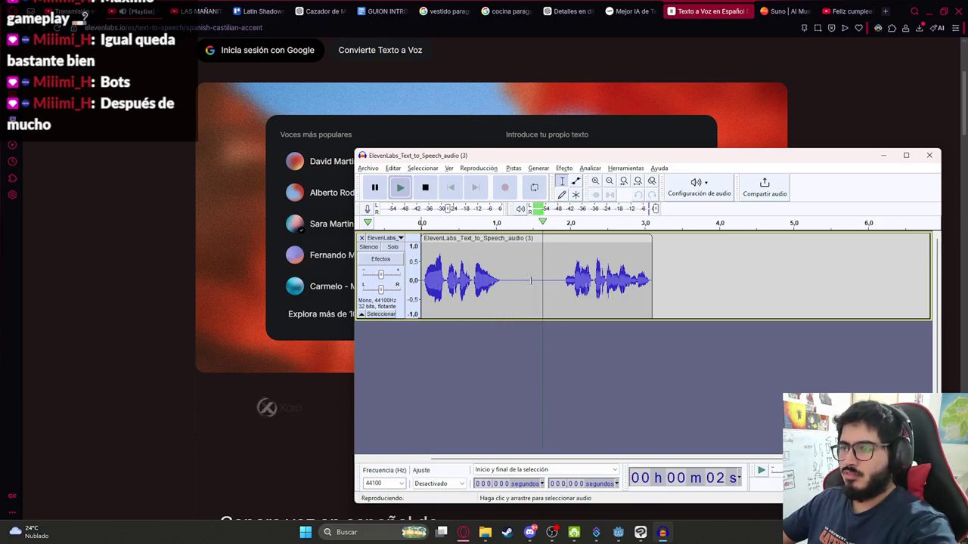
pyautogui.click(474, 237)
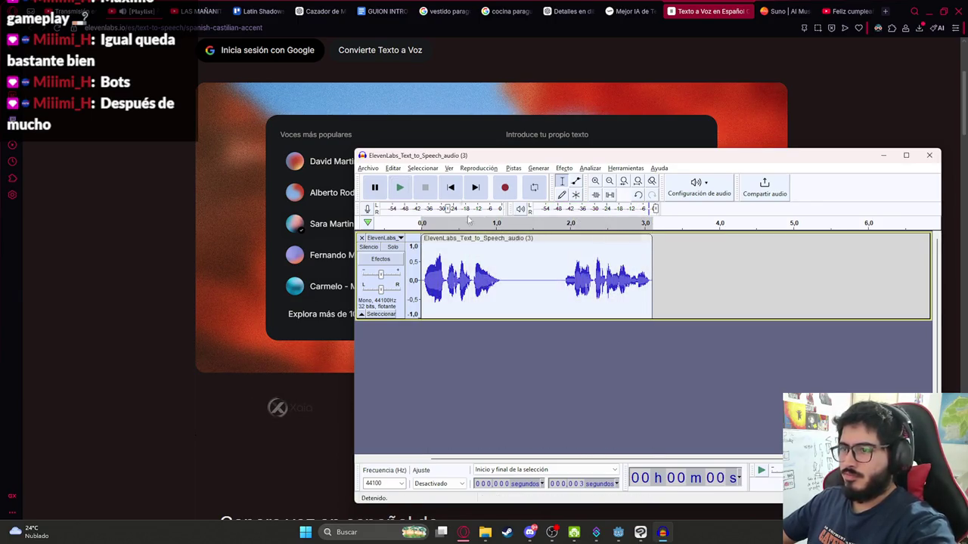
pyautogui.click(561, 168)
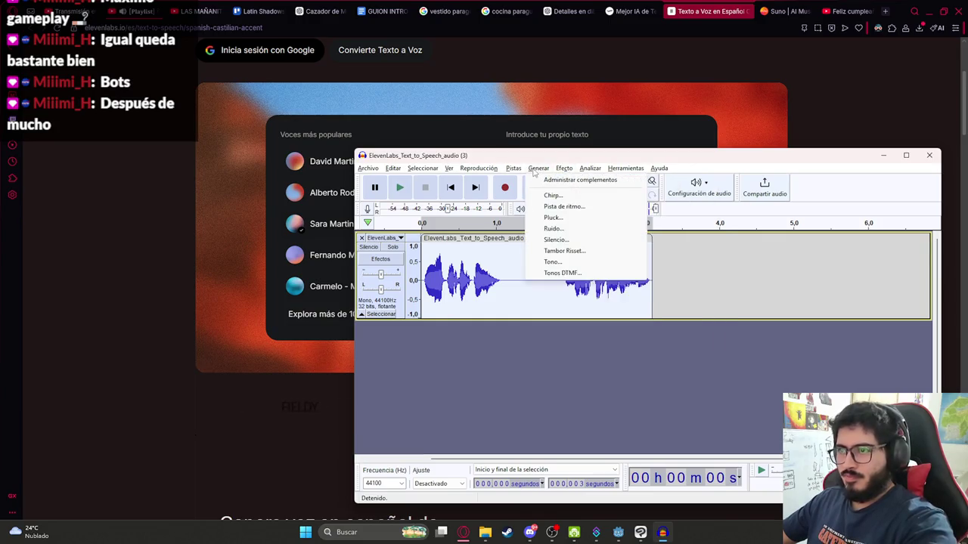
pyautogui.click(540, 206)
pyautogui.write('8000')
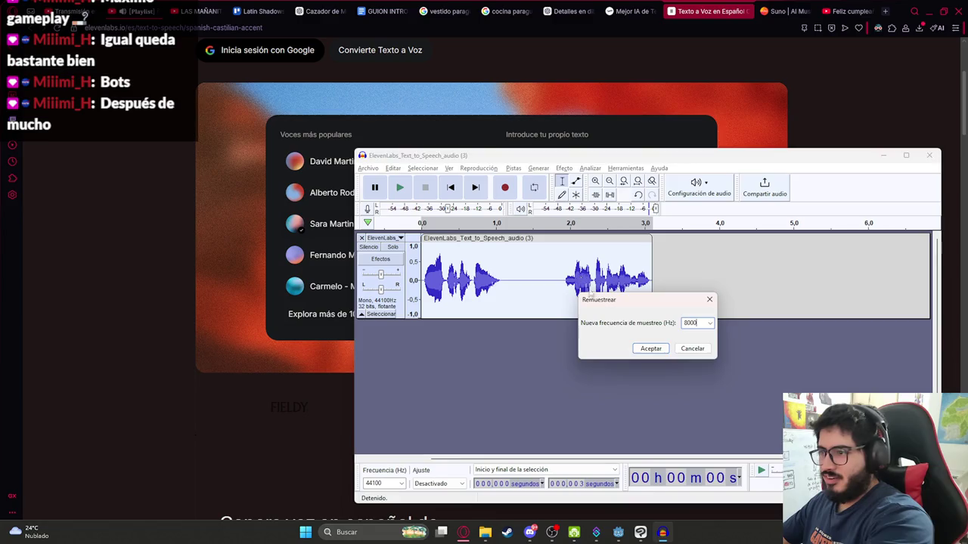
pyautogui.press('Return')
# - Export the trimmed clip as IntroP5.wav
pyautogui.click(368, 168)
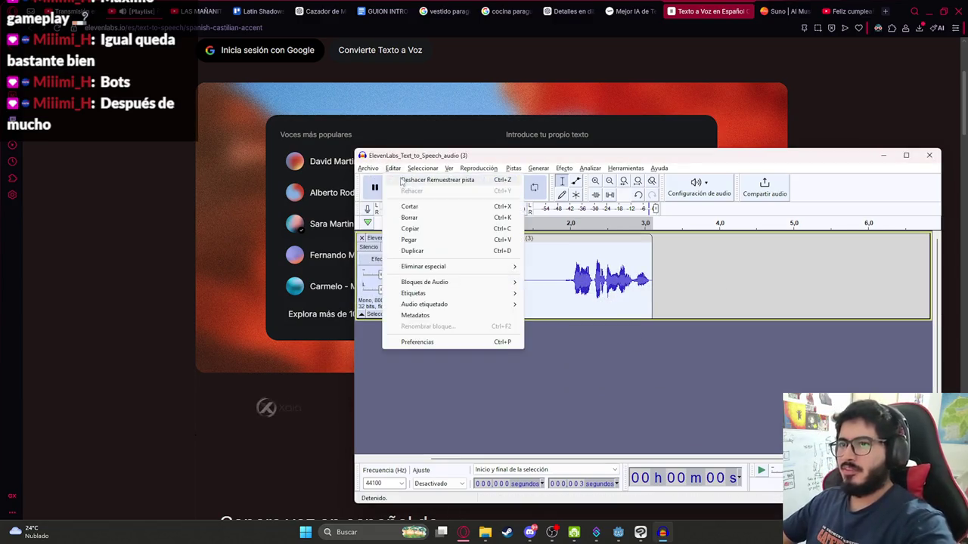
pyautogui.moveTo(409, 244)
pyautogui.click(539, 255)
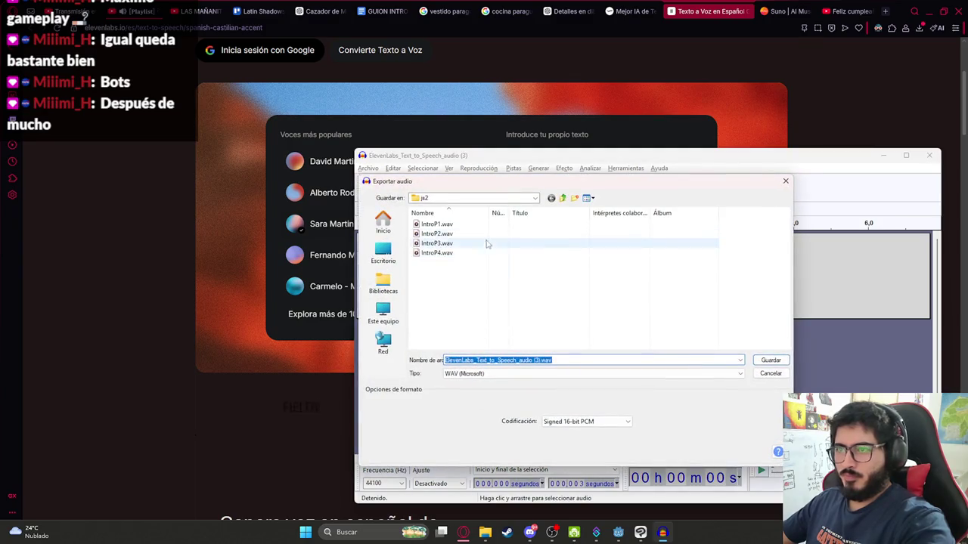
pyautogui.click(454, 253)
pyautogui.doubleClick(466, 360)
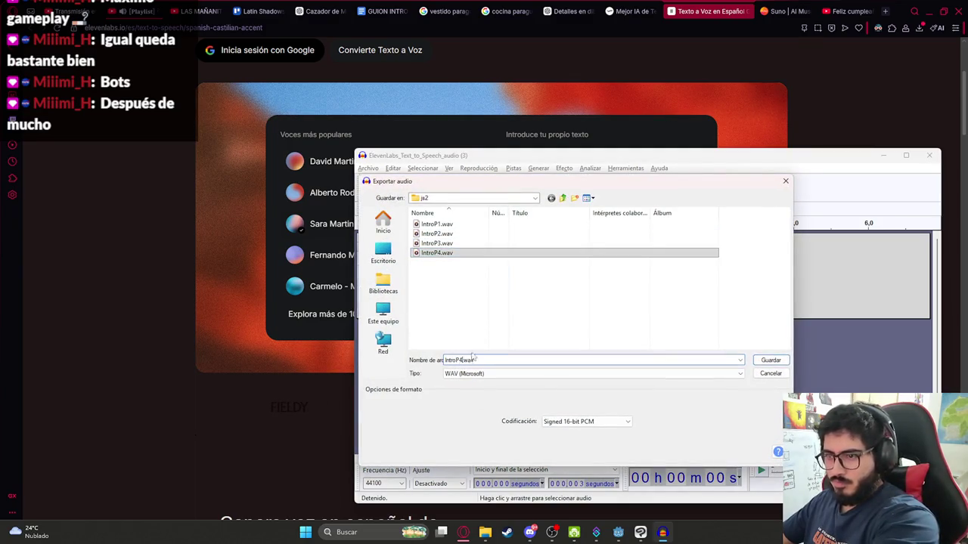
pyautogui.press('Return')
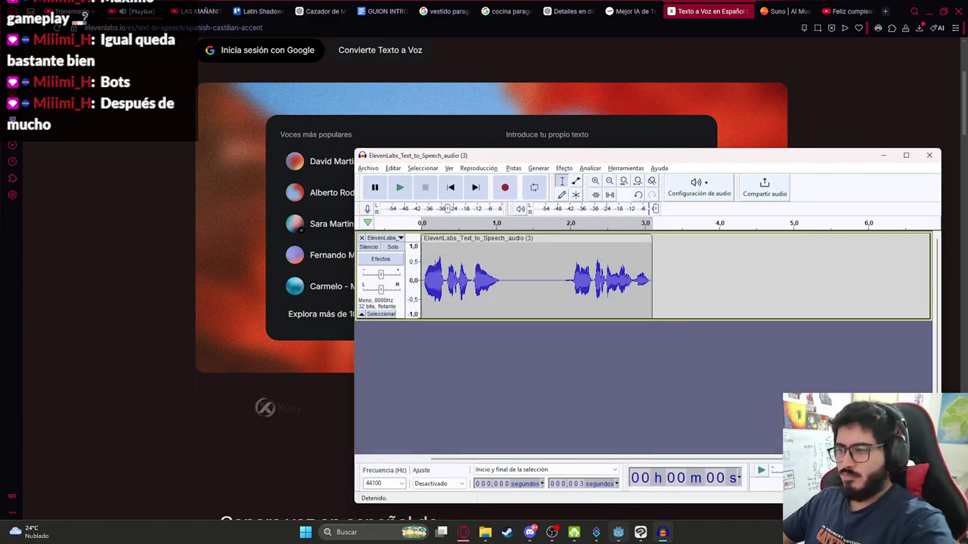
pyautogui.click(618, 532)
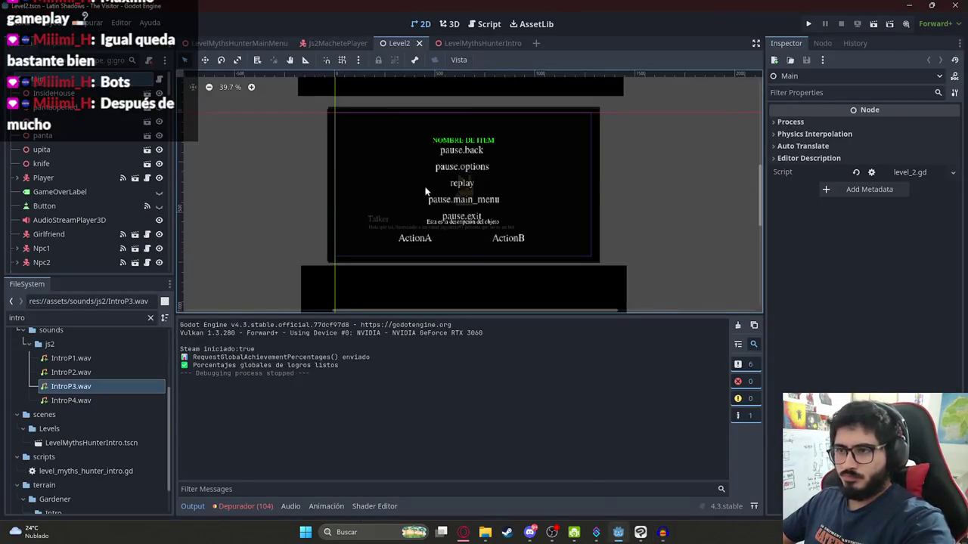
# - Open the LevelMythsHunterIntro scene and switch to the IntroP4 animation
pyautogui.click(469, 43)
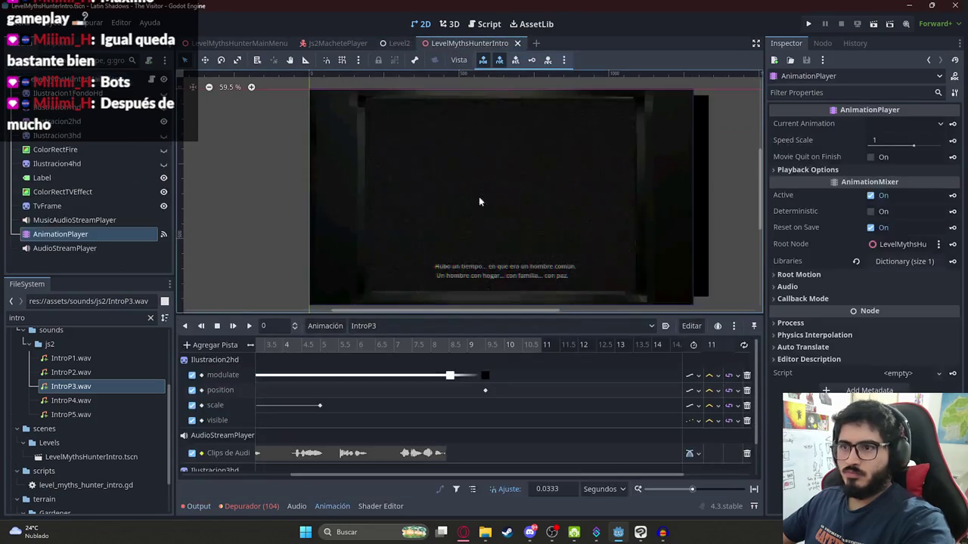
pyautogui.scroll(-3, 478, 197)
pyautogui.scroll(-1, 344, 355)
pyautogui.click(371, 326)
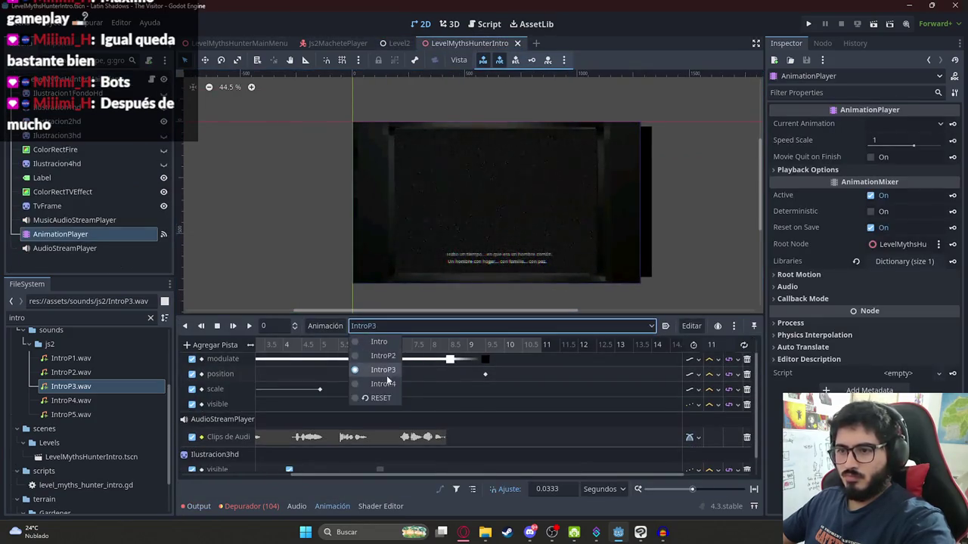
pyautogui.click(383, 383)
pyautogui.click(279, 346)
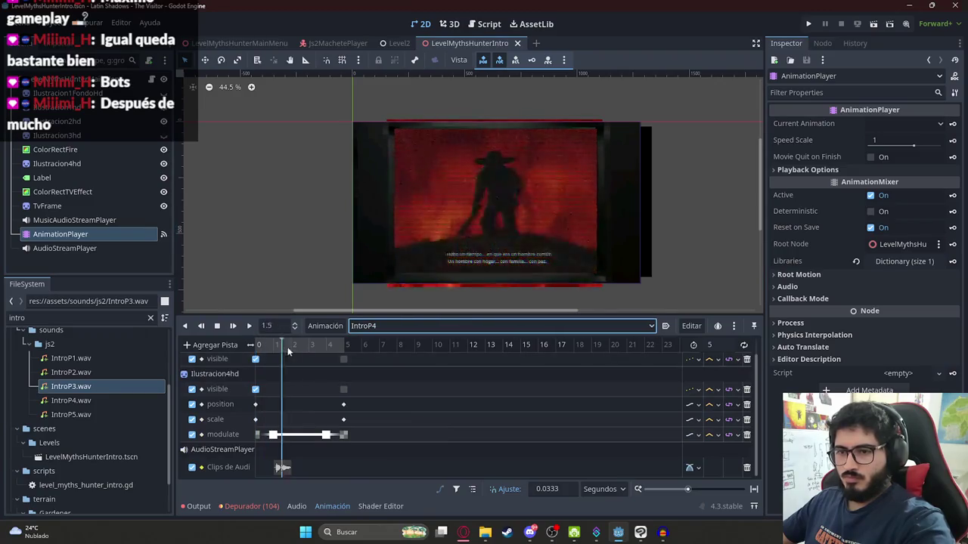
pyautogui.moveTo(284, 346); pyautogui.dragTo(299, 347)
# - Add IntroP5.wav to the audio track, start it at 2.1 seconds, and check the timing
pyautogui.moveTo(108, 414)
pyautogui.mouseDown()
pyautogui.moveTo(320, 467)
pyautogui.moveTo(311, 467)
pyautogui.mouseUp()
pyautogui.click(282, 341)
pyautogui.click(249, 325)
pyautogui.scroll(2, 360, 400)
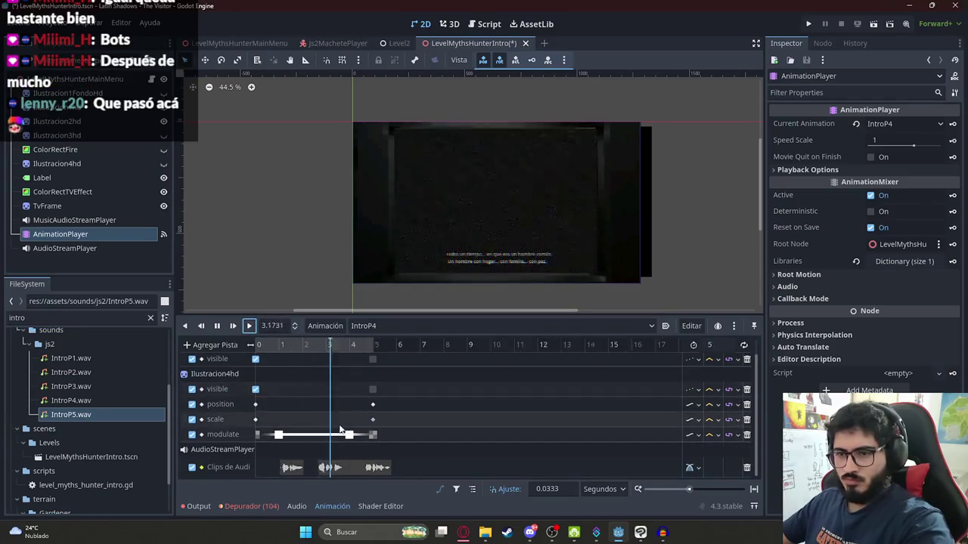
pyautogui.scroll(1, 348, 431)
pyautogui.click(335, 467)
pyautogui.moveTo(335, 467); pyautogui.dragTo(320, 467)
pyautogui.click(296, 344)
pyautogui.click(250, 326)
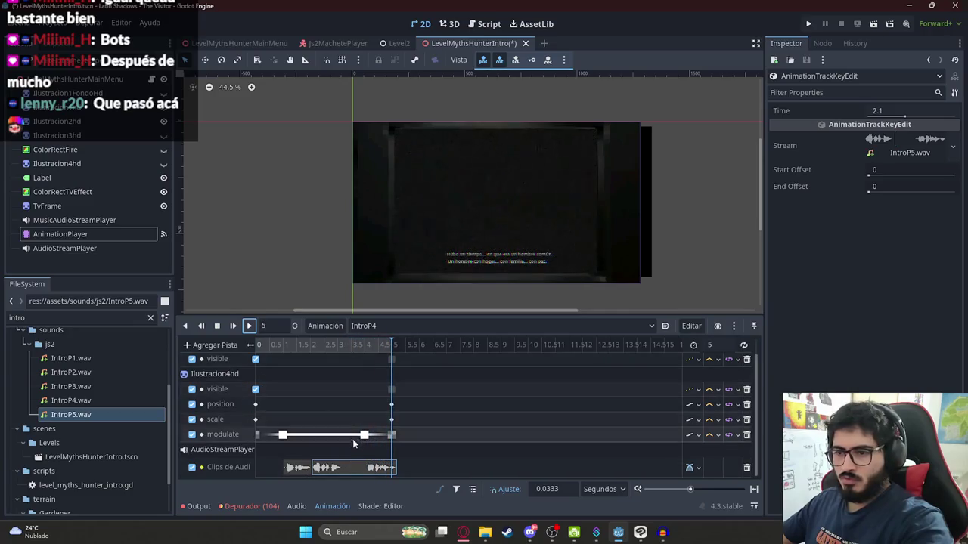
pyautogui.click(345, 470)
pyautogui.click(301, 469)
pyautogui.click(662, 532)
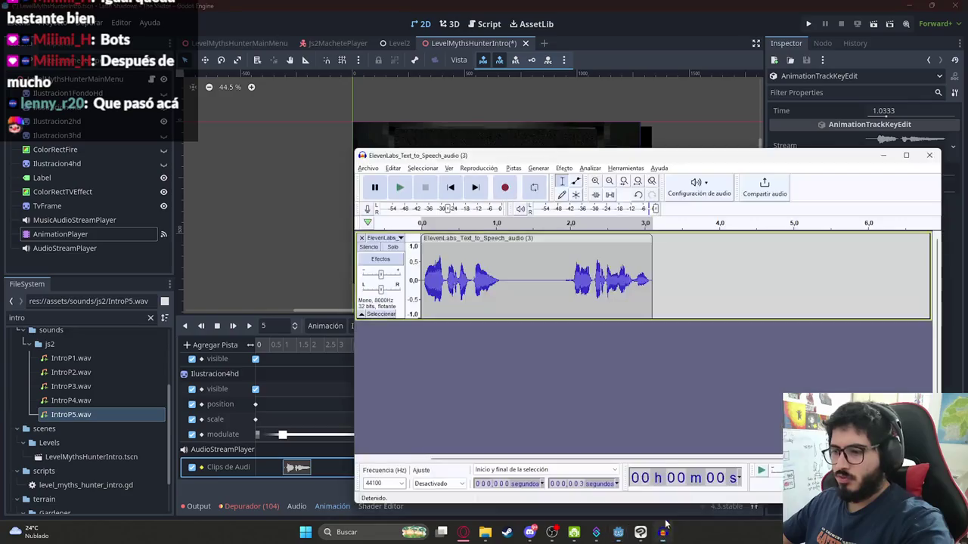
# - Restore the full speech clip, resample it to 8000 Hz, and listen to the result
pyautogui.hotkey('ctrl', 'z')
pyautogui.press('space')
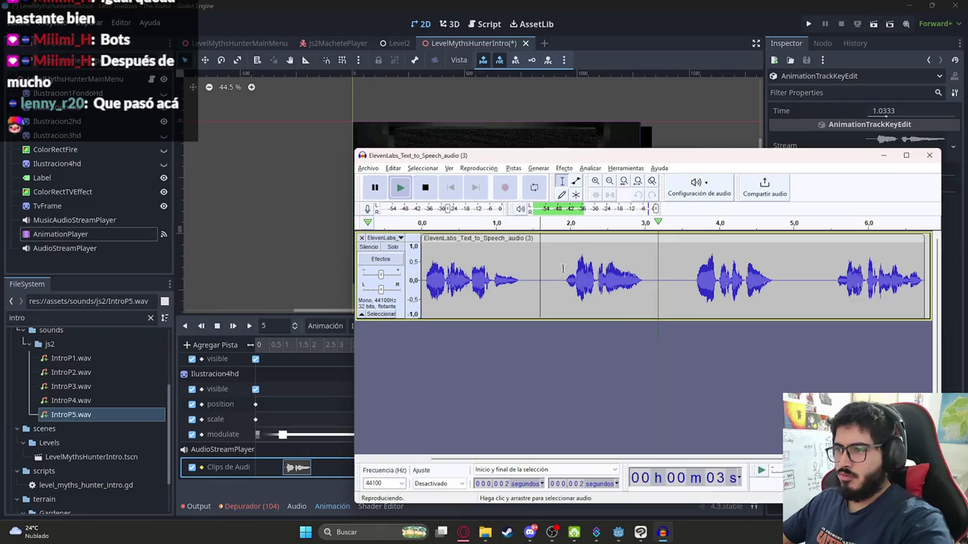
pyautogui.hotkey('ctrl', 'z')
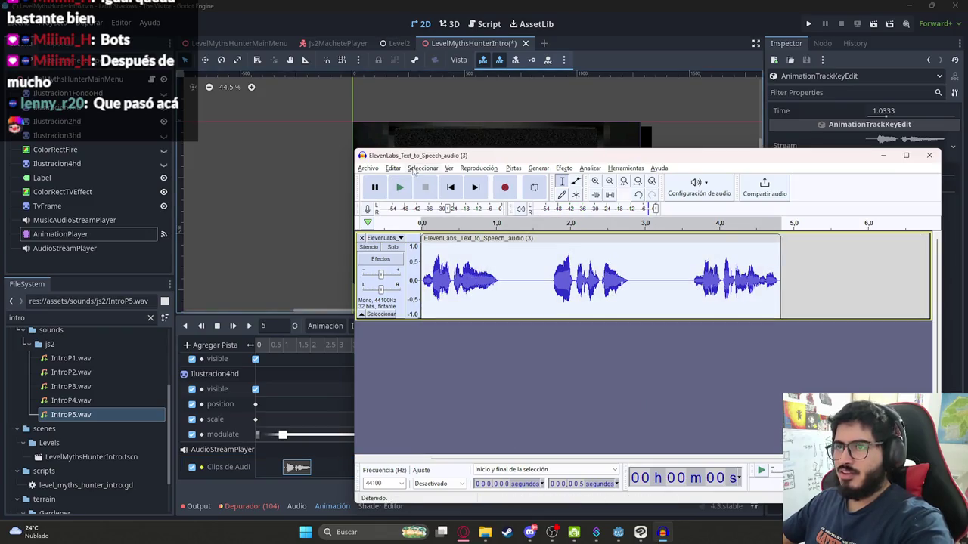
pyautogui.click(393, 168)
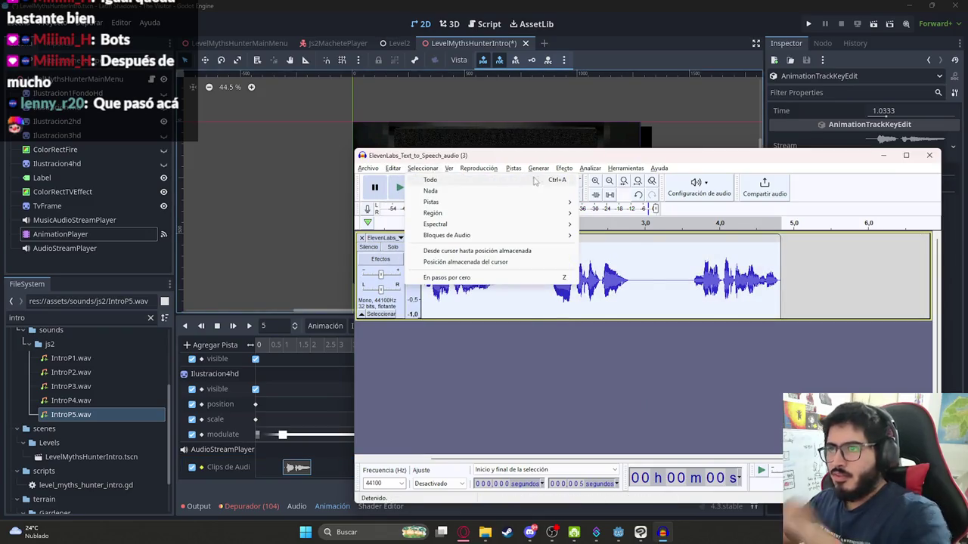
pyautogui.click(539, 204)
pyautogui.press('Return')
pyautogui.click(392, 168)
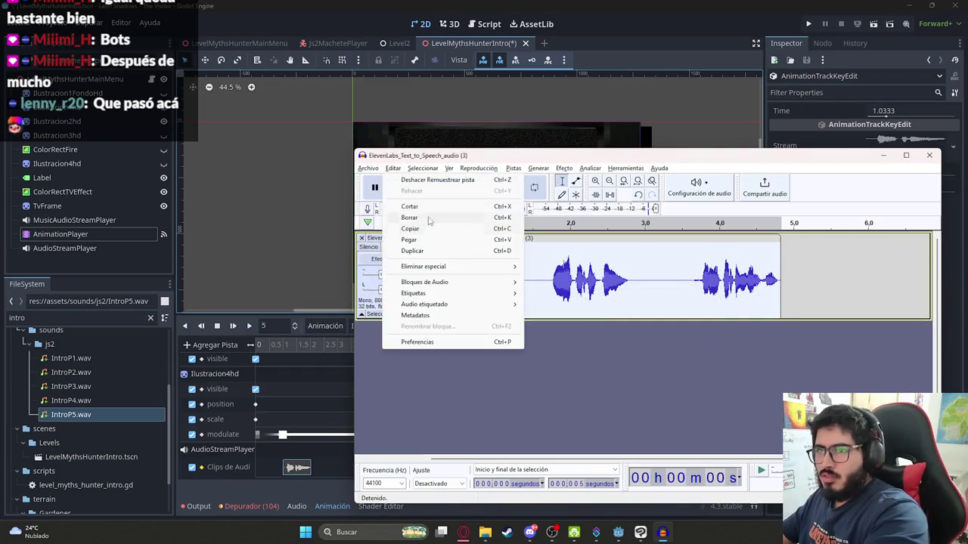
pyautogui.press('Escape')
pyautogui.click(399, 187)
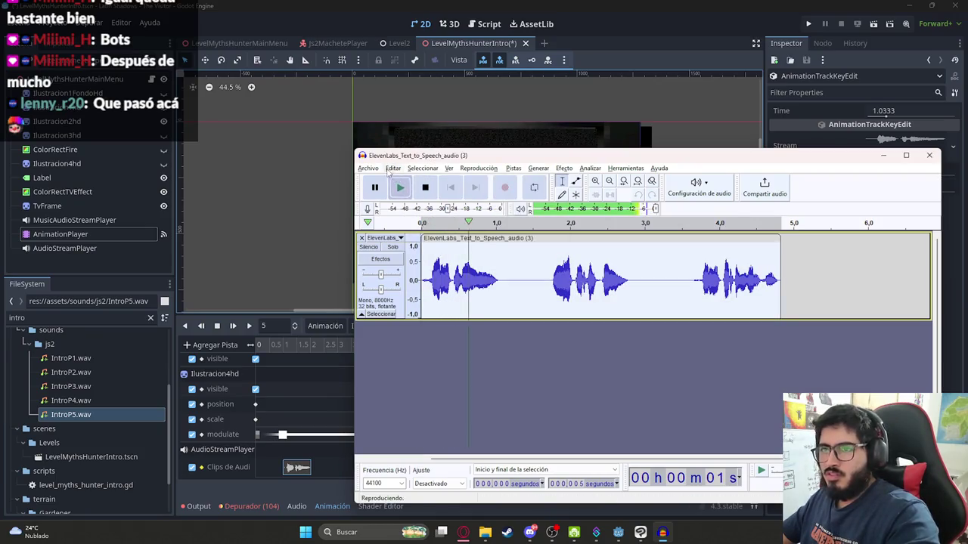
# - Export the clip as WAV, overwriting IntroP4.wav in the js2 sounds folder
pyautogui.click(369, 168)
pyautogui.moveTo(394, 244)
pyautogui.click(528, 258)
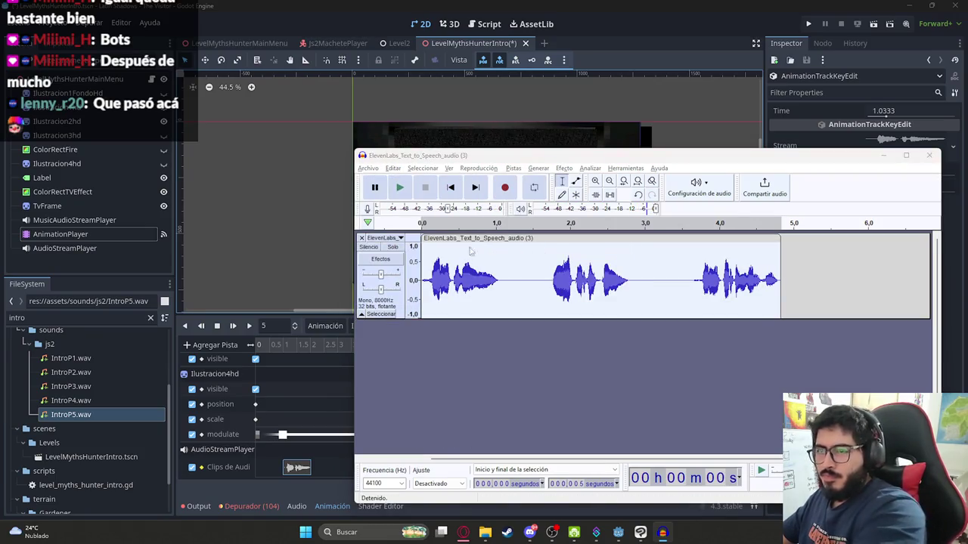
pyautogui.click(456, 263)
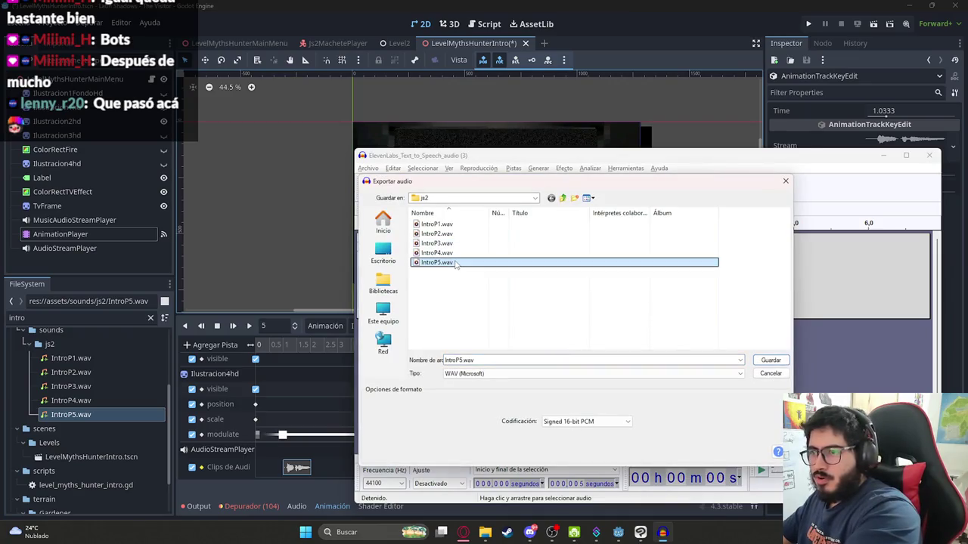
pyautogui.doubleClick(449, 253)
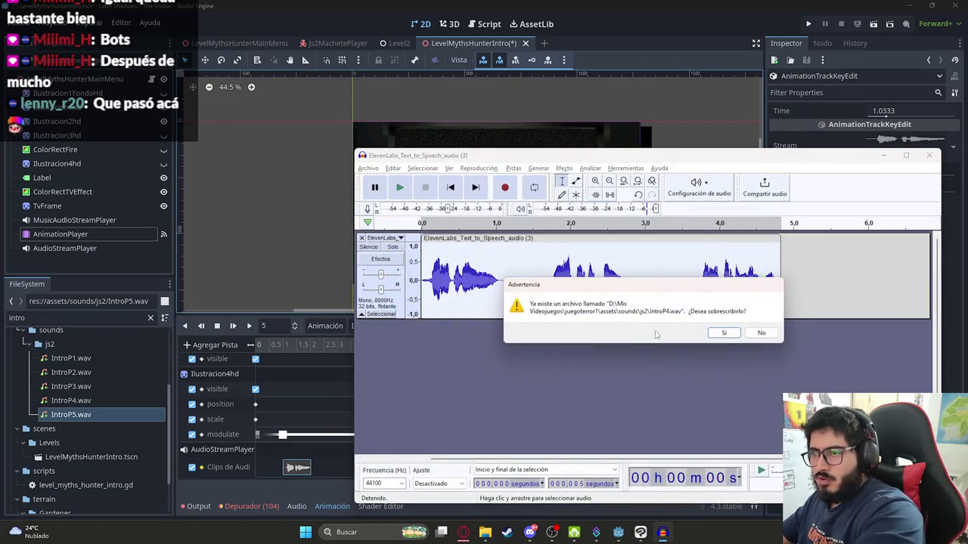
pyautogui.click(724, 333)
# - Place IntroP4.wav on the IntroP4 animation's audio track and play it back
pyautogui.click(314, 410)
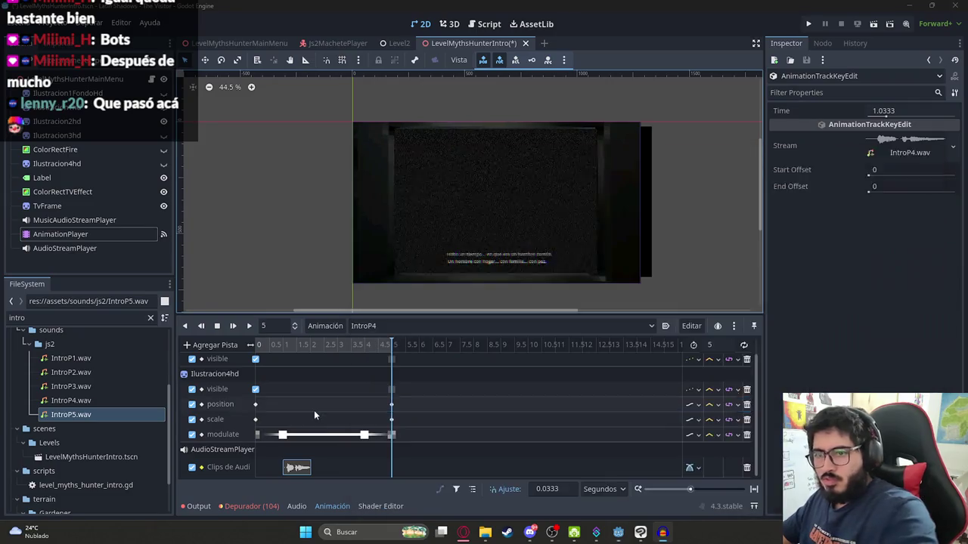
pyautogui.click(295, 469)
pyautogui.moveTo(88, 399)
pyautogui.mouseDown()
pyautogui.moveTo(333, 462)
pyautogui.moveTo(341, 474)
pyautogui.moveTo(313, 466)
pyautogui.mouseUp()
pyautogui.click(265, 345)
pyautogui.click(257, 345)
pyautogui.click(421, 24)
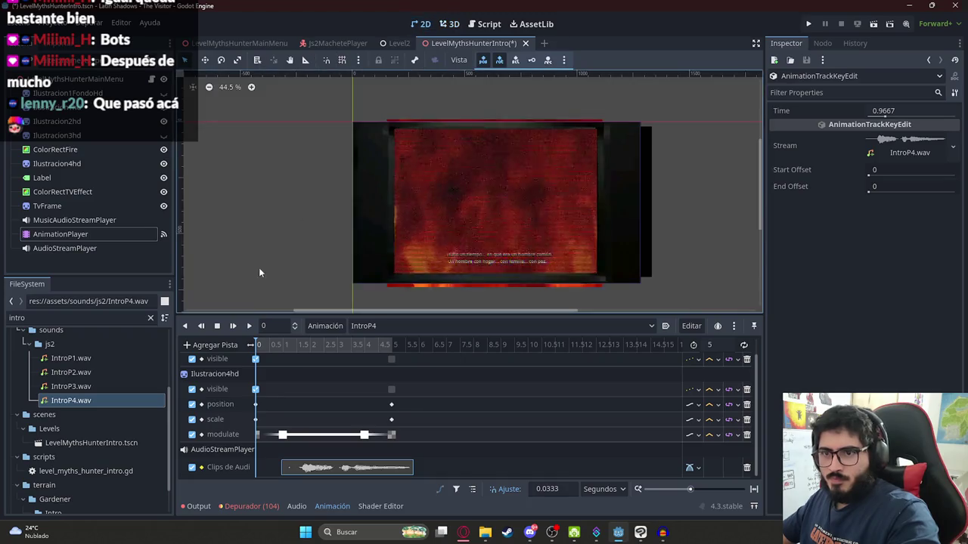
pyautogui.click(248, 326)
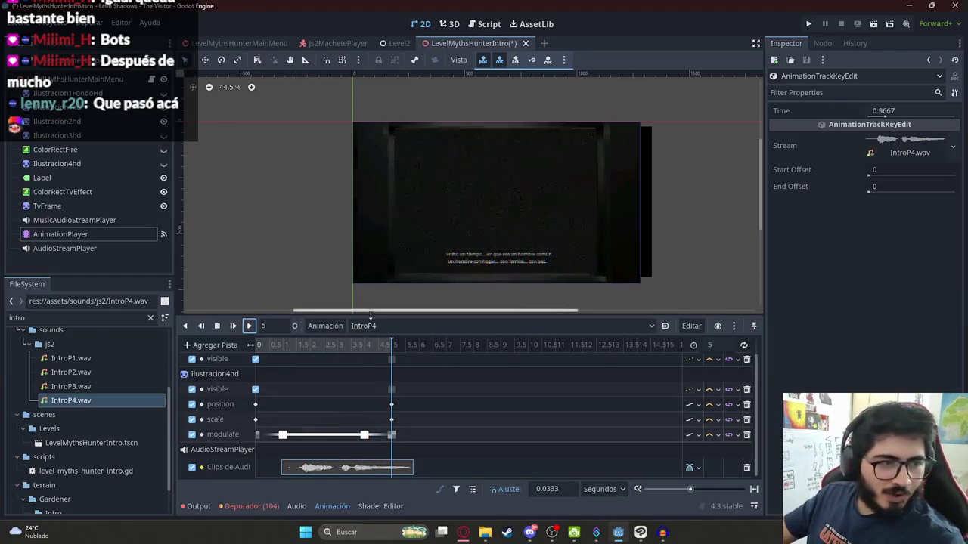
# - Extend the animation to 8 seconds and drag the illustration's closing keyframes later
pyautogui.click(711, 345)
pyautogui.write('6')
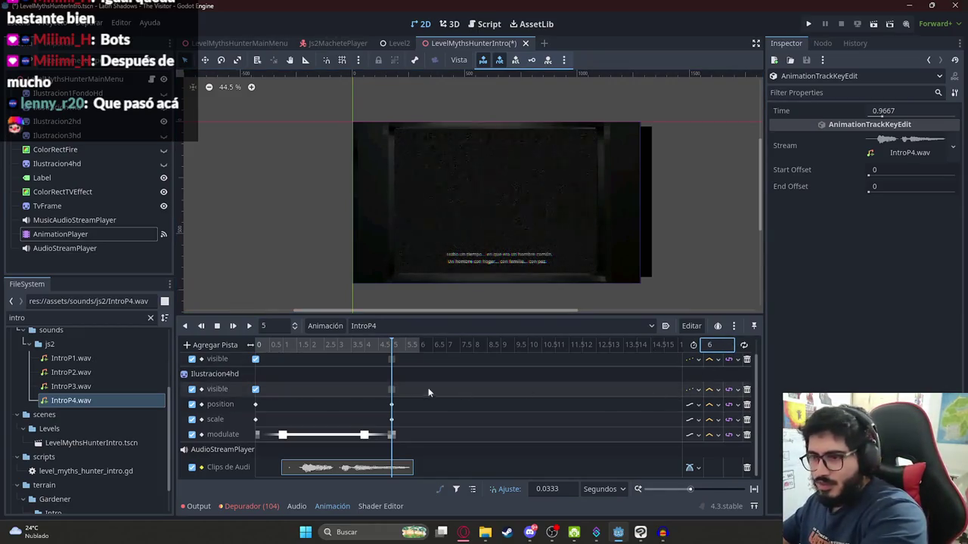
pyautogui.write('8')
pyautogui.press('Return')
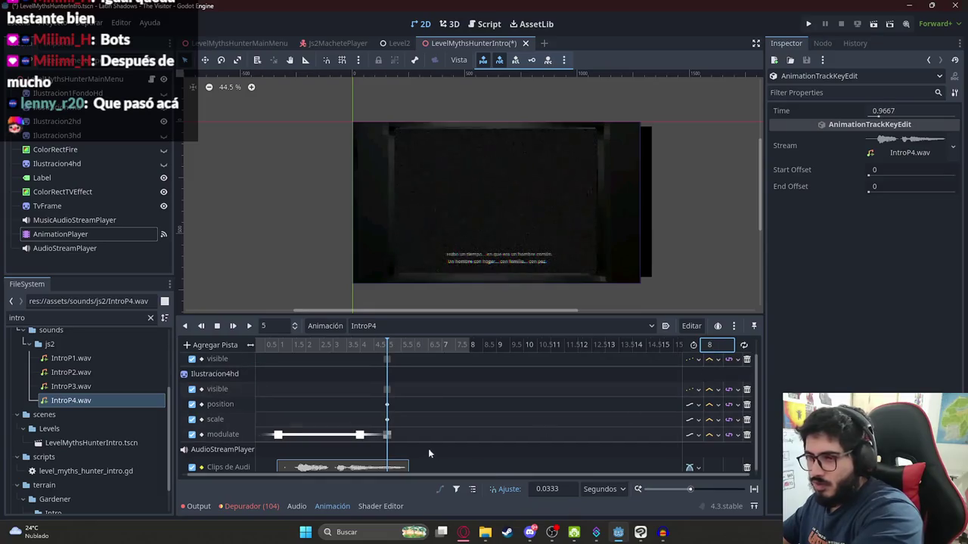
pyautogui.moveTo(321, 344); pyautogui.dragTo(310, 344)
pyautogui.moveTo(393, 447)
pyautogui.mouseDown()
pyautogui.moveTo(341, 358)
pyautogui.moveTo(360, 381)
pyautogui.mouseUp()
pyautogui.scroll(-2, 377, 398)
pyautogui.moveTo(371, 430); pyautogui.dragTo(406, 439)
pyautogui.click(412, 347)
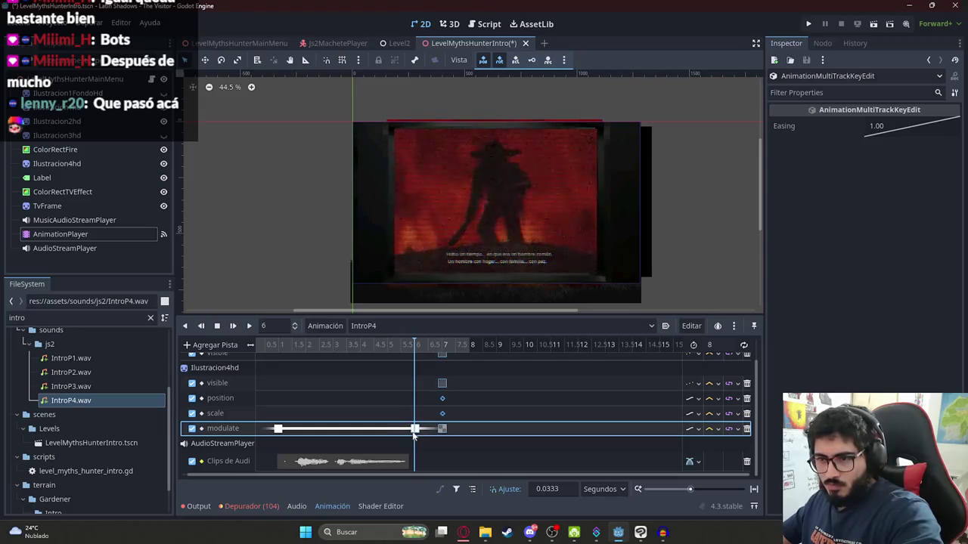
pyautogui.click(444, 347)
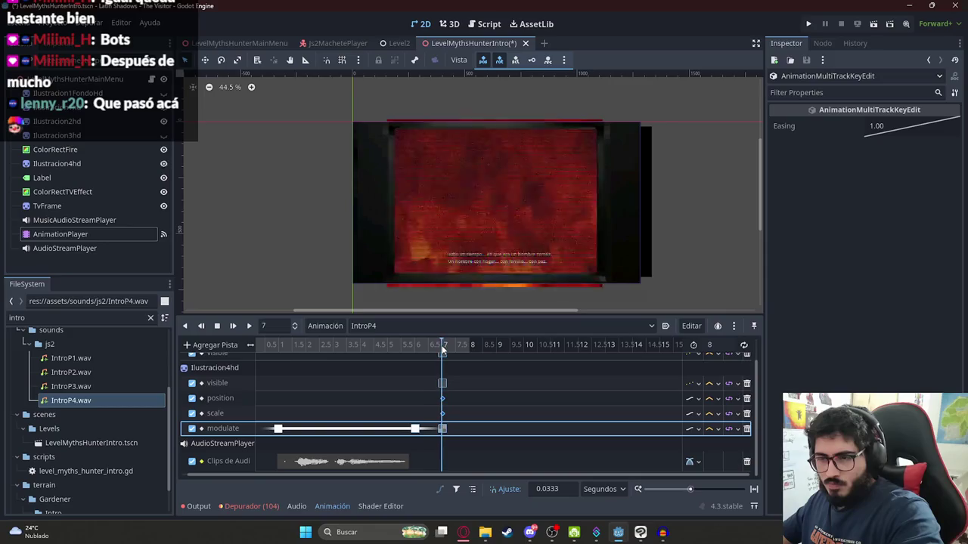
# - Set the animation length to 7 seconds and replay it from the start
pyautogui.doubleClick(709, 345)
pyautogui.write('7')
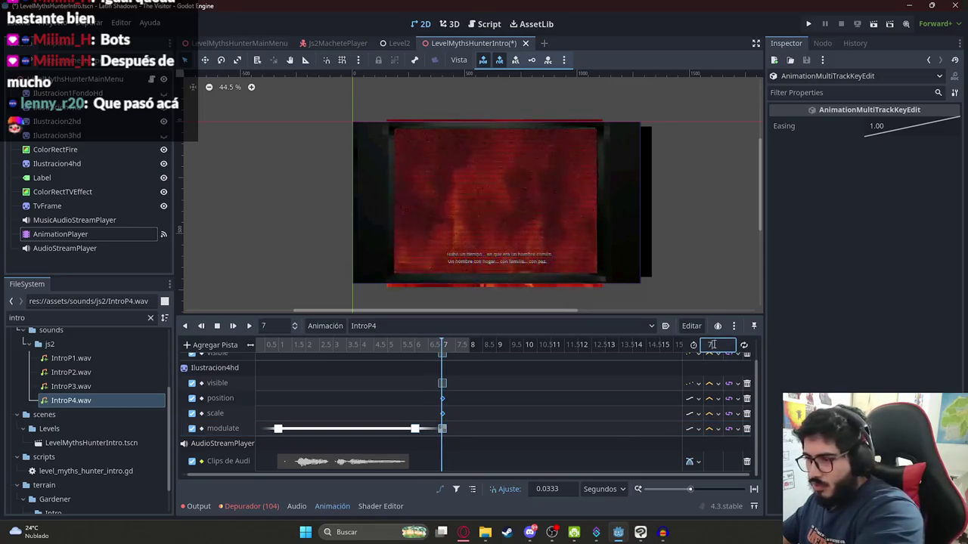
pyautogui.press('Return')
pyautogui.scroll(1, 405, 392)
pyautogui.click(277, 347)
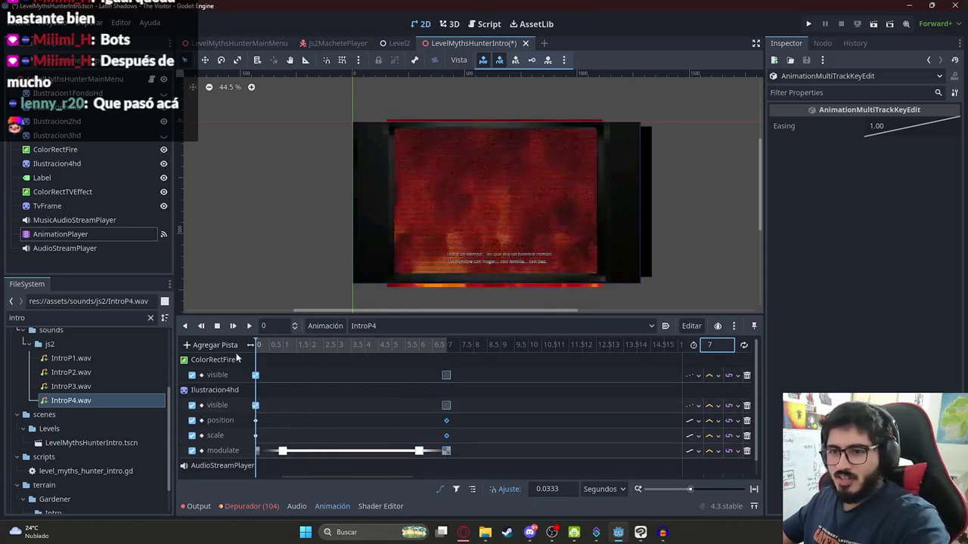
pyautogui.scroll(-1, 277, 356)
pyautogui.moveTo(277, 347)
pyautogui.mouseDown()
pyautogui.moveTo(438, 361)
pyautogui.moveTo(255, 348)
pyautogui.mouseUp()
pyautogui.click(247, 326)
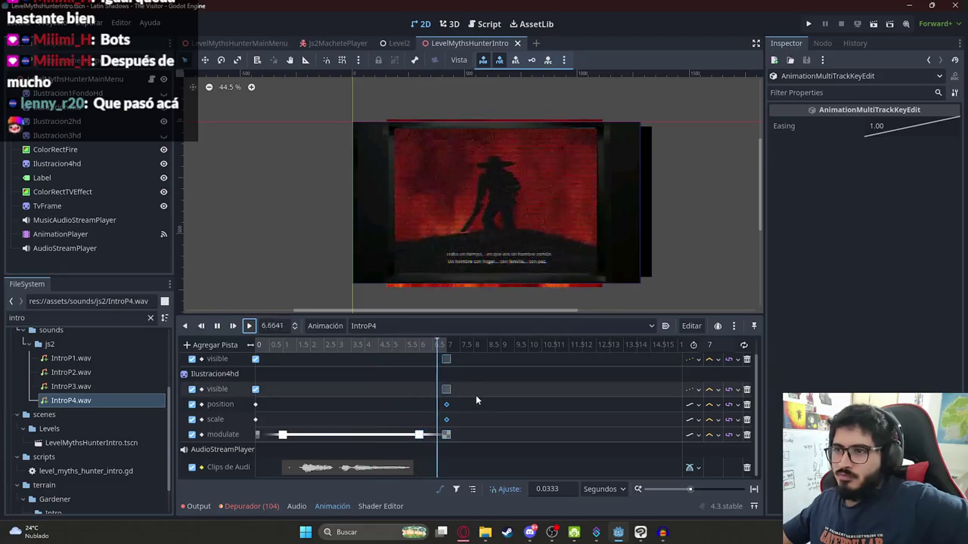
# - Align the final keyframes at 7 seconds and replay the ending from about 5 seconds
pyautogui.moveTo(255, 344)
pyautogui.mouseDown()
pyautogui.moveTo(436, 347)
pyautogui.moveTo(310, 384)
pyautogui.moveTo(392, 382)
pyautogui.mouseUp()
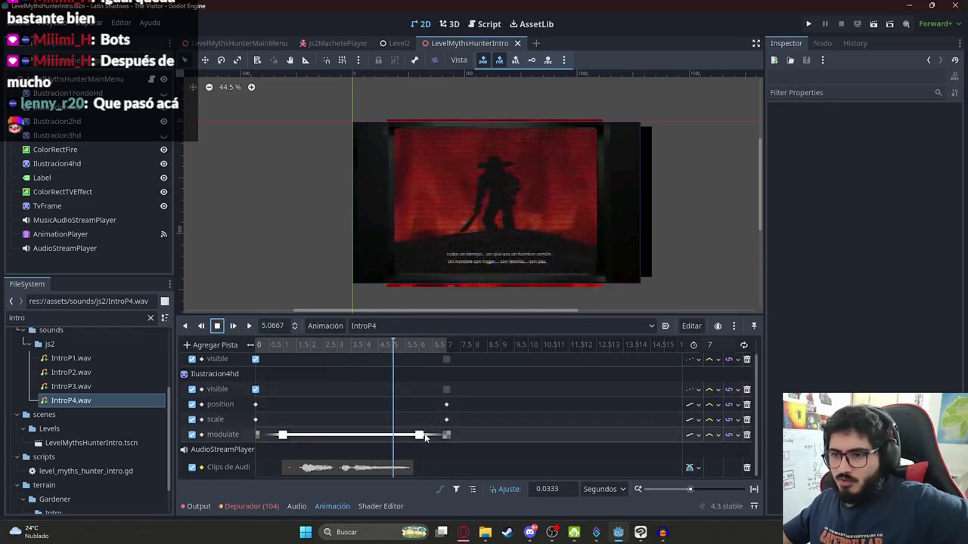
pyautogui.click(446, 434)
pyautogui.click(446, 435)
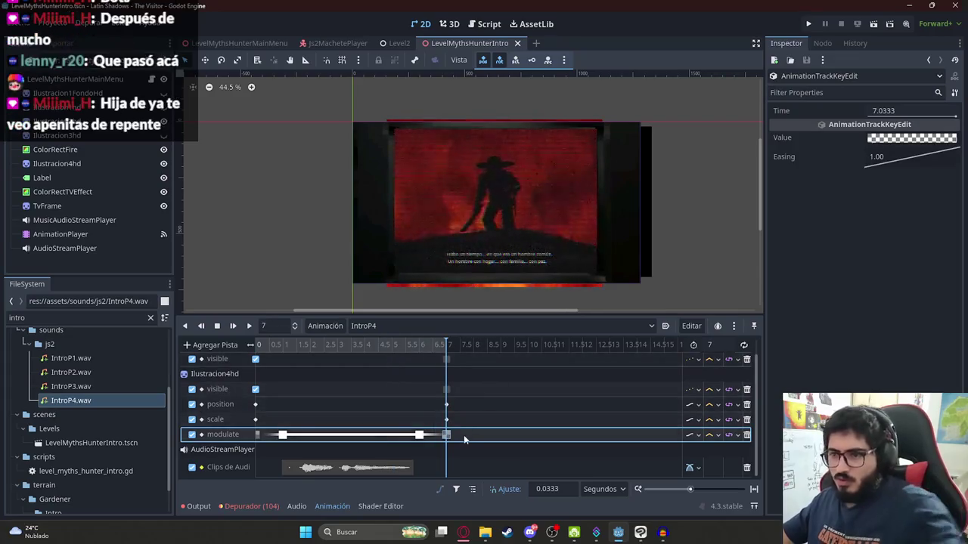
pyautogui.scroll(5, 464, 435)
pyautogui.moveTo(484, 458); pyautogui.dragTo(473, 366)
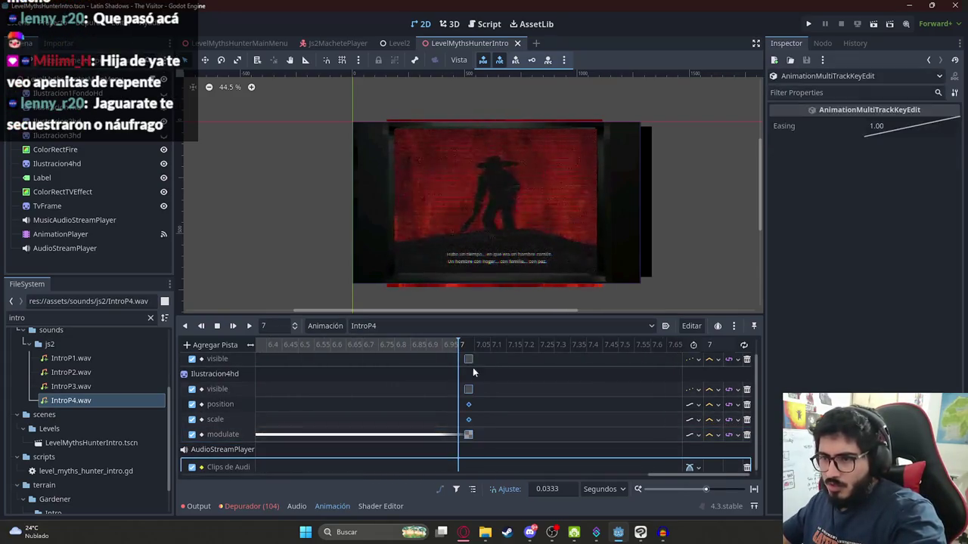
pyautogui.scroll(2, 441, 375)
pyautogui.scroll(-6, 440, 374)
pyautogui.click(387, 344)
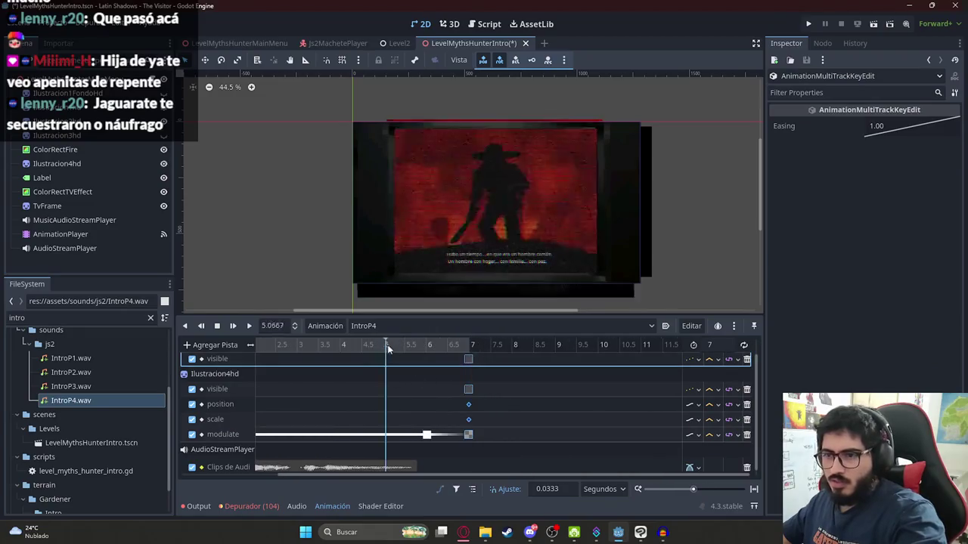
pyautogui.click(248, 327)
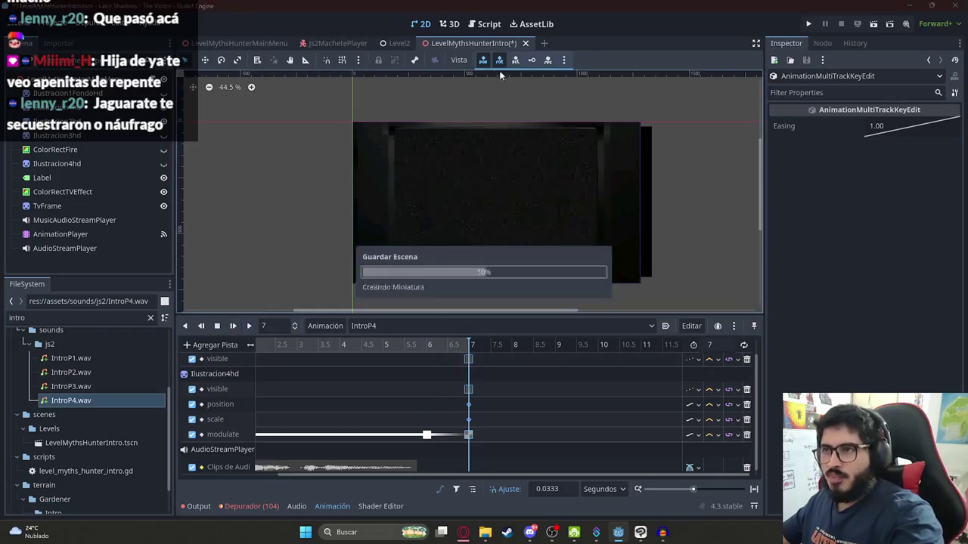
pyautogui.click(400, 43)
# - Open Level2, glance at the browser playlist and Clip Studio Paint, then run the game
pyautogui.rightClick(402, 45)
pyautogui.click(452, 129)
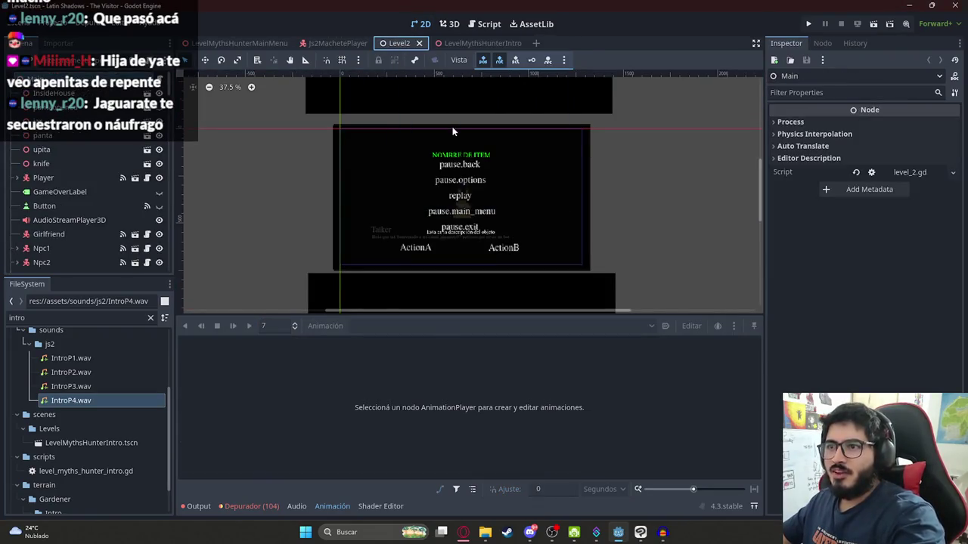
pyautogui.click(463, 532)
pyautogui.hotkey('ctrl', '2')
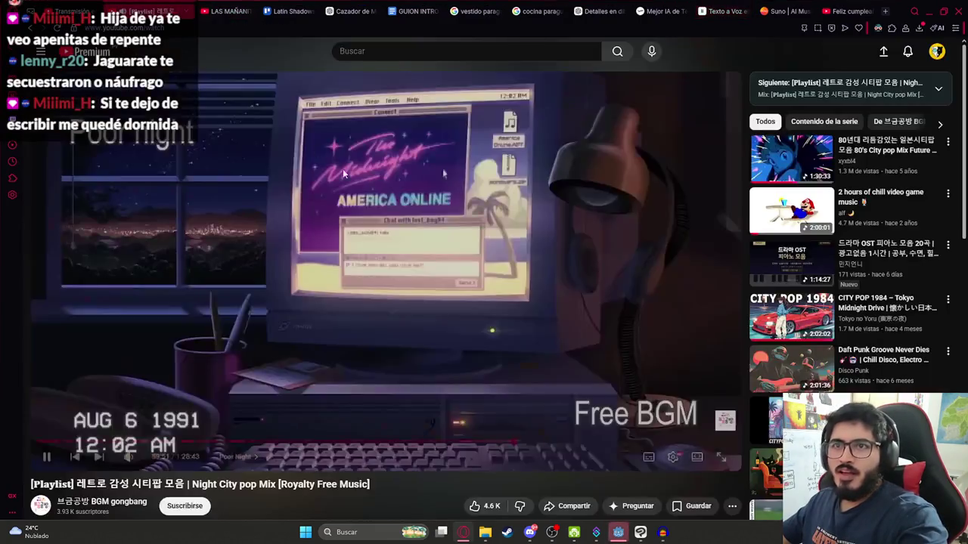
pyautogui.click(640, 533)
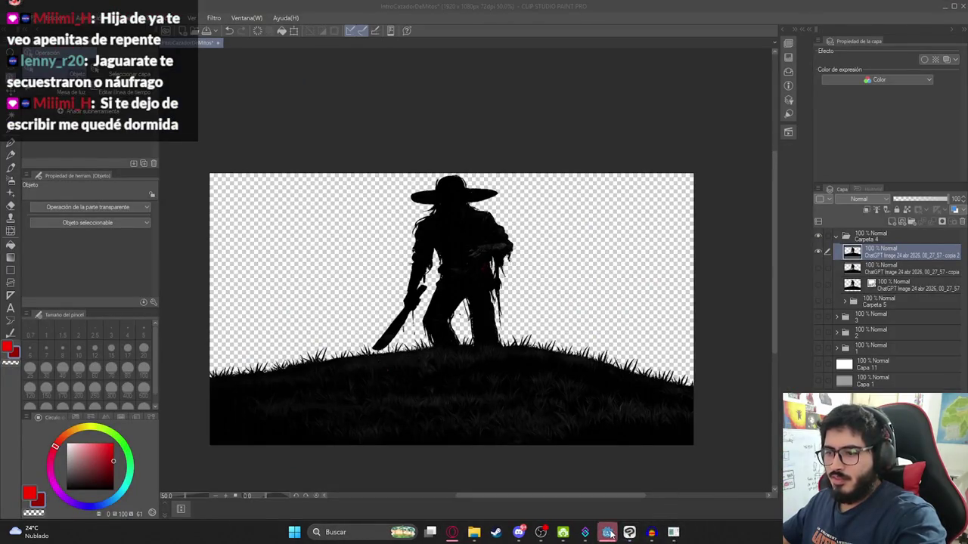
pyautogui.click(675, 533)
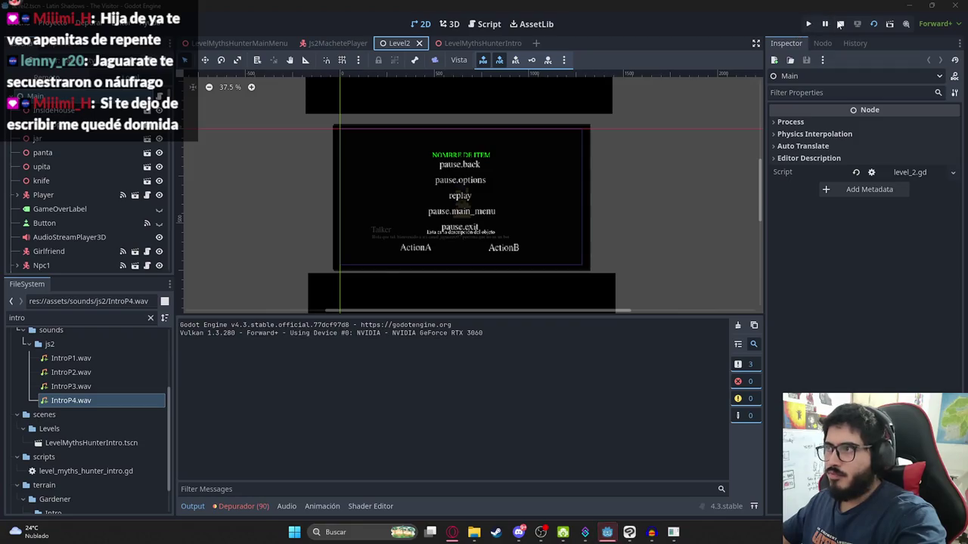
pyautogui.click(840, 24)
# - Walk to the bedroom console, choose Jugar, watch the intro cutscene, then quit the game
pyautogui.press('Up')
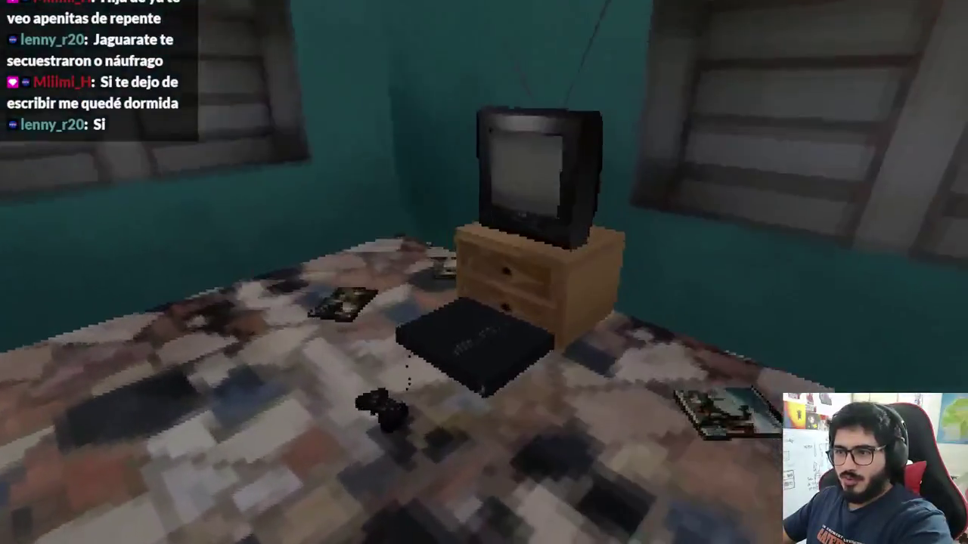
pyautogui.press('e')
pyautogui.click(327, 489)
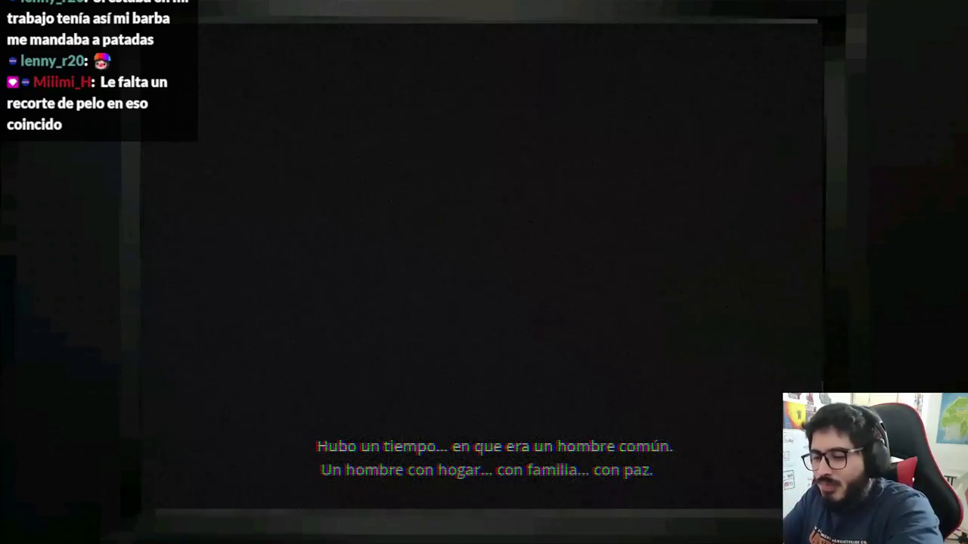
pyautogui.hotkey('alt', 'F4')
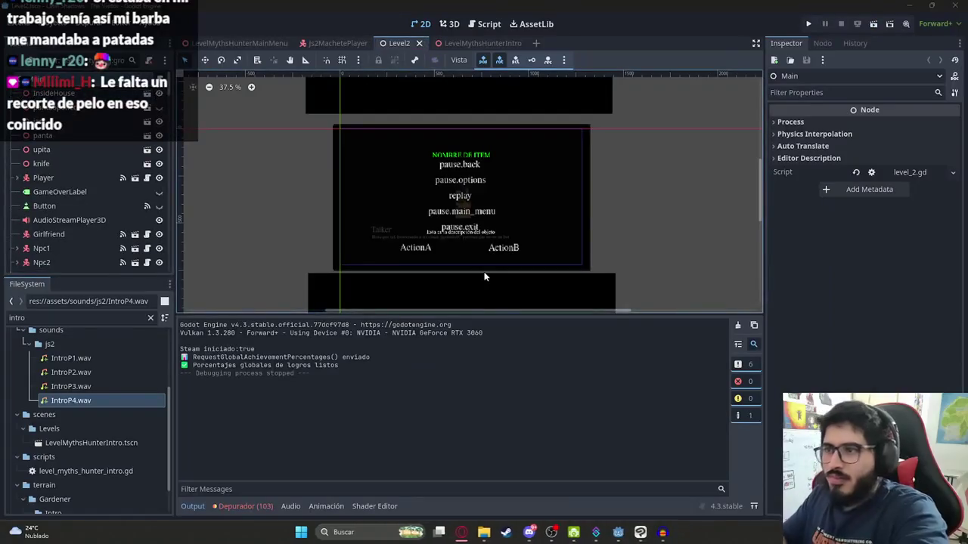
pyautogui.click(463, 532)
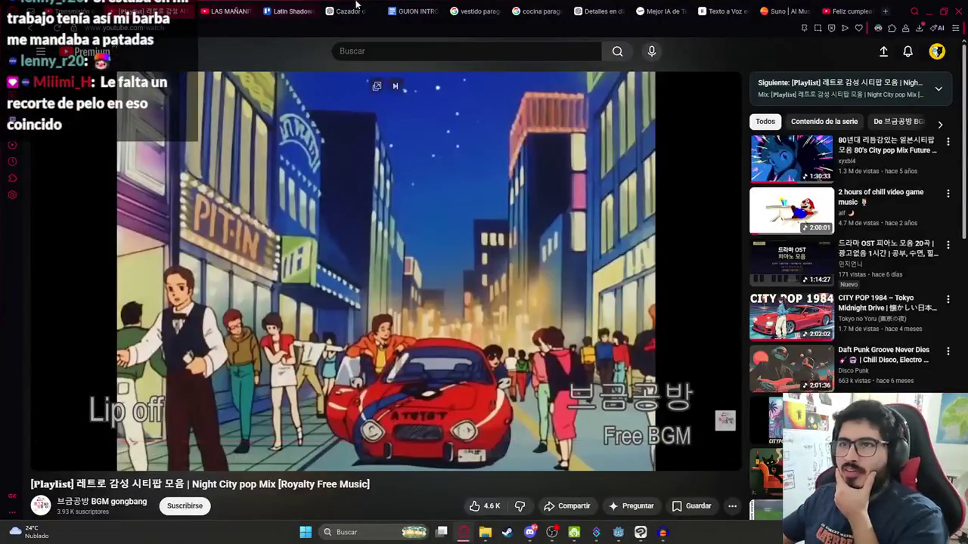
pyautogui.click(400, 10)
pyautogui.click(193, 11)
pyautogui.click(384, 269)
pyautogui.click(401, 11)
pyautogui.click(427, 252)
pyautogui.moveTo(427, 251); pyautogui.dragTo(304, 227)
pyautogui.hotkey('ctrl', 'b')
pyautogui.click(442, 255)
pyautogui.moveTo(317, 264)
pyautogui.mouseDown()
pyautogui.moveTo(380, 263)
pyautogui.moveTo(533, 304)
pyautogui.moveTo(317, 274)
pyautogui.mouseUp()
pyautogui.click(533, 304)
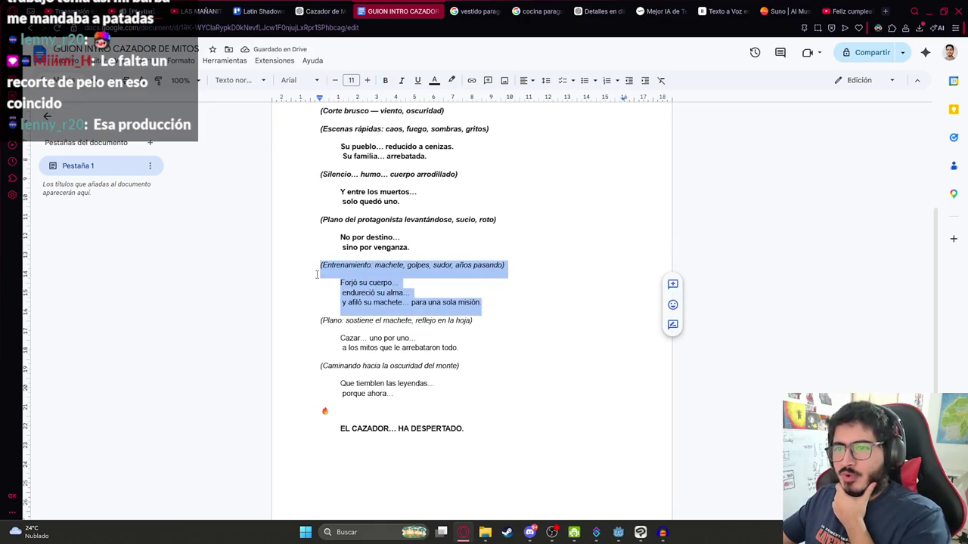
pyautogui.moveTo(485, 354); pyautogui.dragTo(304, 321)
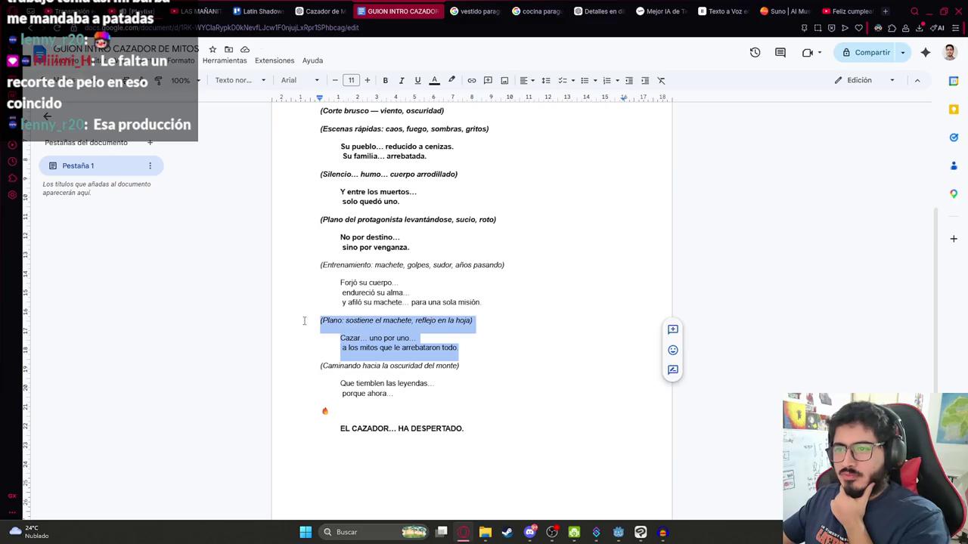
pyautogui.click(350, 329)
pyautogui.moveTo(473, 353); pyautogui.dragTo(314, 324)
pyautogui.click(469, 350)
pyautogui.moveTo(469, 351); pyautogui.dragTo(278, 325)
pyautogui.click(376, 347)
pyautogui.moveTo(460, 361)
pyautogui.mouseDown()
pyautogui.moveTo(296, 306)
pyautogui.moveTo(293, 322)
pyautogui.mouseUp()
pyautogui.moveTo(468, 349); pyautogui.dragTo(292, 316)
pyautogui.moveTo(413, 395); pyautogui.dragTo(257, 338)
pyautogui.click(461, 366)
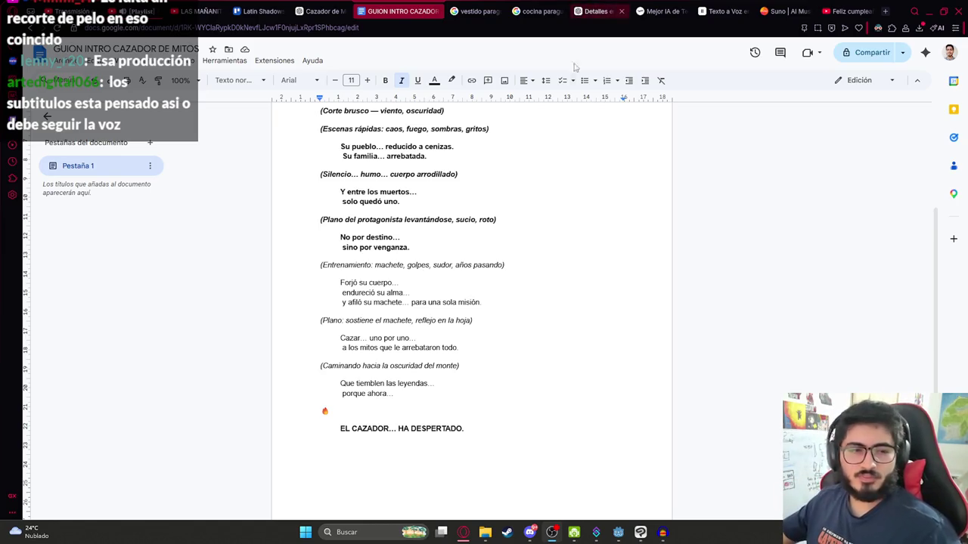
# - Review the script passages from 'Forjó su cuerpo' to 'porque ahora', then bring Audacity's new voice clip forward
pyautogui.click(493, 299)
pyautogui.moveTo(493, 300)
pyautogui.mouseDown()
pyautogui.moveTo(339, 281)
pyautogui.moveTo(527, 308)
pyautogui.mouseUp()
pyautogui.click(460, 348)
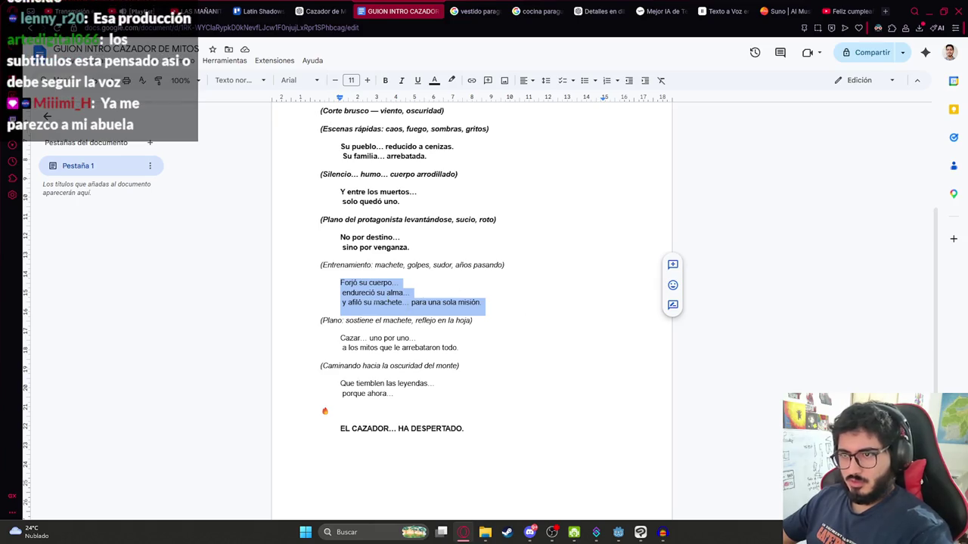
pyautogui.moveTo(491, 357); pyautogui.dragTo(319, 319)
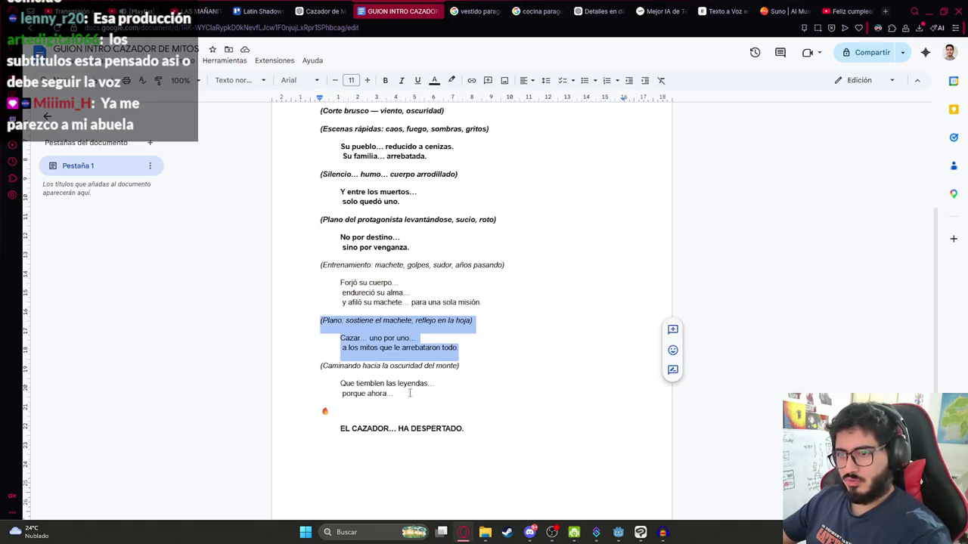
pyautogui.moveTo(416, 402); pyautogui.dragTo(322, 370)
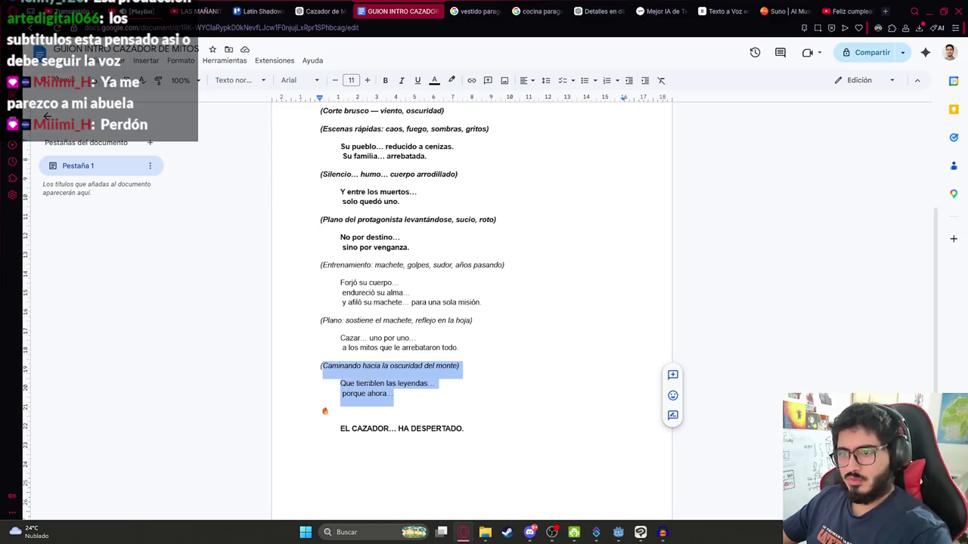
pyautogui.moveTo(393, 396)
pyautogui.mouseDown()
pyautogui.moveTo(315, 303)
pyautogui.moveTo(314, 276)
pyautogui.mouseUp()
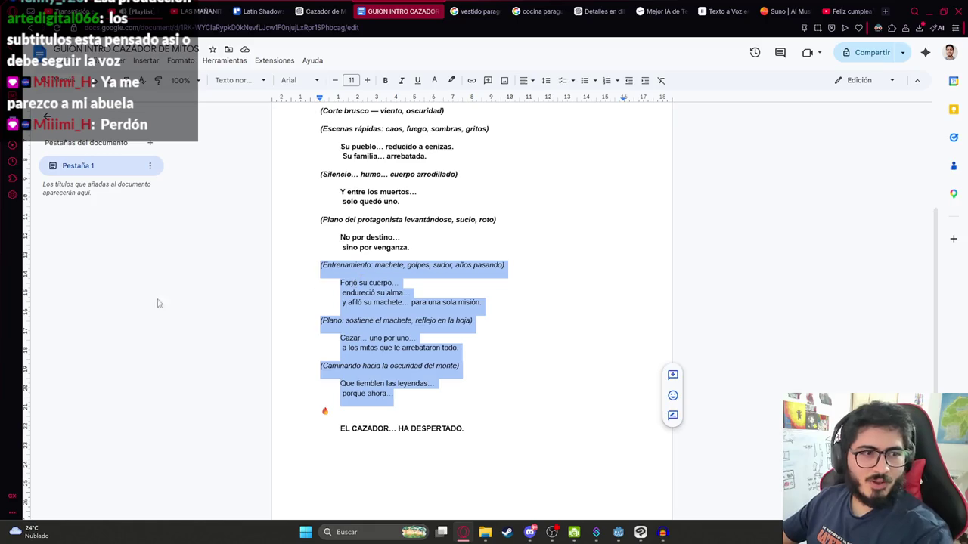
pyautogui.click(446, 284)
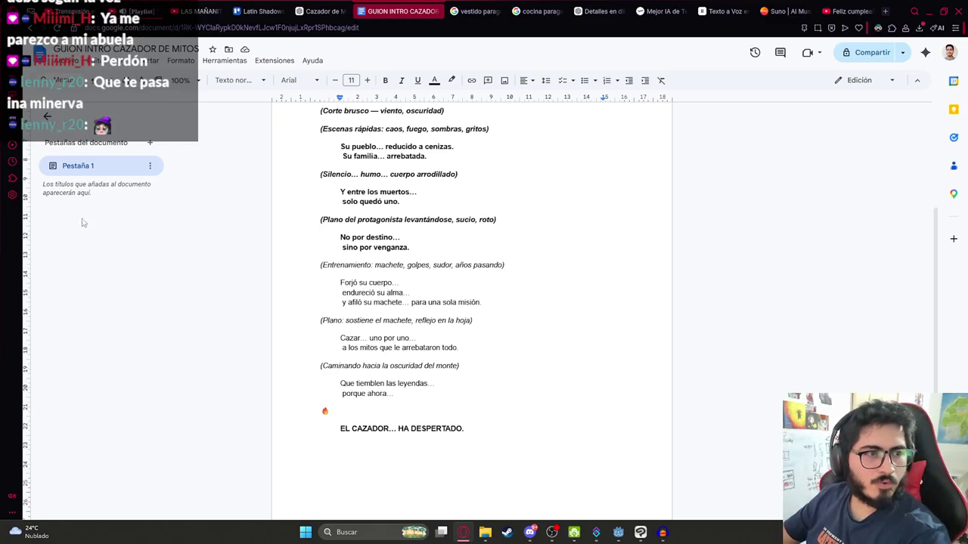
pyautogui.click(443, 341)
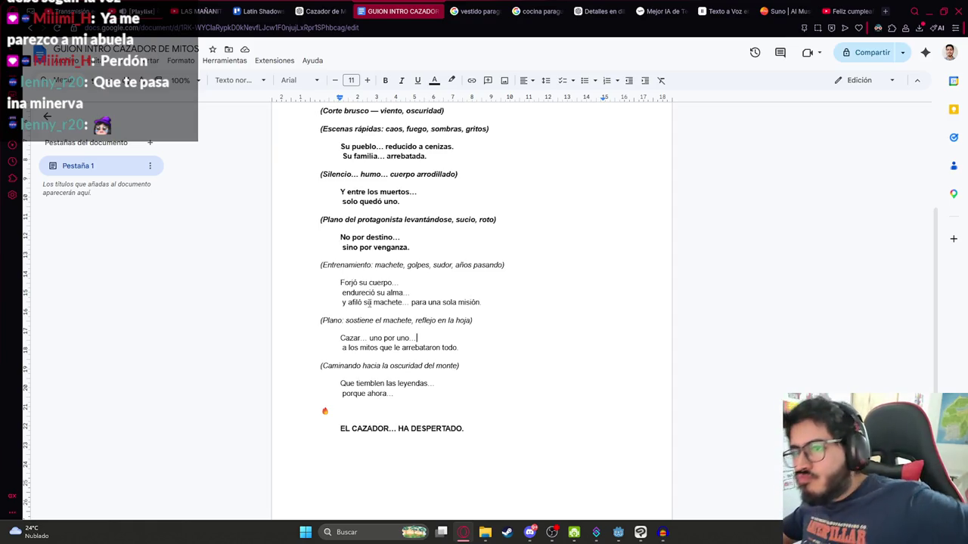
pyautogui.click(436, 303)
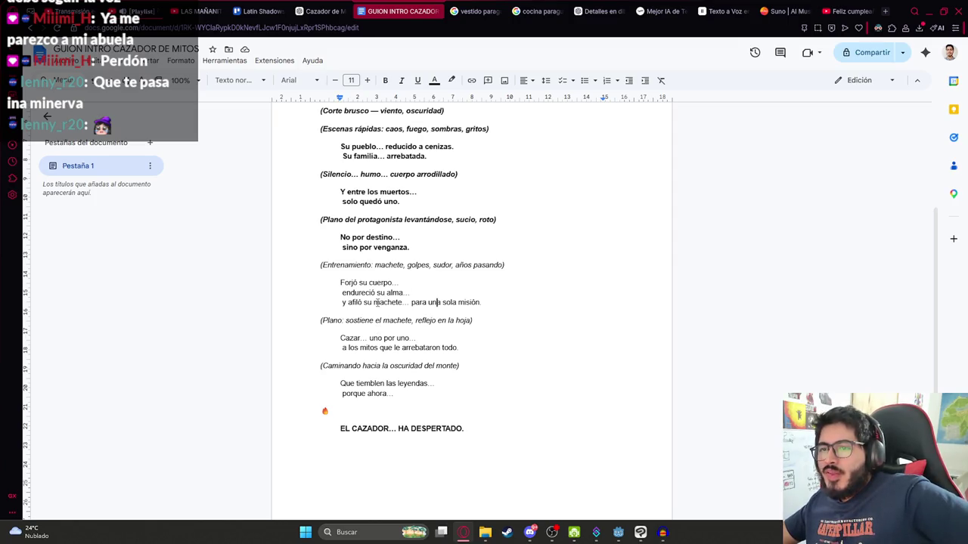
pyautogui.click(658, 535)
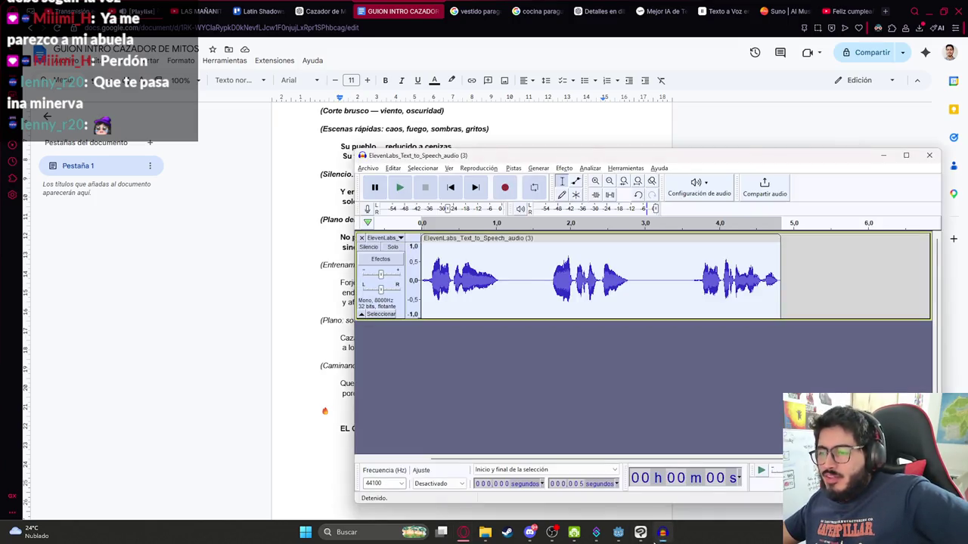
# - Hide the earlier artwork folders, rename the top folder to 4, and add a new folder named 5
pyautogui.click(662, 532)
pyautogui.click(837, 236)
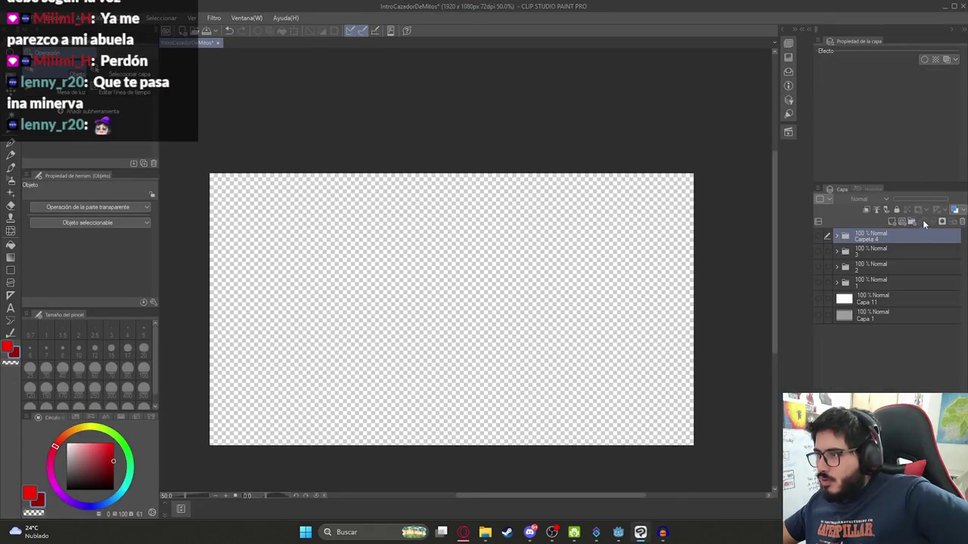
pyautogui.doubleClick(893, 237)
pyautogui.write('4')
pyautogui.press('Return')
pyautogui.click(910, 220)
pyautogui.doubleClick(876, 238)
pyautogui.write('5')
pyautogui.press('Return')
# - Show the gray Capa 1 paper layer, add layer Capa 21 in folder 5, and undo a brush test stroke
pyautogui.click(818, 331)
pyautogui.click(890, 223)
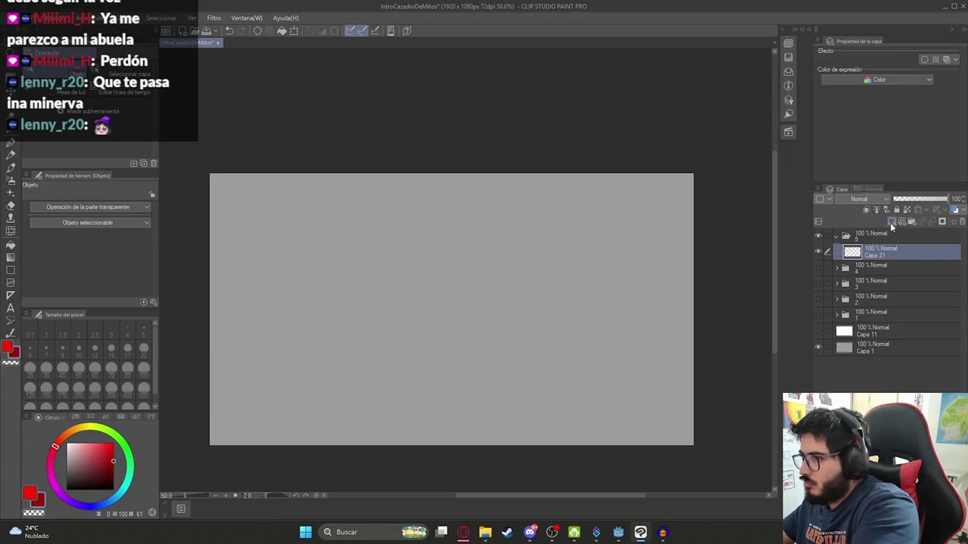
pyautogui.click(387, 263)
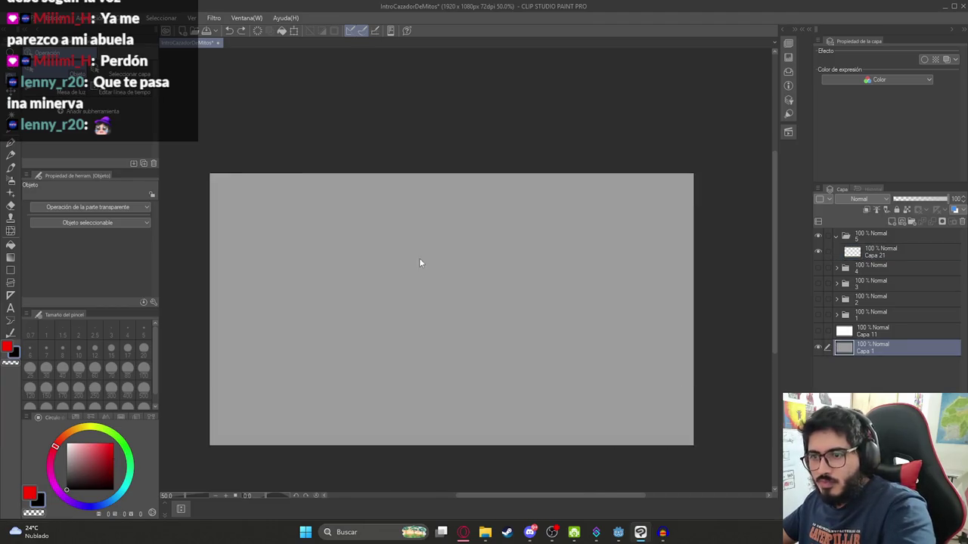
pyautogui.press('b')
pyautogui.moveTo(335, 303); pyautogui.dragTo(450, 281)
pyautogui.hotkey('ctrl', 'z')
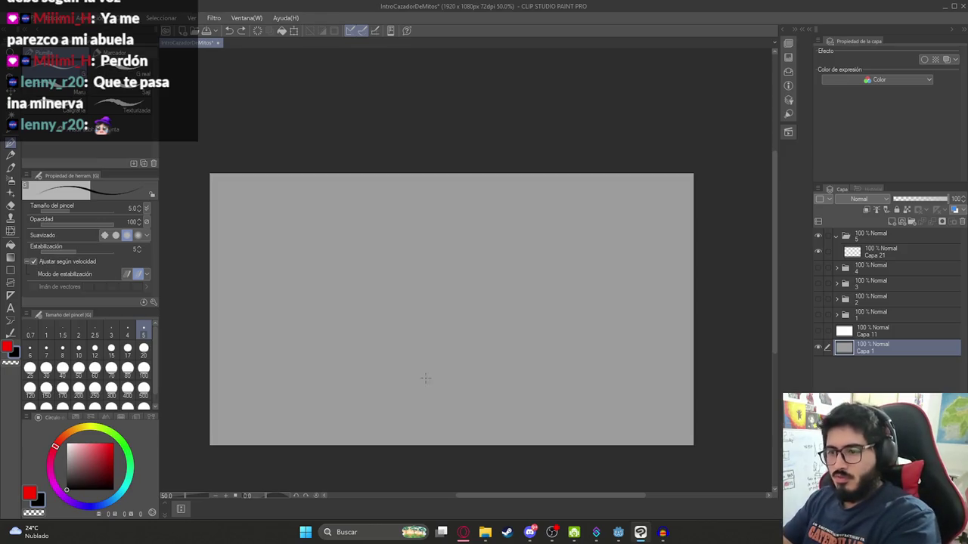
pyautogui.scroll(-2, 380, 265)
pyautogui.scroll(2, 372, 295)
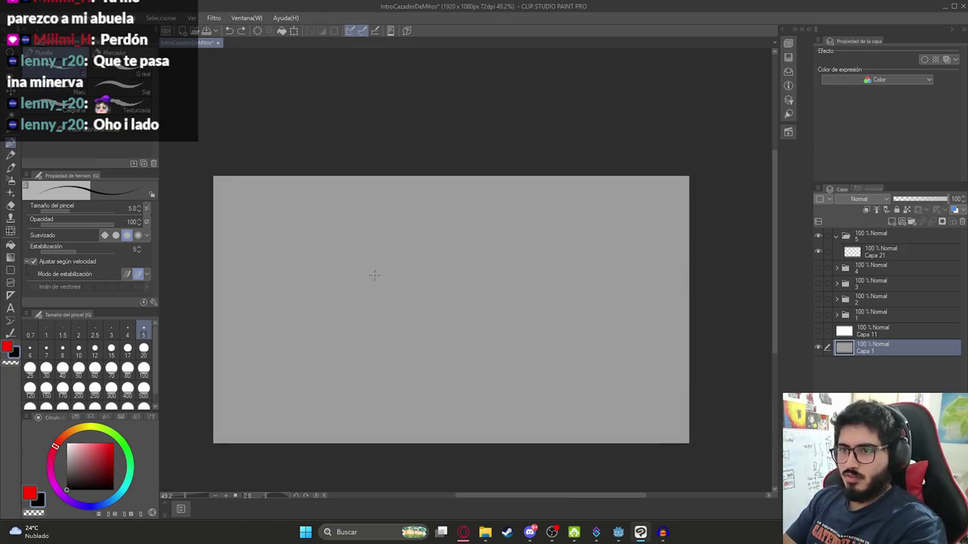
# - Undo a trial sketch line and its move, then pick the pen on Capa 21
pyautogui.moveTo(329, 178)
pyautogui.mouseDown()
pyautogui.moveTo(354, 274)
pyautogui.moveTo(282, 335)
pyautogui.moveTo(359, 315)
pyautogui.moveTo(411, 442)
pyautogui.mouseUp()
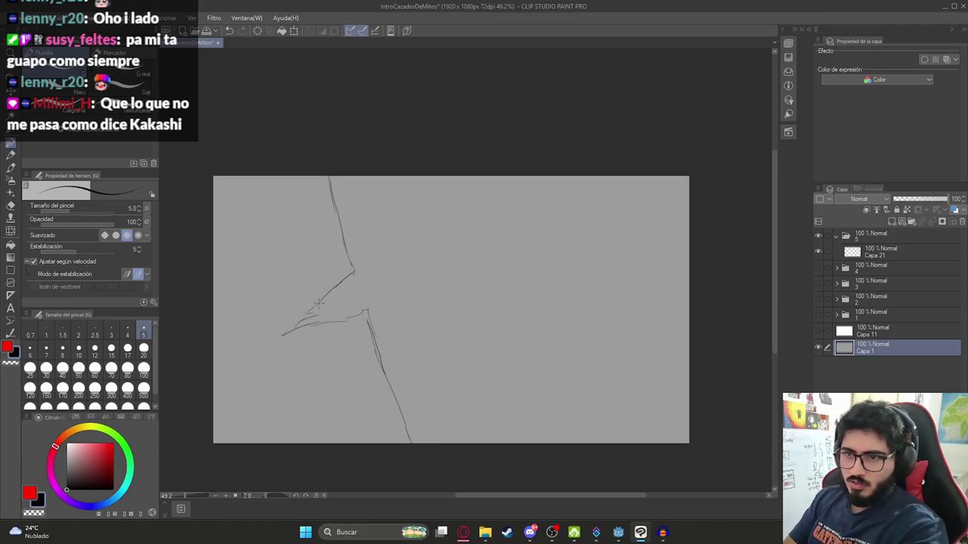
pyautogui.press('k')
pyautogui.moveTo(428, 330); pyautogui.dragTo(447, 381)
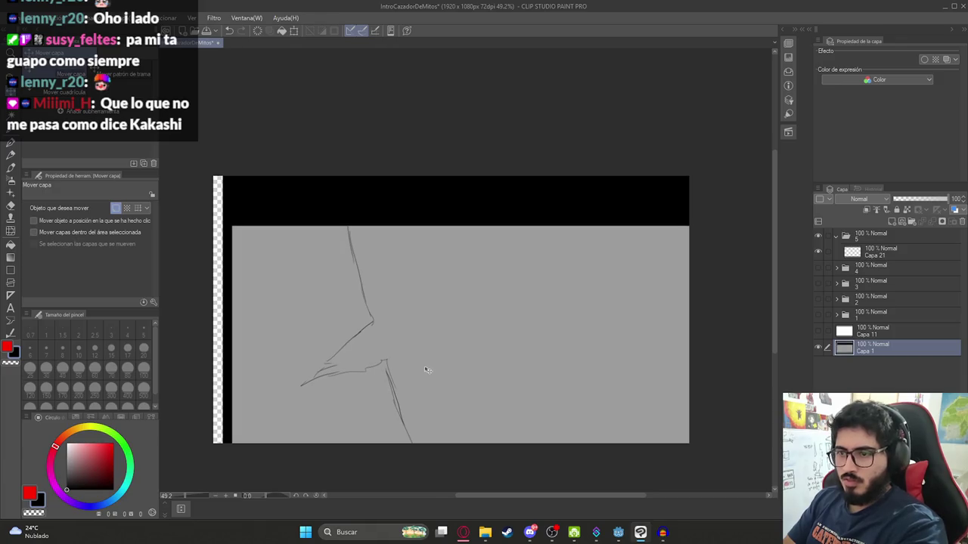
pyautogui.hotkey('ctrl', 'z')
pyautogui.hotkey('ctrl', 'z')
pyautogui.hotkey('ctrl', 'z')
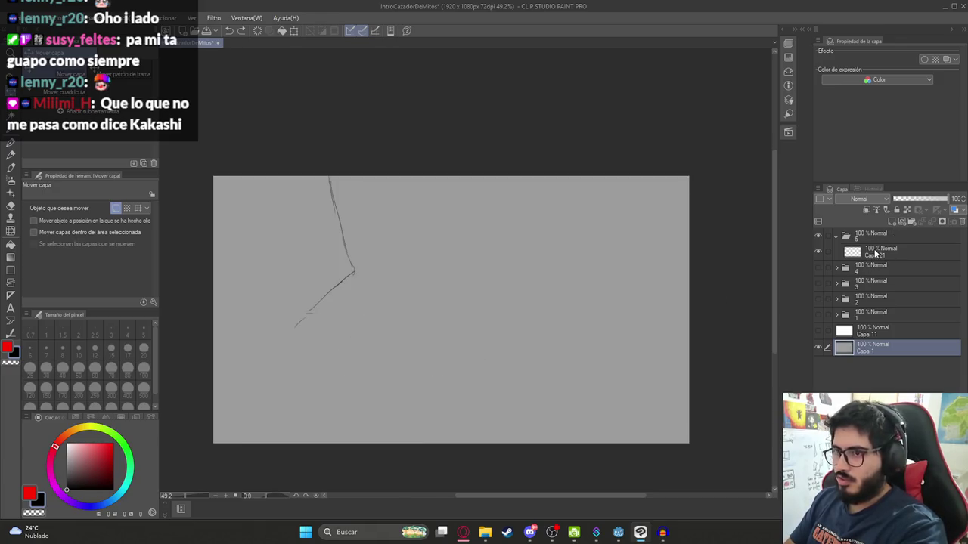
pyautogui.hotkey('ctrl', 'z')
pyautogui.hotkey('ctrl', 'z')
pyautogui.hotkey('ctrl', 'z')
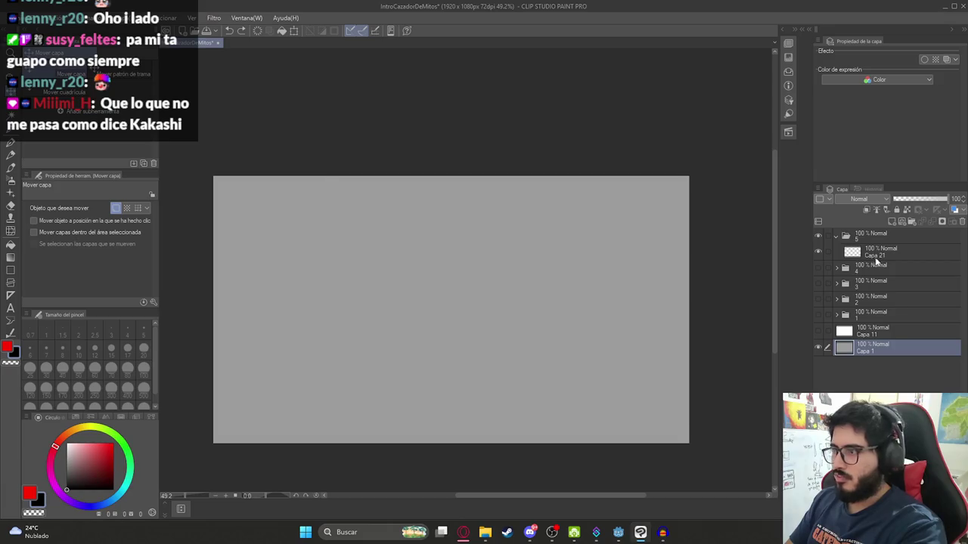
pyautogui.click(839, 255)
pyautogui.press('p')
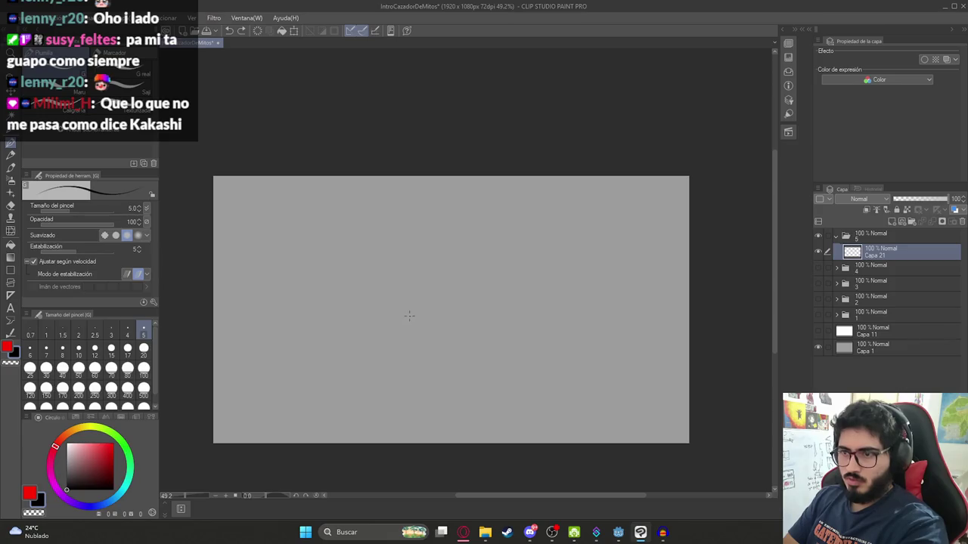
# - Sketch the figure's outstretched arm and the elliptical cowboy hat brim, undoing bad strokes
pyautogui.moveTo(408, 313)
pyautogui.mouseDown()
pyautogui.moveTo(472, 287)
pyautogui.moveTo(484, 301)
pyautogui.moveTo(477, 274)
pyautogui.moveTo(491, 271)
pyautogui.moveTo(486, 251)
pyautogui.moveTo(497, 272)
pyautogui.mouseUp()
pyautogui.hotkey('ctrl', 'z')
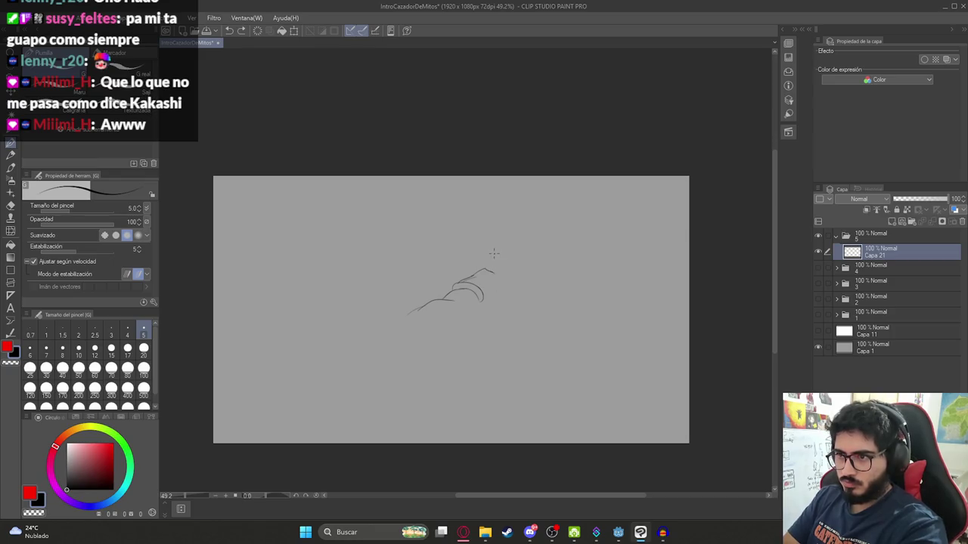
pyautogui.click(499, 249)
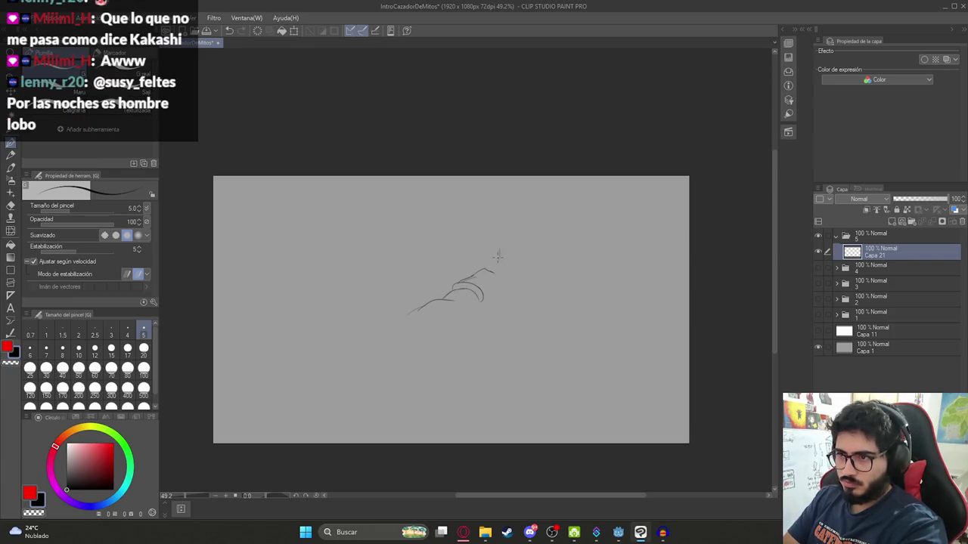
pyautogui.moveTo(490, 260); pyautogui.dragTo(557, 246)
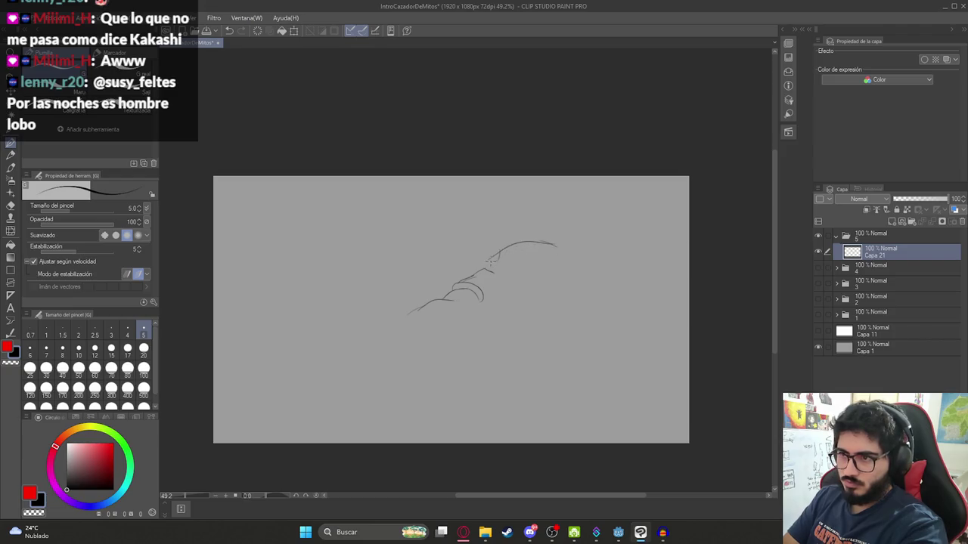
pyautogui.moveTo(483, 241)
pyautogui.mouseDown()
pyautogui.moveTo(506, 228)
pyautogui.moveTo(495, 249)
pyautogui.moveTo(552, 264)
pyautogui.moveTo(538, 257)
pyautogui.moveTo(529, 214)
pyautogui.moveTo(547, 236)
pyautogui.moveTo(534, 256)
pyautogui.mouseUp()
pyautogui.hotkey('ctrl', 'z')
pyautogui.hotkey('ctrl', 'z')
pyautogui.moveTo(494, 225)
pyautogui.mouseDown()
pyautogui.moveTo(476, 227)
pyautogui.moveTo(564, 254)
pyautogui.moveTo(568, 267)
pyautogui.mouseUp()
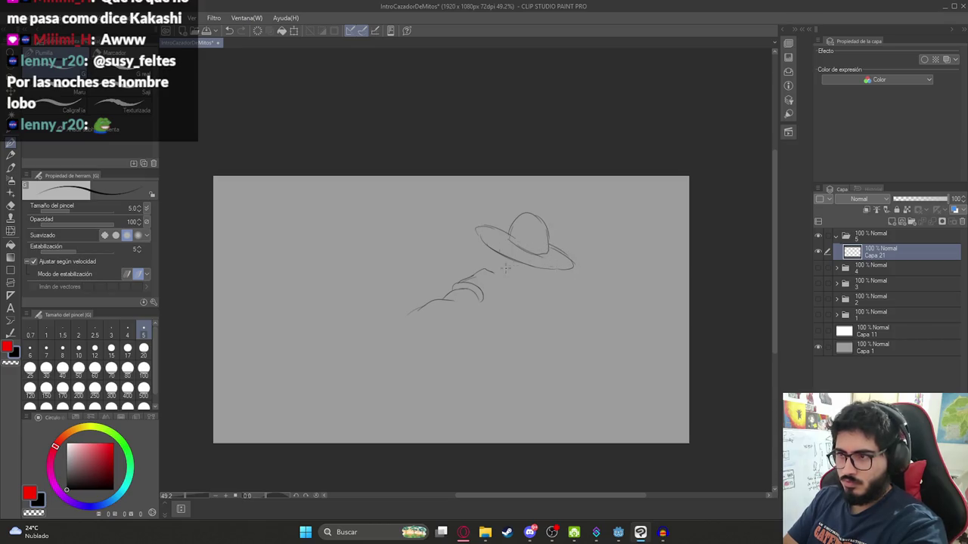
# - Add the face and details under the brim, and extend the arm line to the left
pyautogui.moveTo(497, 265)
pyautogui.mouseDown()
pyautogui.moveTo(483, 270)
pyautogui.moveTo(546, 285)
pyautogui.moveTo(524, 259)
pyautogui.mouseUp()
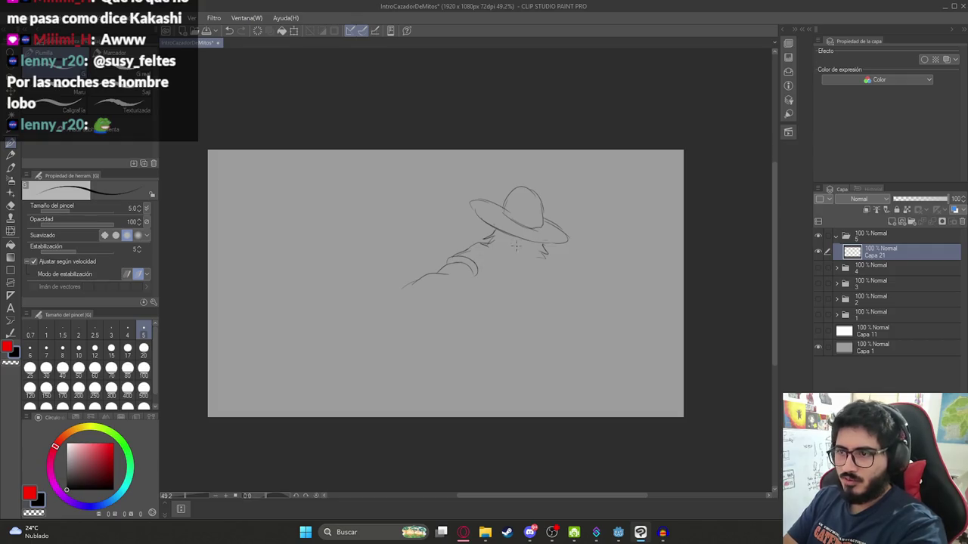
pyautogui.moveTo(501, 259)
pyautogui.mouseDown()
pyautogui.moveTo(517, 266)
pyautogui.moveTo(497, 232)
pyautogui.mouseUp()
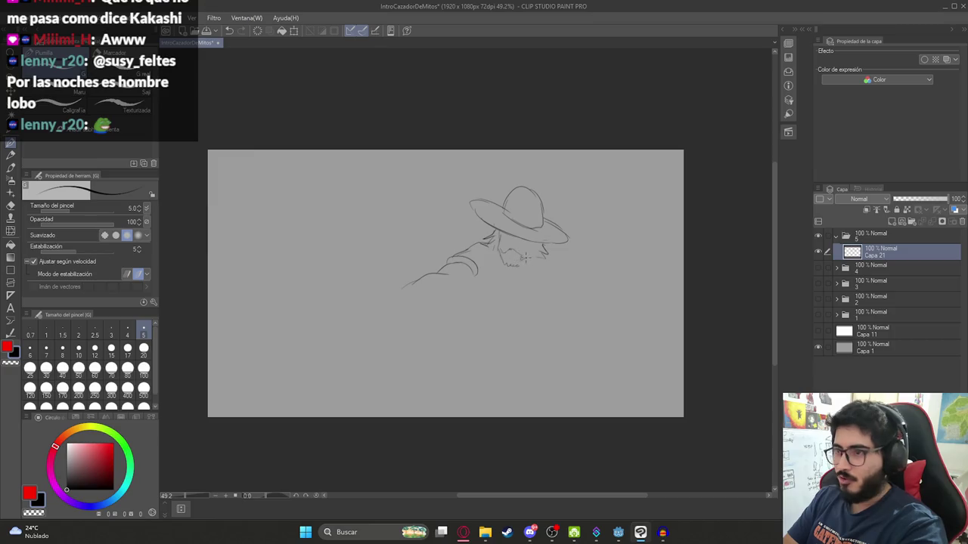
pyautogui.moveTo(532, 242); pyautogui.dragTo(533, 252)
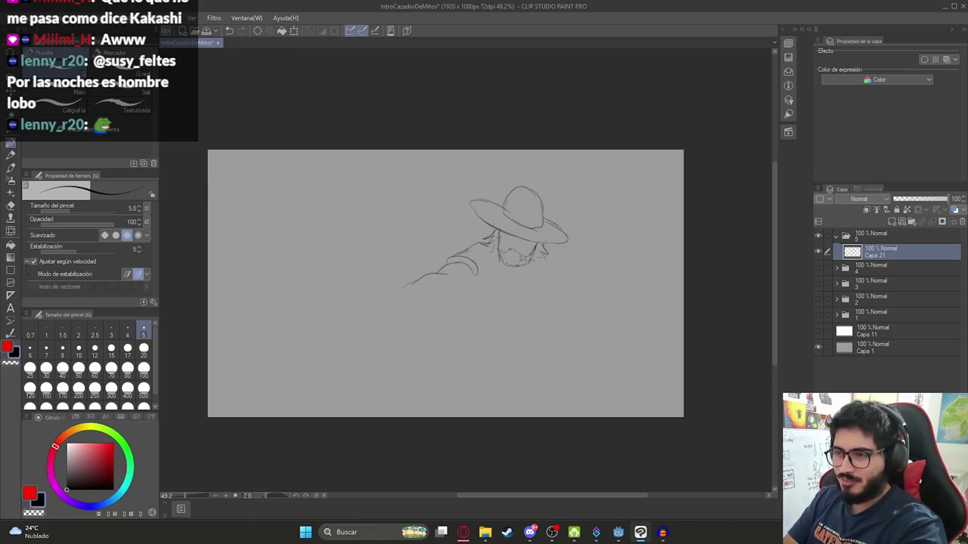
pyautogui.moveTo(414, 277); pyautogui.dragTo(379, 300)
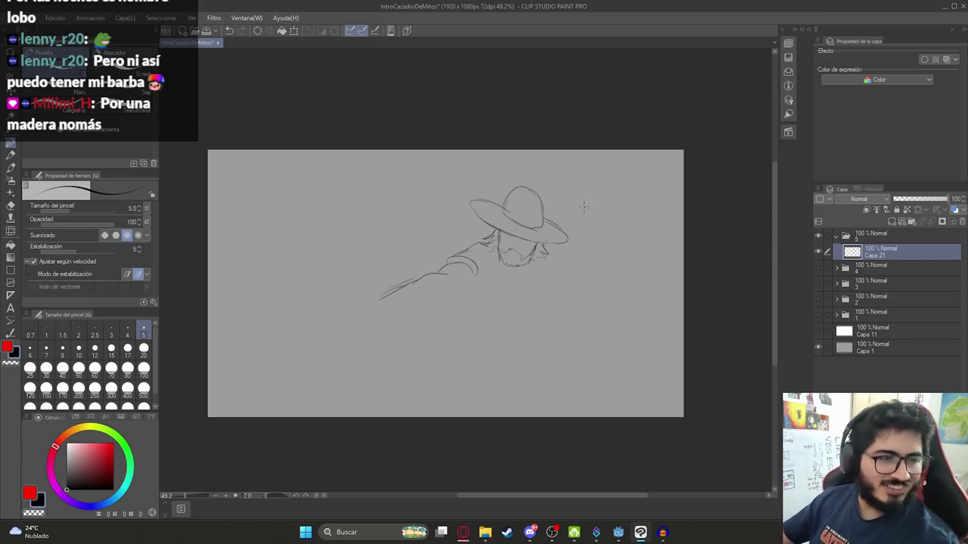
# - Try and undo extra strokes over the arm and below the beard
pyautogui.moveTo(487, 243); pyautogui.dragTo(462, 246)
pyautogui.hotkey('ctrl', 'z')
pyautogui.moveTo(533, 262)
pyautogui.mouseDown()
pyautogui.moveTo(541, 276)
pyautogui.moveTo(549, 260)
pyautogui.moveTo(563, 273)
pyautogui.moveTo(558, 291)
pyautogui.mouseUp()
pyautogui.hotkey('ctrl', 'z')
pyautogui.hotkey('ctrl', 'z')
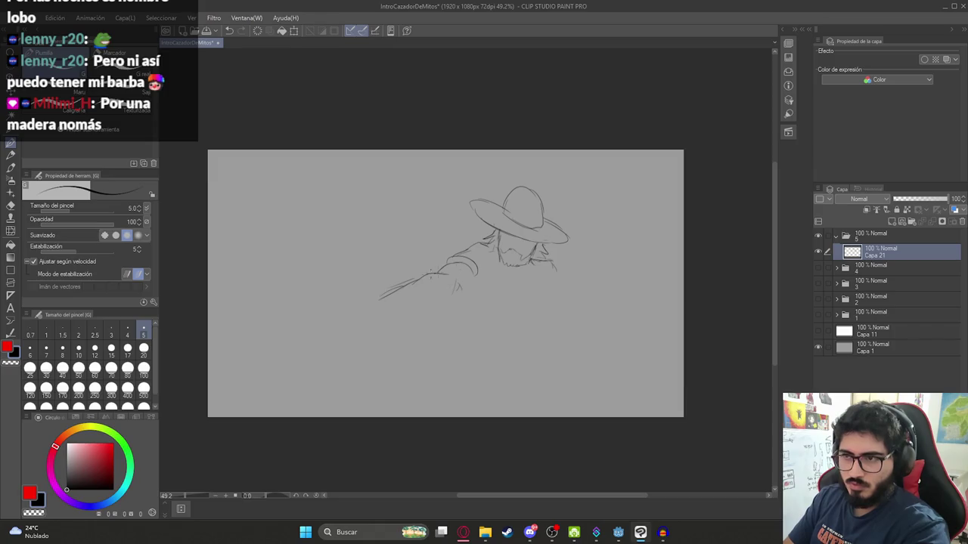
pyautogui.moveTo(510, 283); pyautogui.dragTo(583, 261)
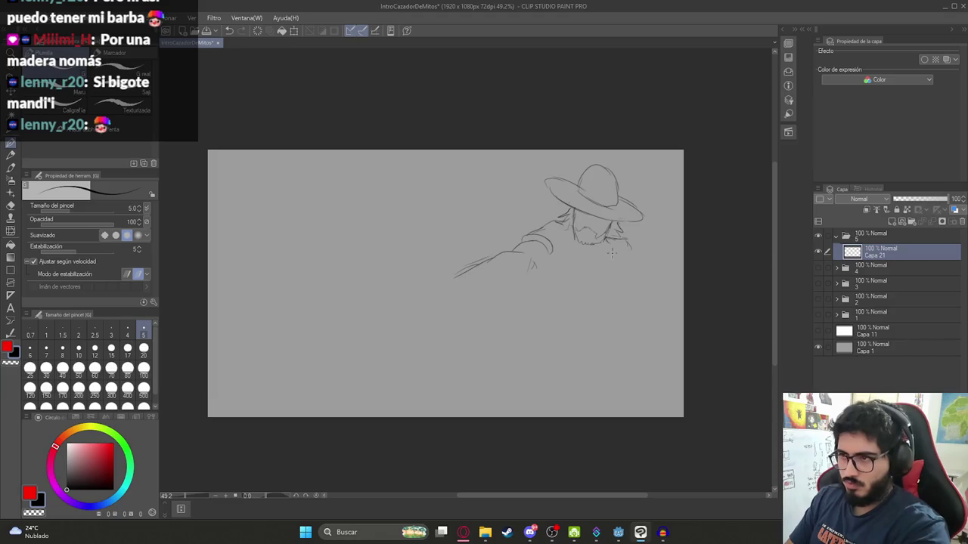
# - Erase a stray mark near the beard with a size-60 eraser, then add short beard strokes with the pen
pyautogui.press('e')
pyautogui.moveTo(621, 240); pyautogui.dragTo(629, 245)
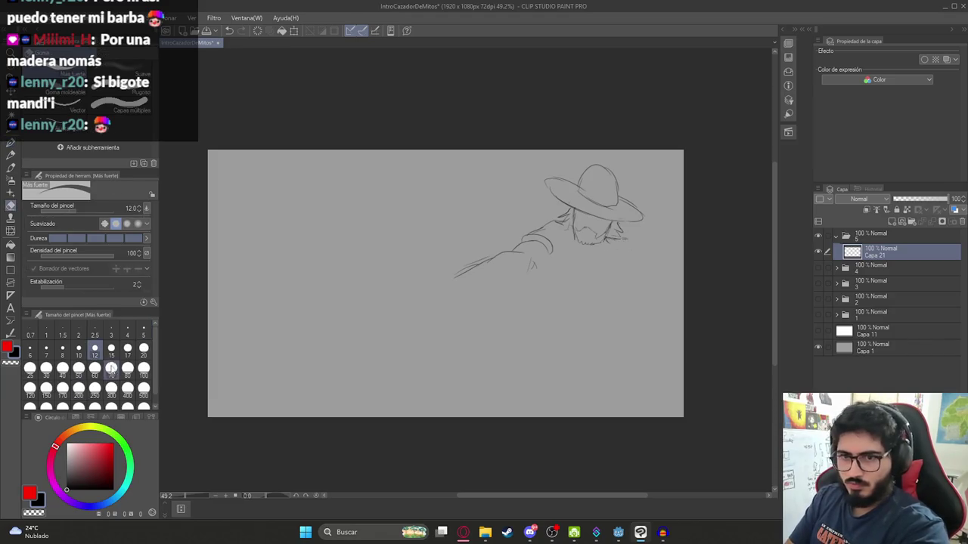
pyautogui.click(94, 368)
pyautogui.press('p')
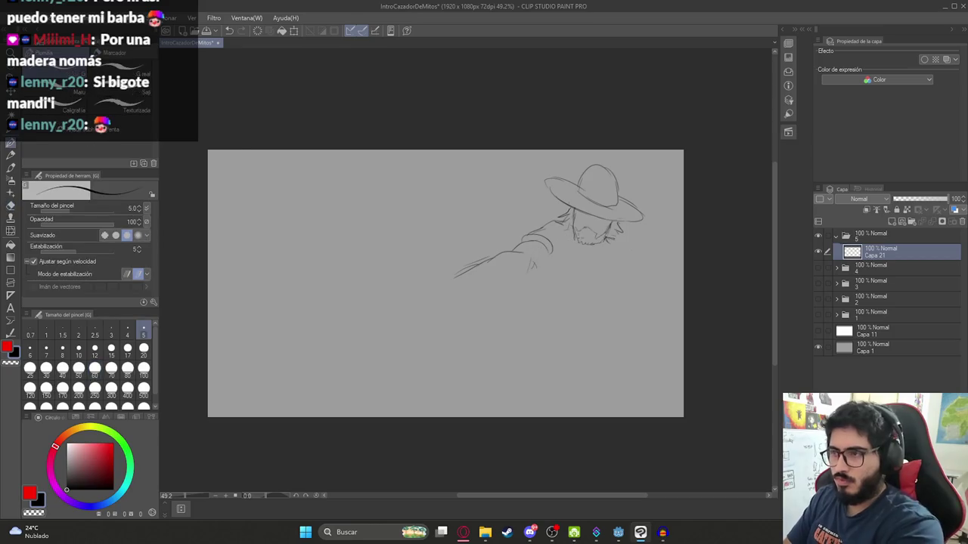
pyautogui.moveTo(606, 237); pyautogui.dragTo(623, 260)
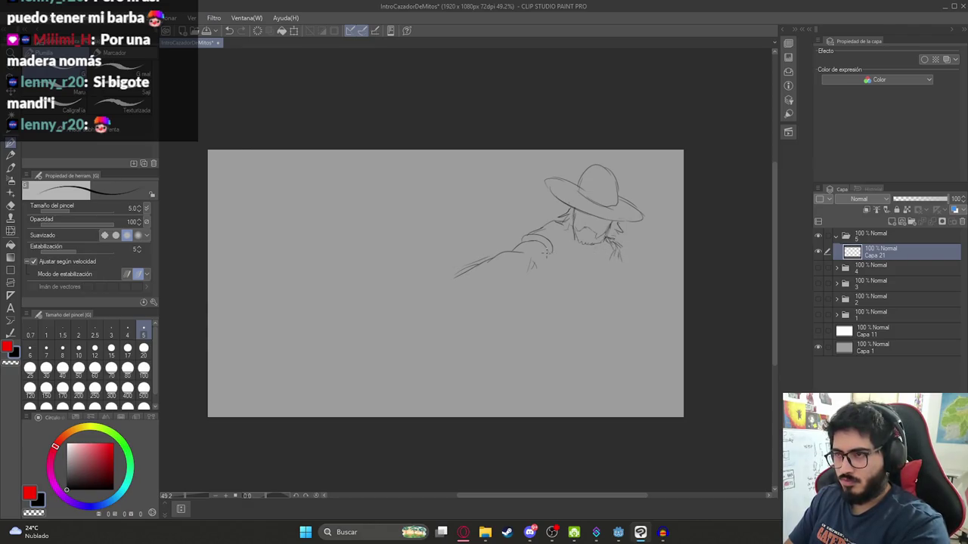
pyautogui.hotkey('ctrl', 'z')
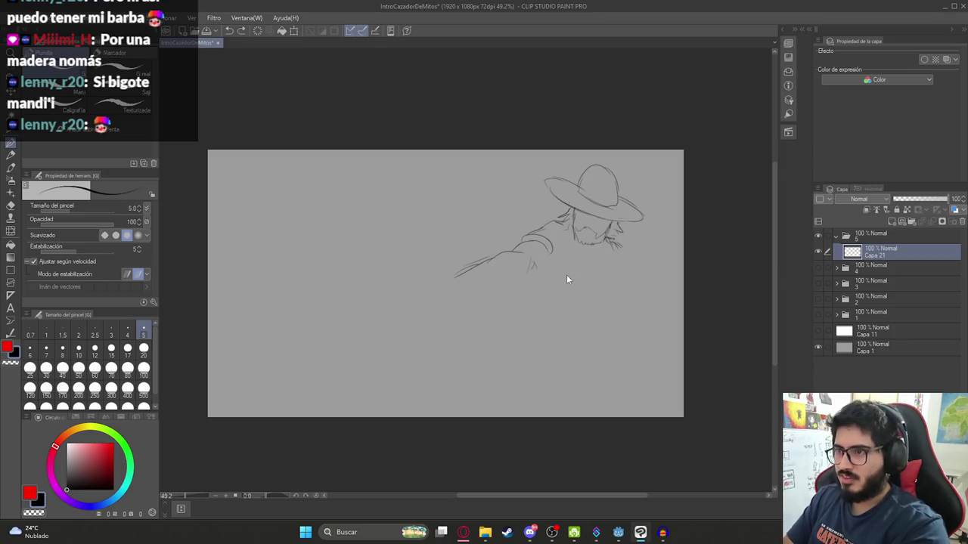
pyautogui.hotkey('ctrl', 't')
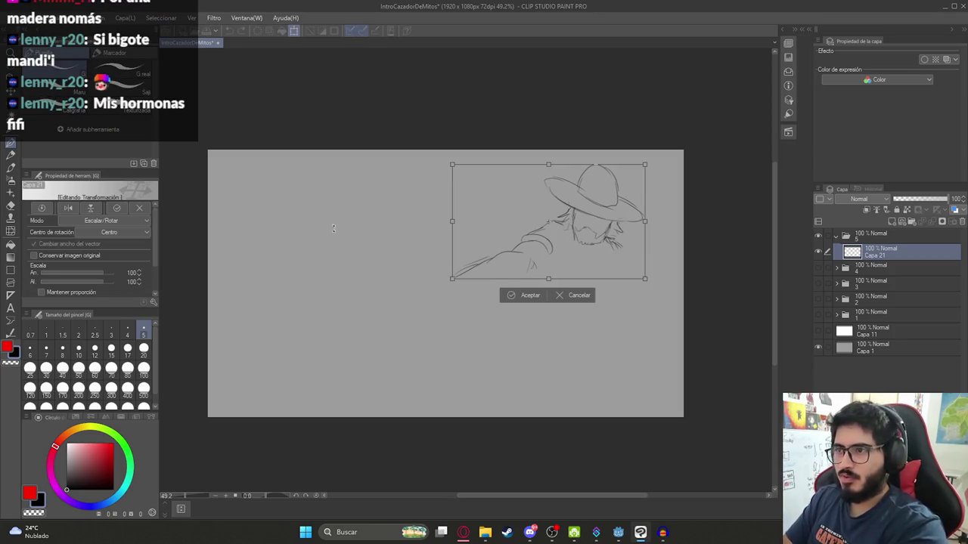
# - Try mirroring and moving the cowboy sketch horizontally, undoing each attempt
pyautogui.click(68, 208)
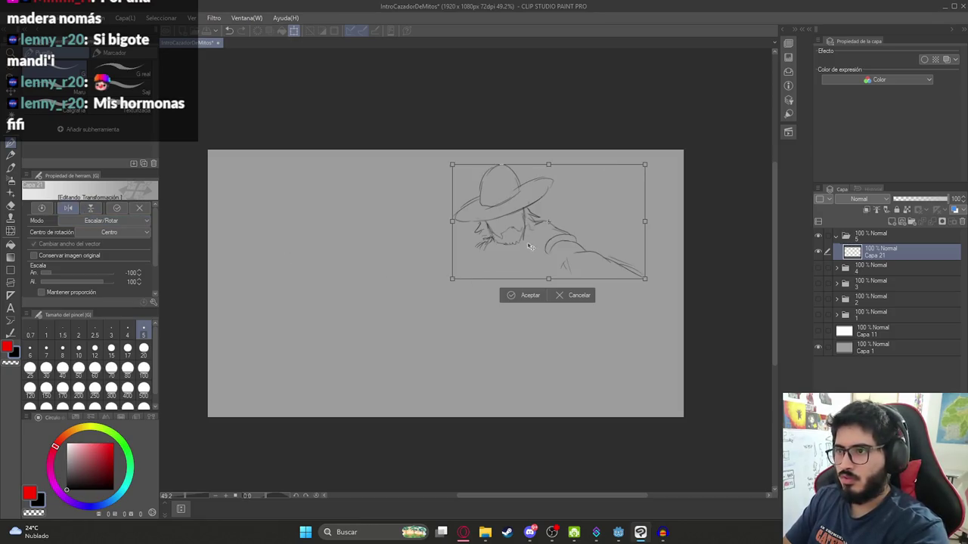
pyautogui.hotkey('ctrl', 'z')
pyautogui.press('Escape')
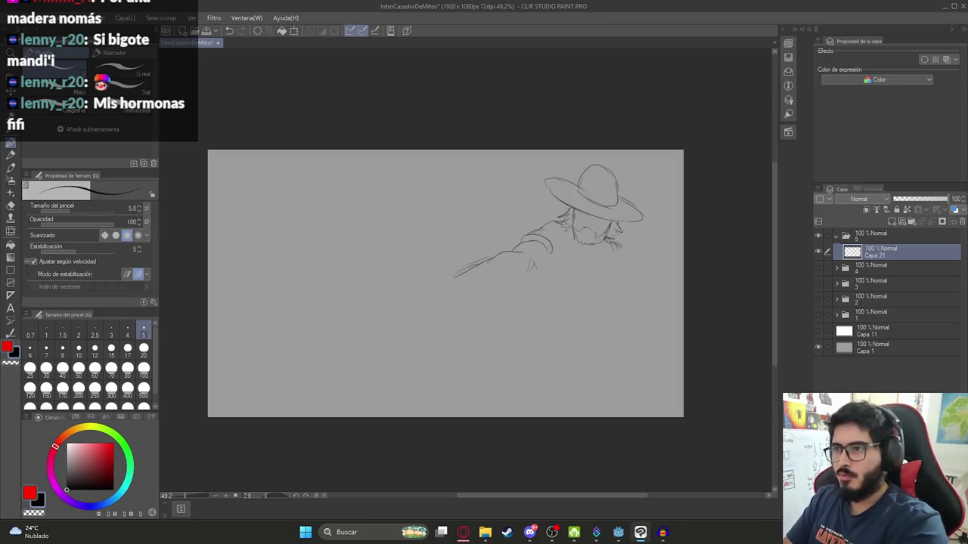
pyautogui.hotkey('ctrl', 't')
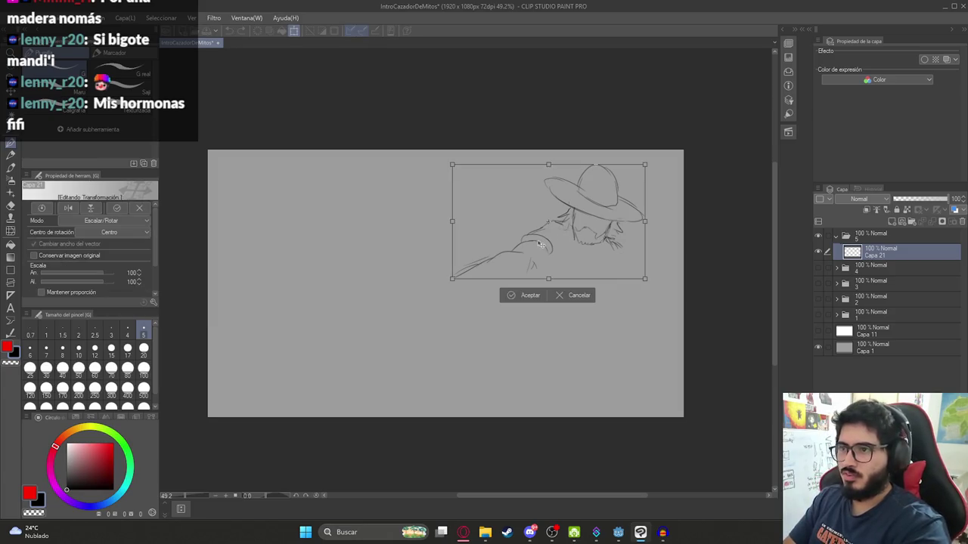
pyautogui.moveTo(586, 229); pyautogui.dragTo(420, 249)
pyautogui.click(68, 208)
pyautogui.hotkey('ctrl', 'z')
pyautogui.hotkey('ctrl', 'z')
pyautogui.hotkey('ctrl', 'z')
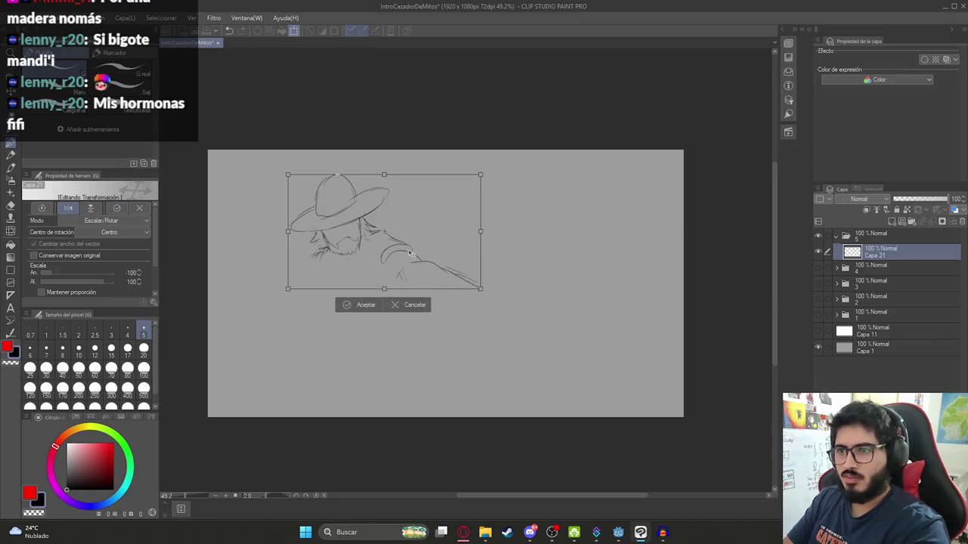
pyautogui.press('Return')
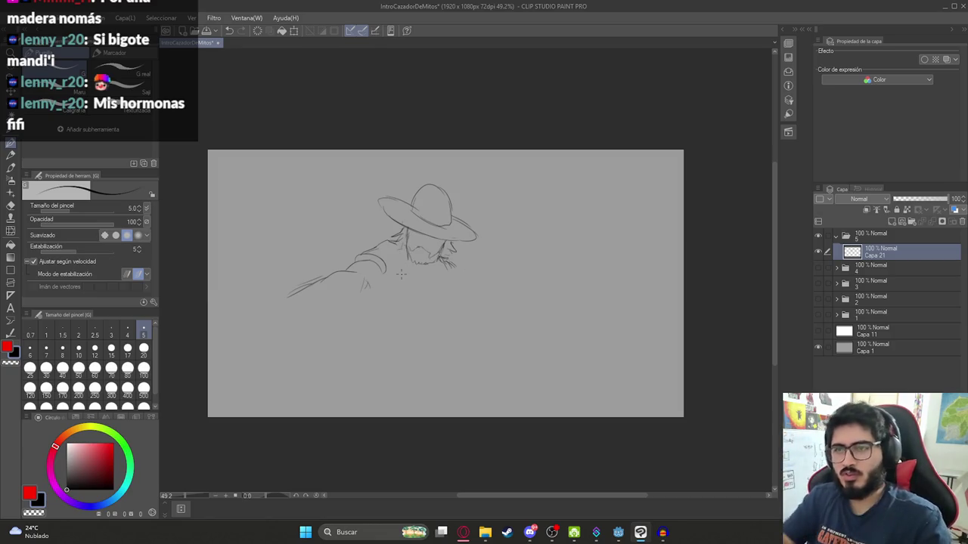
# - Mirror the sketch, erase stray shoulder strokes, and flip it back
pyautogui.hotkey('ctrl', 't')
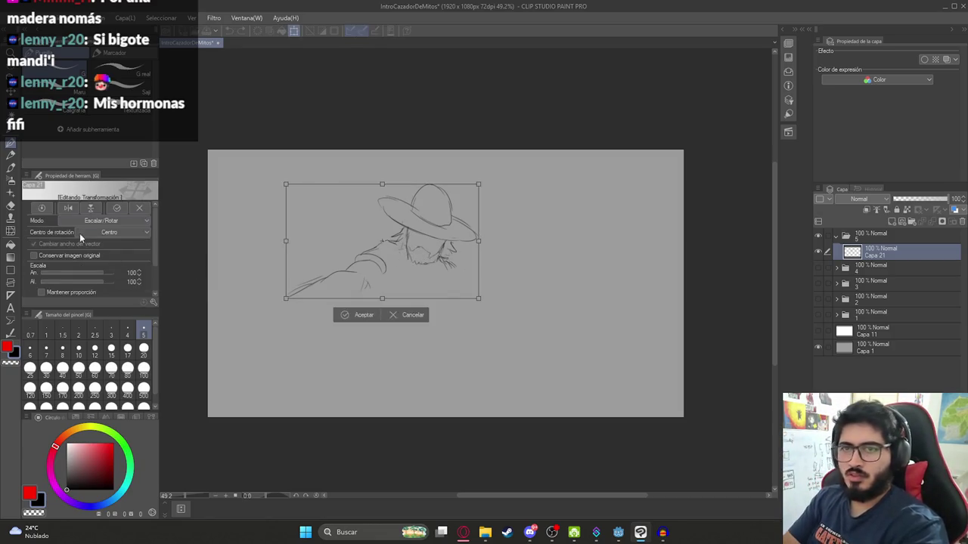
pyautogui.click(68, 208)
pyautogui.press('Return')
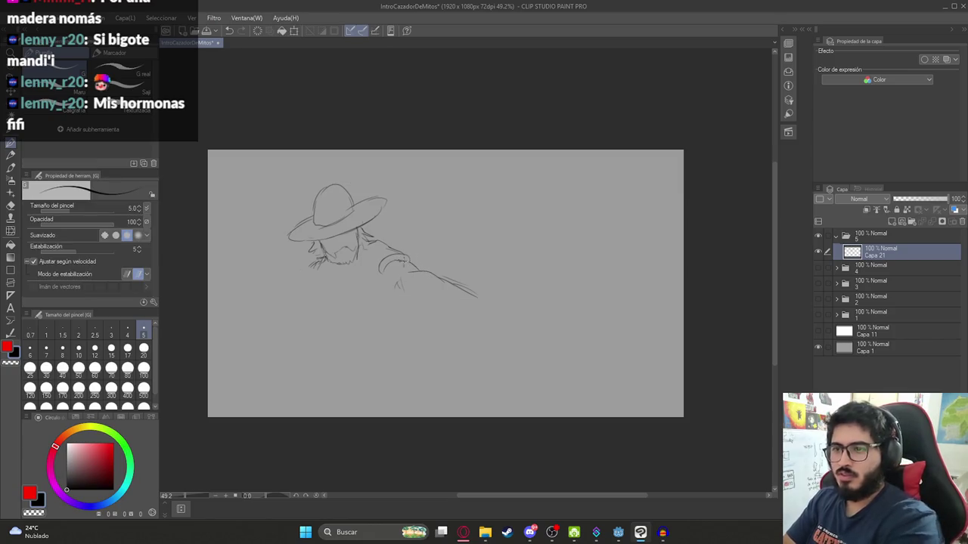
pyautogui.press('e')
pyautogui.moveTo(390, 261)
pyautogui.mouseDown()
pyautogui.moveTo(382, 266)
pyautogui.moveTo(417, 261)
pyautogui.moveTo(486, 294)
pyautogui.mouseUp()
pyautogui.hotkey('ctrl', 't')
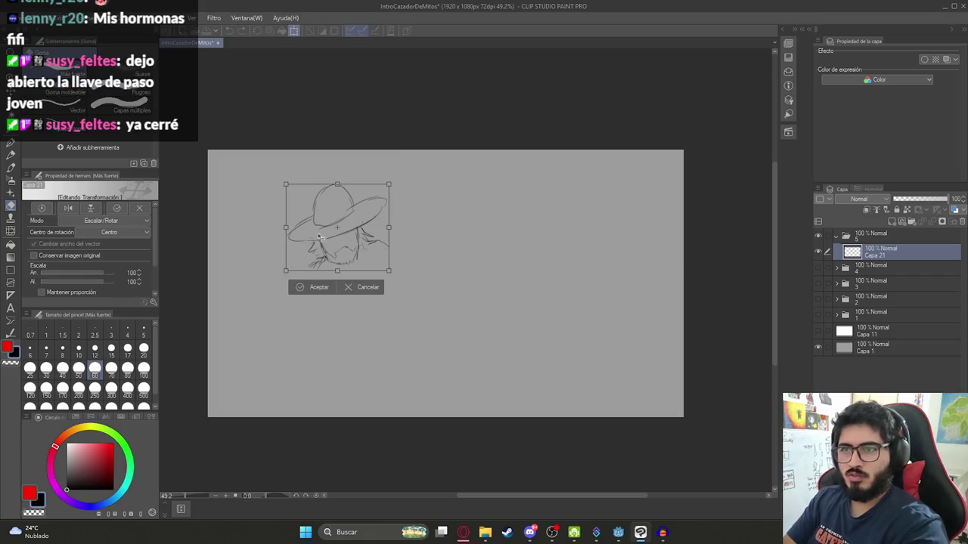
pyautogui.click(68, 210)
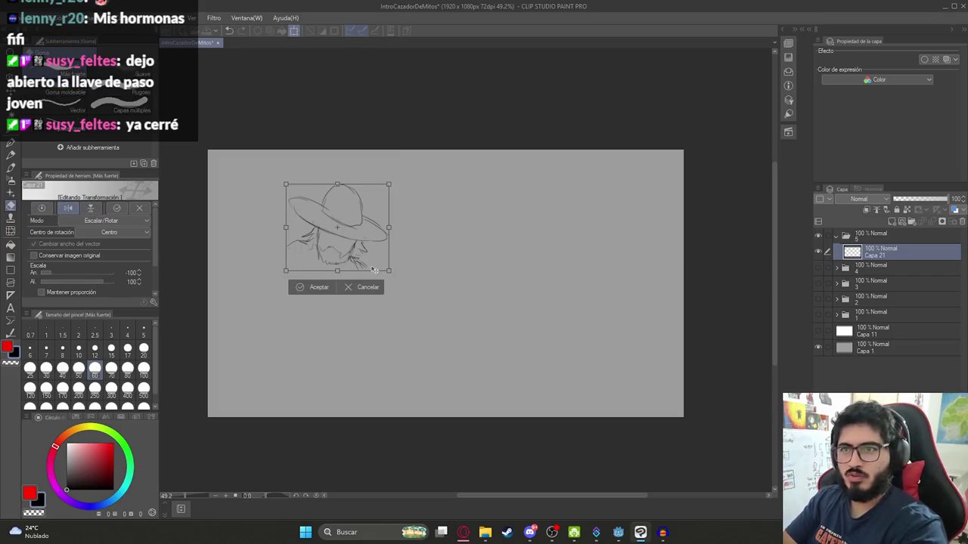
pyautogui.press('Return')
pyautogui.press('p')
# - Tilt the hat sketch clockwise, then delete the whole sketch from the layer
pyautogui.hotkey('ctrl', 't')
pyautogui.moveTo(437, 261)
pyautogui.mouseDown()
pyautogui.moveTo(442, 230)
pyautogui.moveTo(428, 208)
pyautogui.moveTo(430, 220)
pyautogui.moveTo(413, 209)
pyautogui.mouseUp()
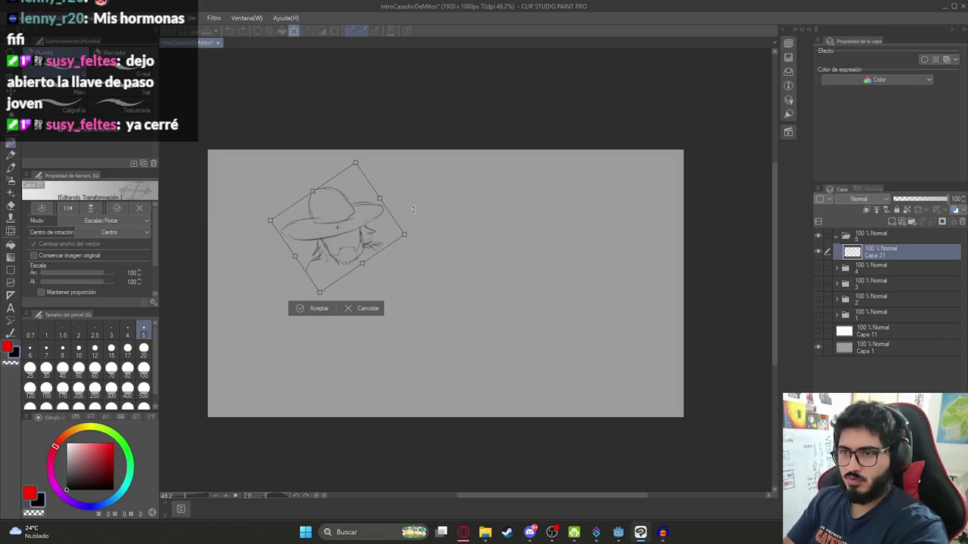
pyautogui.press('Return')
pyautogui.press('Delete')
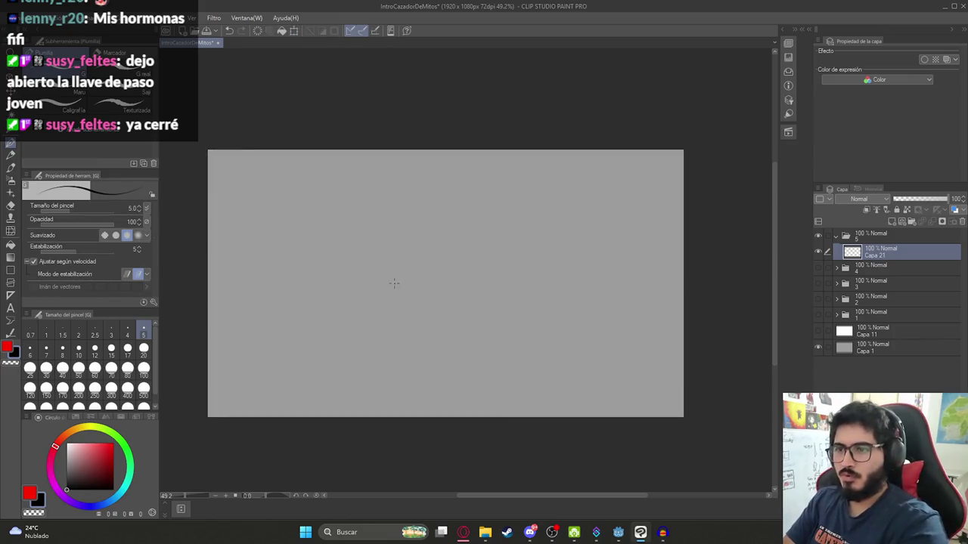
pyautogui.moveTo(366, 264); pyautogui.dragTo(371, 277)
pyautogui.hotkey('ctrl', 'z')
pyautogui.moveTo(400, 223); pyautogui.dragTo(372, 264)
pyautogui.hotkey('ctrl', 'z')
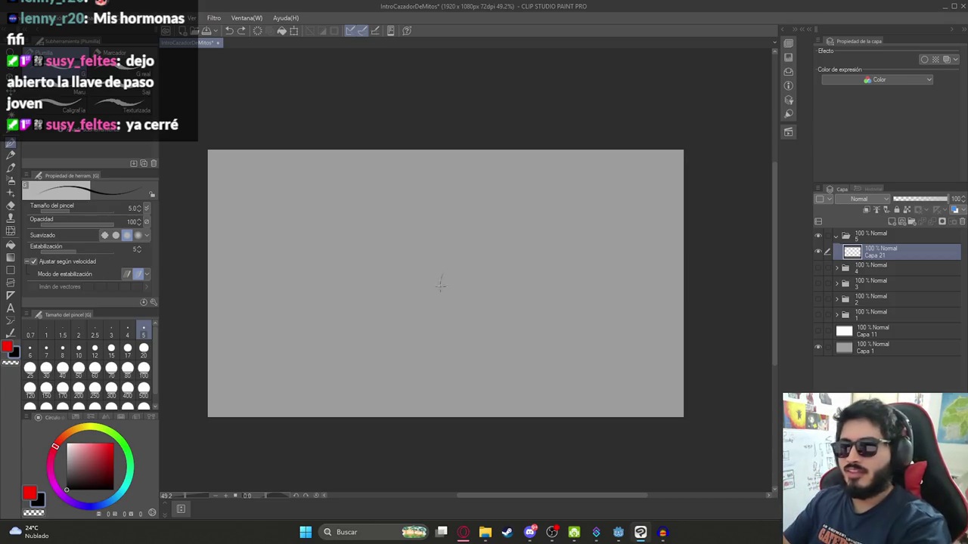
pyautogui.scroll(1, 367, 261)
pyautogui.moveTo(403, 274); pyautogui.dragTo(332, 250)
pyautogui.hotkey('ctrl', 'z')
pyautogui.scroll(-2, 357, 277)
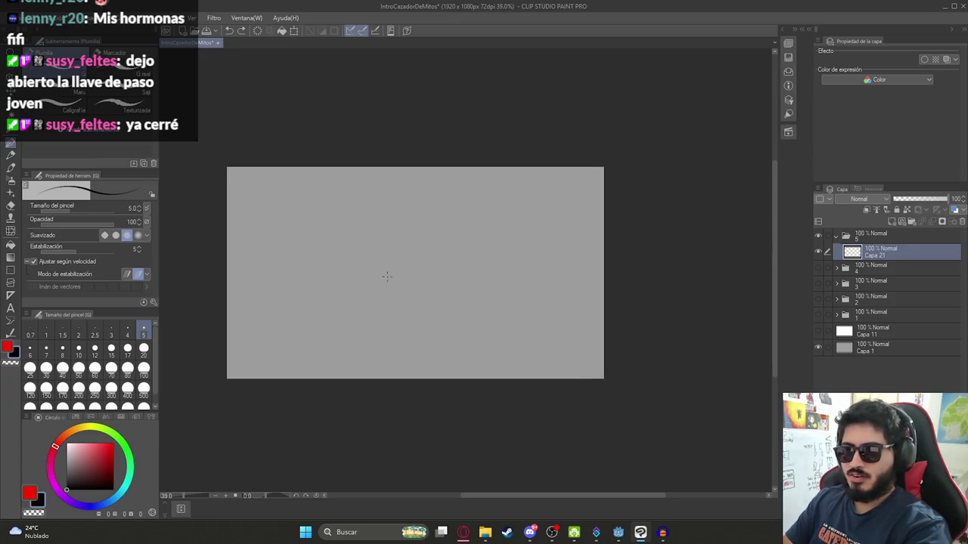
pyautogui.moveTo(347, 264)
pyautogui.mouseDown()
pyautogui.moveTo(390, 272)
pyautogui.moveTo(402, 264)
pyautogui.moveTo(491, 297)
pyautogui.mouseUp()
pyautogui.hotkey('ctrl', 'z')
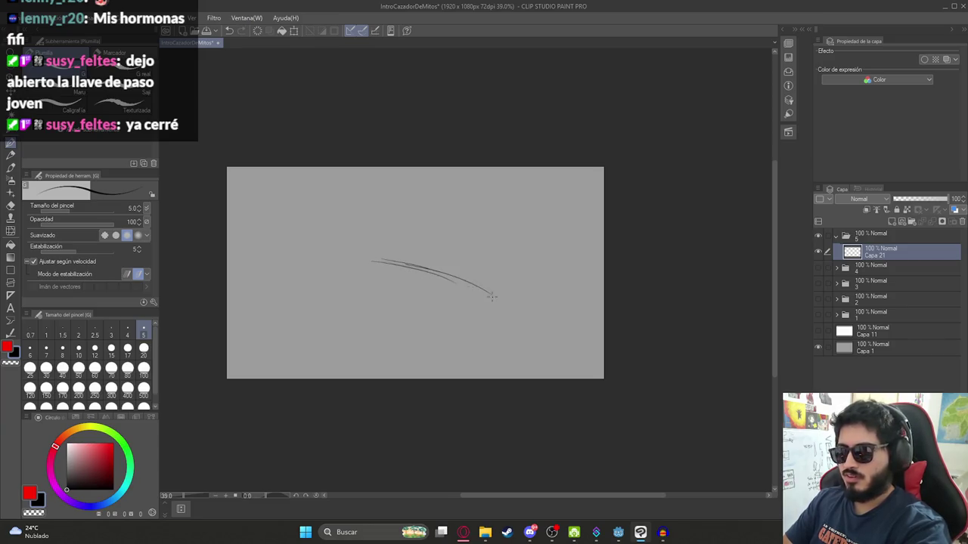
pyautogui.hotkey('ctrl', 'z')
pyautogui.hotkey('ctrl', 'z')
pyautogui.moveTo(378, 257)
pyautogui.mouseDown()
pyautogui.moveTo(453, 270)
pyautogui.moveTo(504, 295)
pyautogui.moveTo(533, 321)
pyautogui.moveTo(541, 376)
pyautogui.mouseUp()
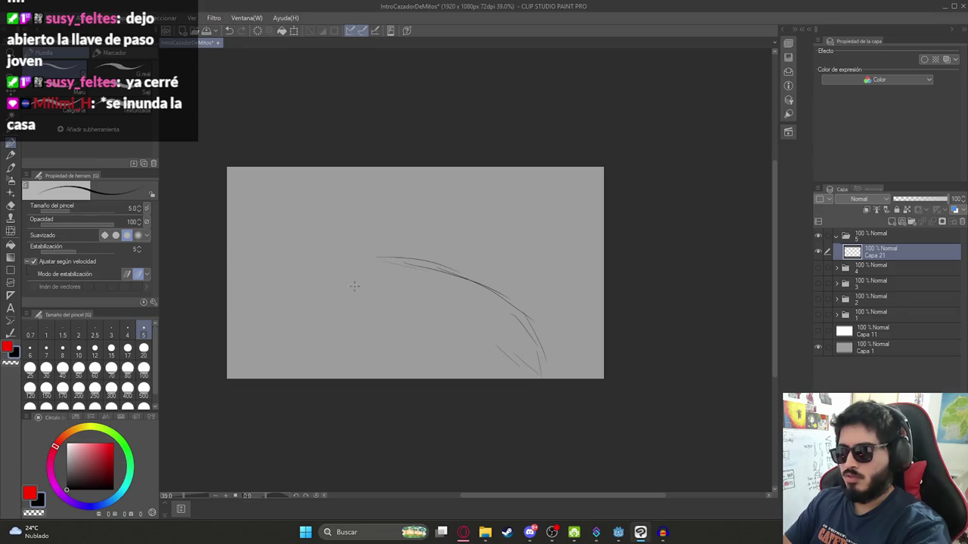
pyautogui.moveTo(369, 260)
pyautogui.mouseDown()
pyautogui.moveTo(392, 259)
pyautogui.moveTo(377, 278)
pyautogui.moveTo(502, 349)
pyautogui.mouseUp()
pyautogui.moveTo(460, 327); pyautogui.dragTo(510, 357)
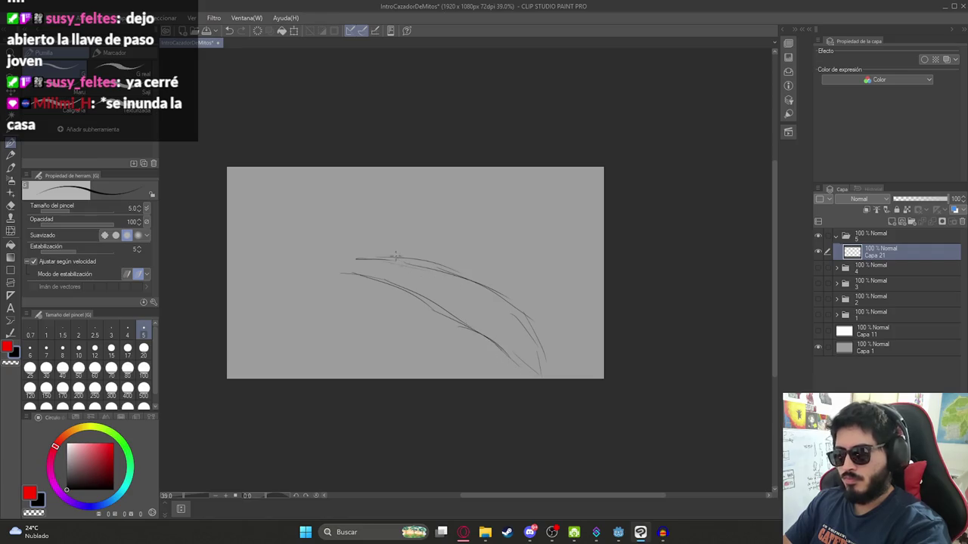
pyautogui.moveTo(341, 288)
pyautogui.mouseDown()
pyautogui.moveTo(370, 271)
pyautogui.moveTo(389, 274)
pyautogui.moveTo(403, 291)
pyautogui.moveTo(431, 294)
pyautogui.moveTo(478, 324)
pyautogui.moveTo(476, 339)
pyautogui.mouseUp()
pyautogui.moveTo(469, 355); pyautogui.dragTo(496, 338)
pyautogui.moveTo(510, 365)
pyautogui.mouseDown()
pyautogui.moveTo(518, 350)
pyautogui.moveTo(527, 358)
pyautogui.mouseUp()
pyautogui.moveTo(531, 376); pyautogui.dragTo(550, 363)
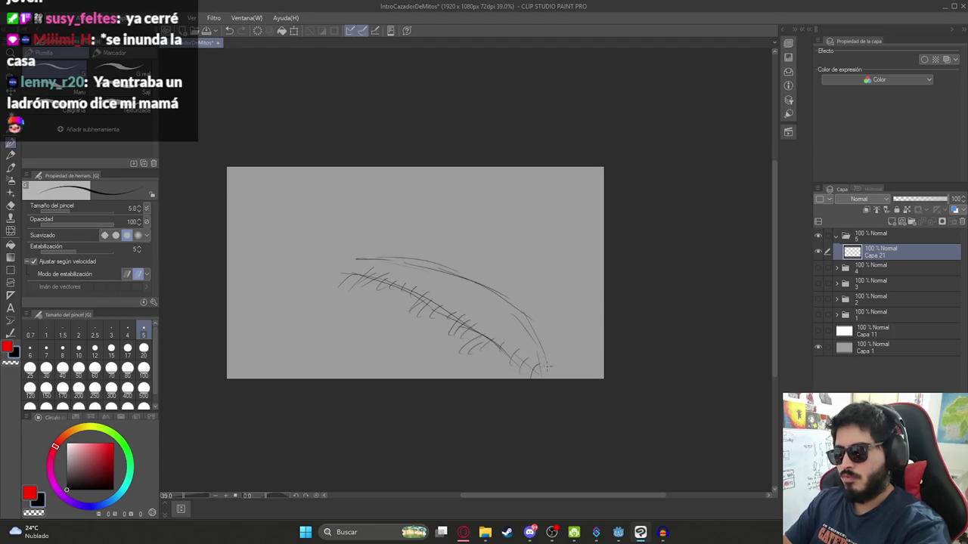
pyautogui.moveTo(453, 274); pyautogui.dragTo(450, 171)
pyautogui.moveTo(452, 277)
pyautogui.mouseDown()
pyautogui.moveTo(523, 286)
pyautogui.moveTo(546, 314)
pyautogui.moveTo(560, 284)
pyautogui.mouseUp()
pyautogui.moveTo(557, 317); pyautogui.dragTo(573, 361)
pyautogui.moveTo(530, 322)
pyautogui.mouseDown()
pyautogui.moveTo(560, 359)
pyautogui.moveTo(538, 355)
pyautogui.moveTo(549, 354)
pyautogui.moveTo(560, 374)
pyautogui.mouseUp()
pyautogui.moveTo(462, 342); pyautogui.dragTo(462, 378)
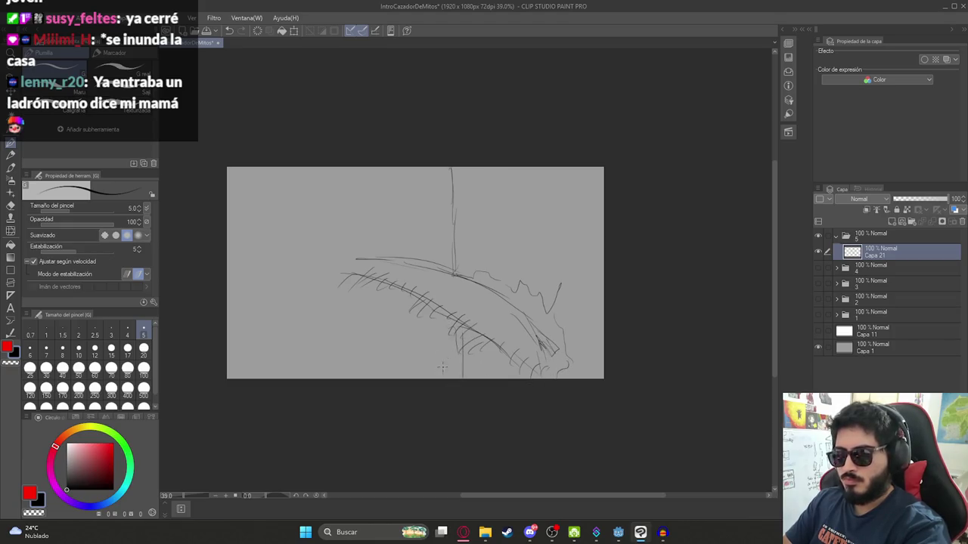
pyautogui.moveTo(532, 317)
pyautogui.mouseDown()
pyautogui.moveTo(546, 326)
pyautogui.moveTo(547, 370)
pyautogui.mouseUp()
pyautogui.moveTo(494, 343); pyautogui.dragTo(535, 378)
pyautogui.scroll(-2, 454, 259)
pyautogui.scroll(2, 454, 259)
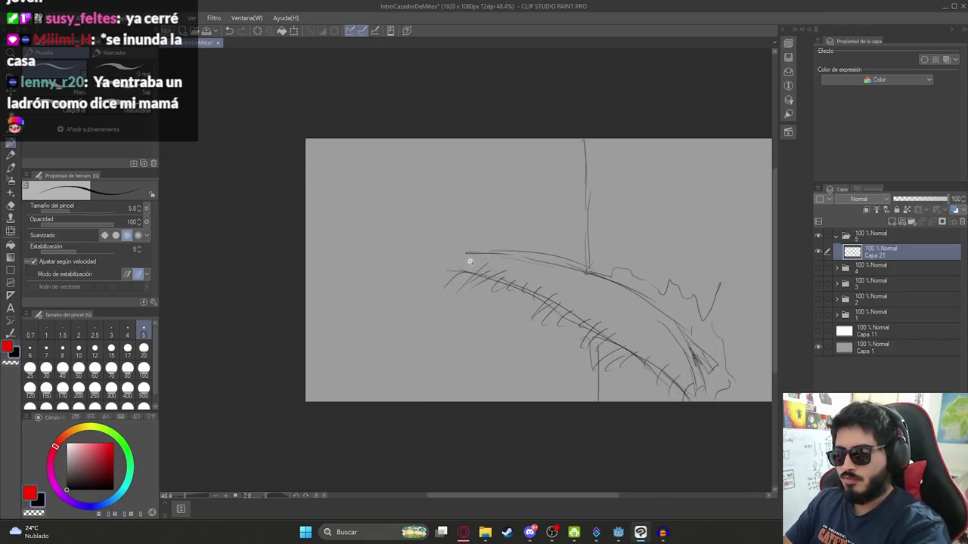
pyautogui.moveTo(450, 254)
pyautogui.mouseDown()
pyautogui.moveTo(466, 253)
pyautogui.moveTo(458, 272)
pyautogui.moveTo(450, 265)
pyautogui.mouseUp()
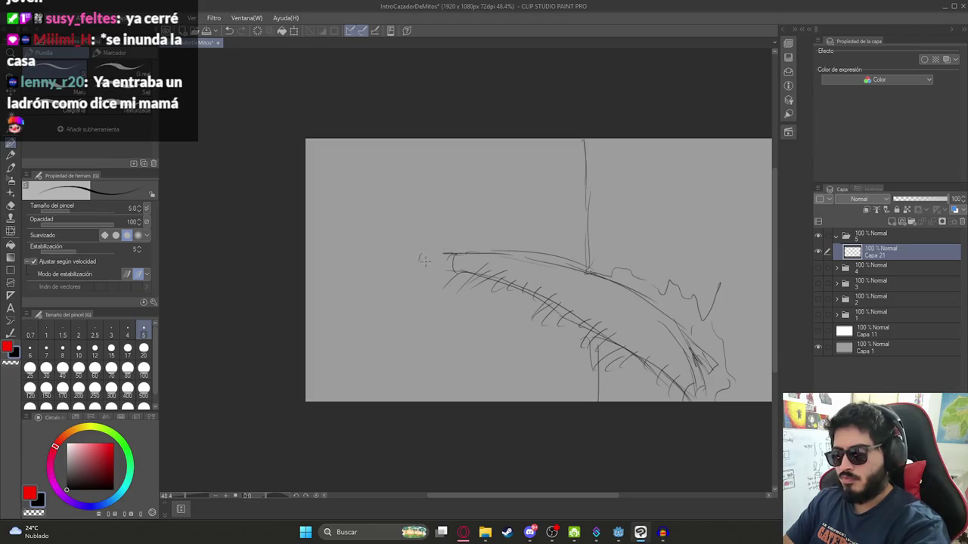
pyautogui.moveTo(409, 287)
pyautogui.mouseDown()
pyautogui.moveTo(429, 259)
pyautogui.moveTo(414, 265)
pyautogui.moveTo(446, 267)
pyautogui.moveTo(431, 248)
pyautogui.moveTo(452, 255)
pyautogui.moveTo(449, 274)
pyautogui.moveTo(449, 252)
pyautogui.moveTo(452, 267)
pyautogui.moveTo(430, 304)
pyautogui.mouseUp()
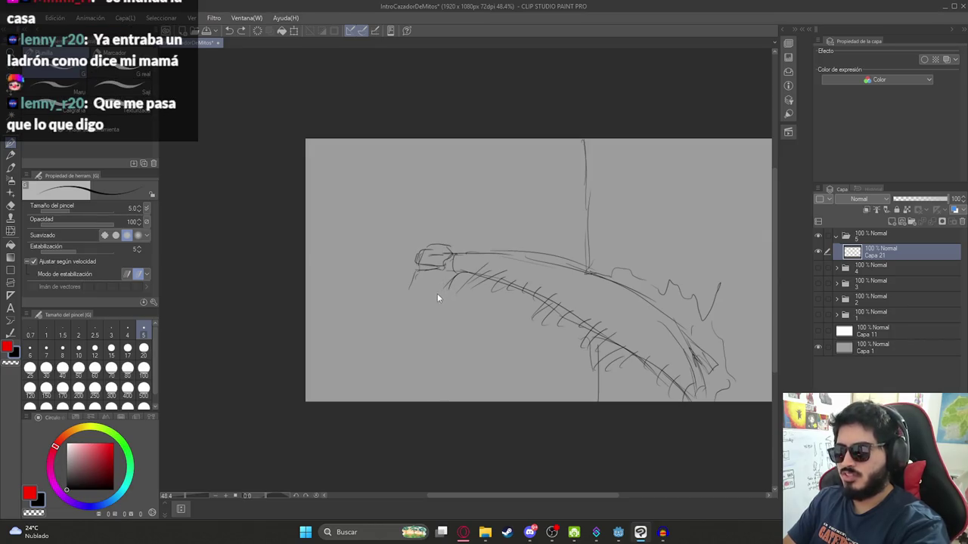
pyautogui.scroll(-3, 433, 297)
pyautogui.scroll(2, 428, 261)
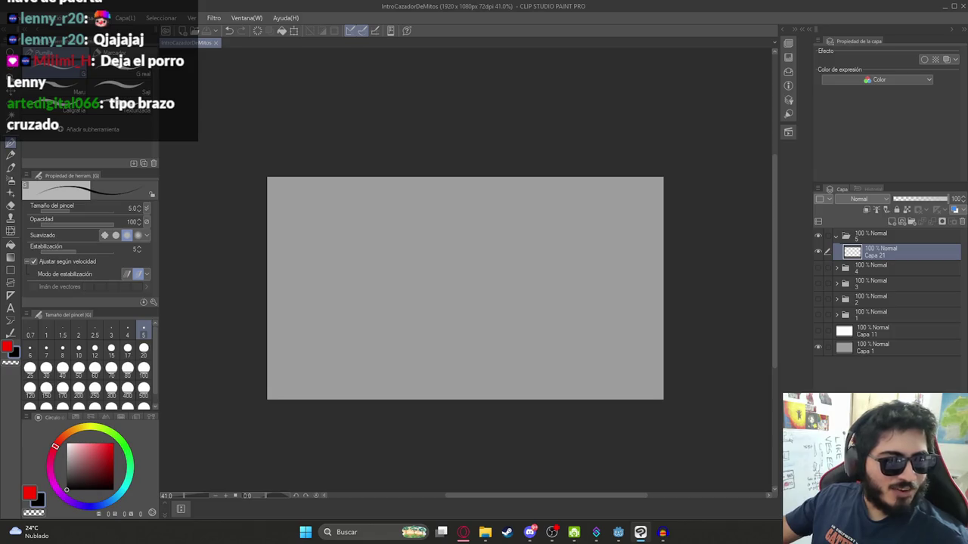
pyautogui.moveTo(427, 208)
pyautogui.mouseDown()
pyautogui.moveTo(419, 216)
pyautogui.moveTo(452, 221)
pyautogui.mouseUp()
pyautogui.hotkey('ctrl', 'z')
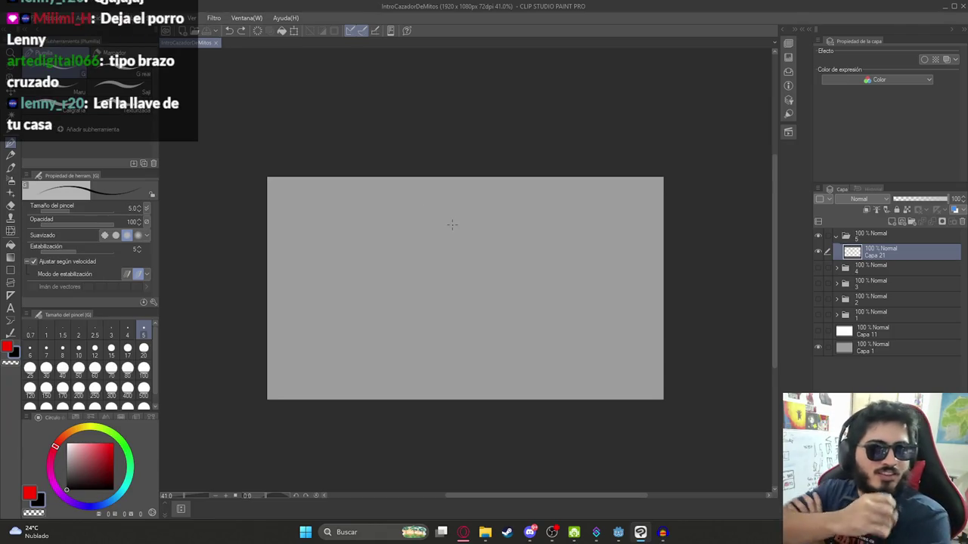
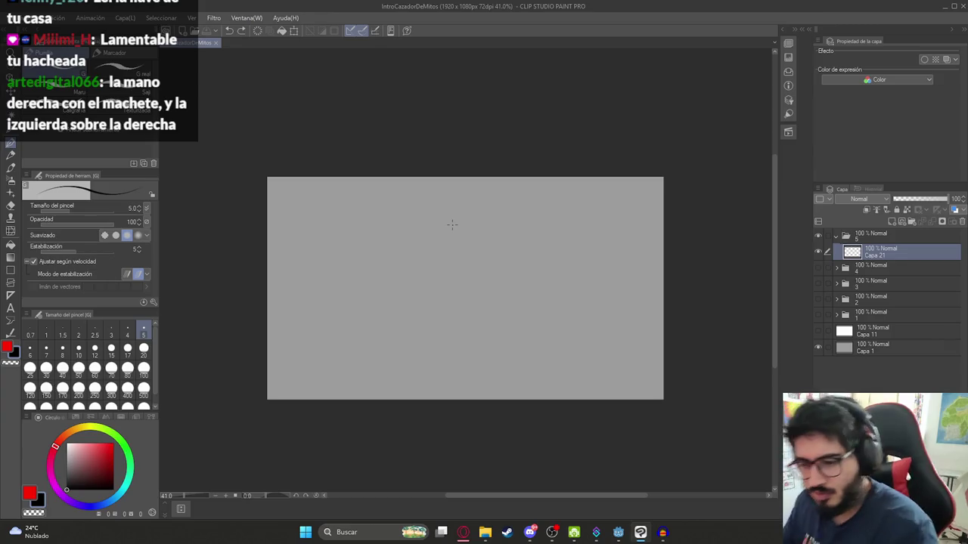
# - Sketch a small test oval with the pencil and undo it
pyautogui.moveTo(452, 258); pyautogui.dragTo(446, 268)
pyautogui.hotkey('ctrl', 'z')
pyautogui.scroll(-2, 395, 238)
pyautogui.scroll(3, 395, 238)
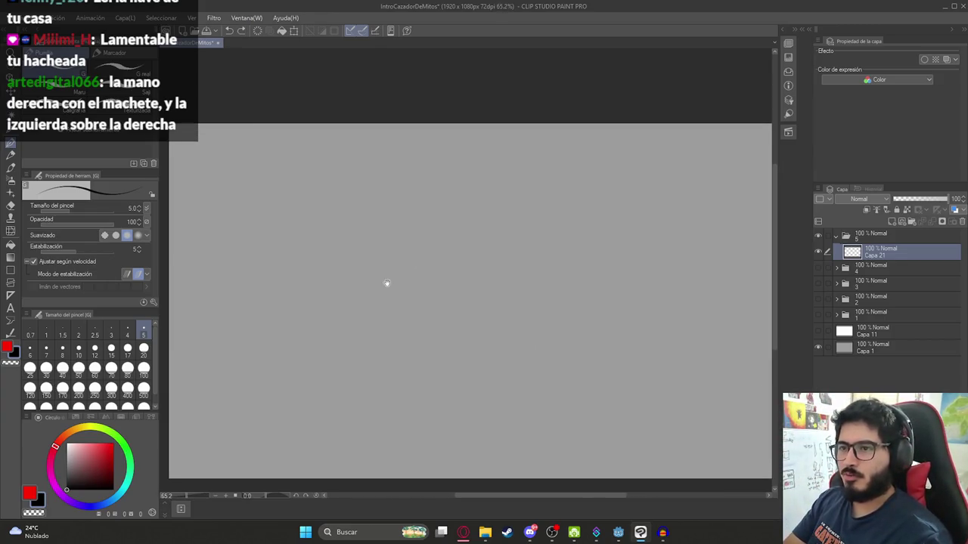
pyautogui.scroll(-2, 432, 284)
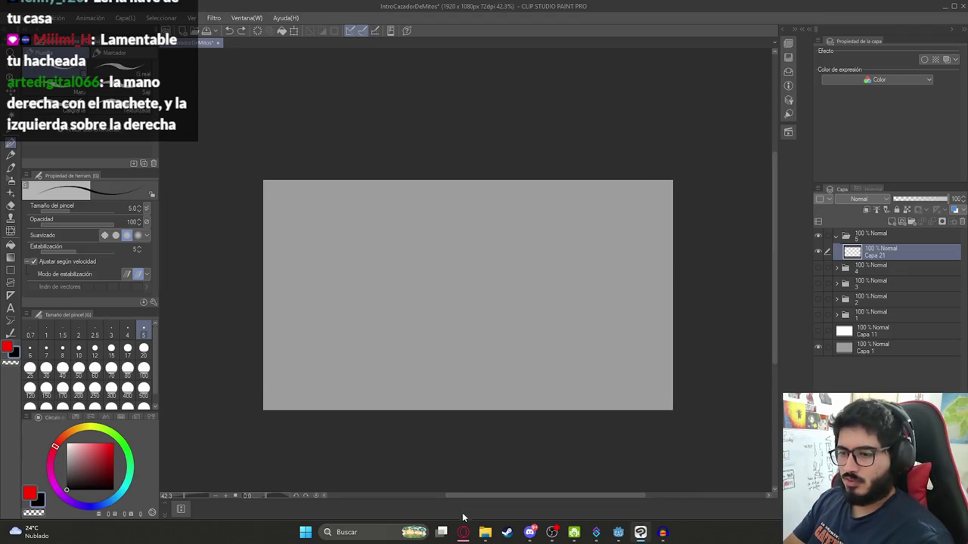
# - Draw a looped test oval, then bring up the 'GUION INTRO CAZADOR DE MITOS' script in the browser
pyautogui.moveTo(396, 258); pyautogui.dragTo(396, 290)
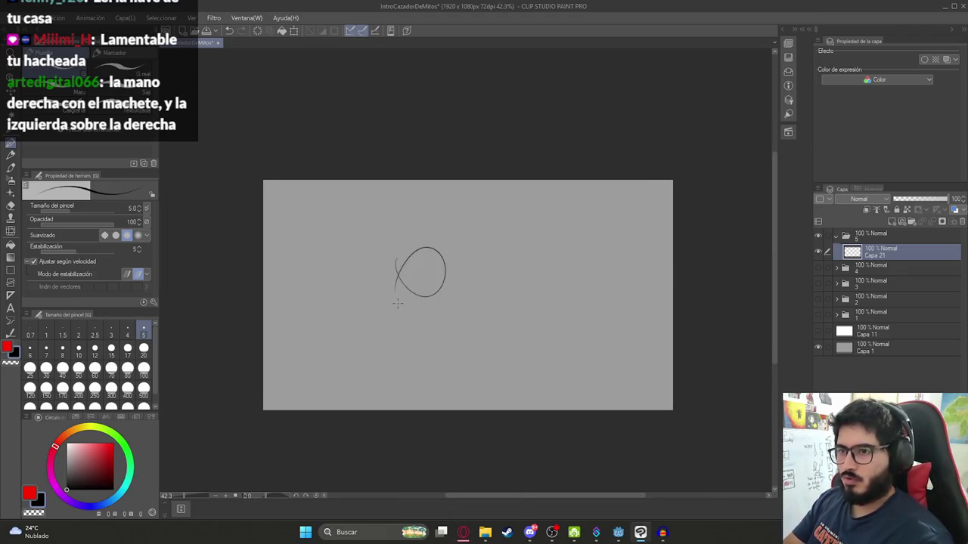
pyautogui.scroll(-1, 424, 276)
pyautogui.scroll(1, 414, 292)
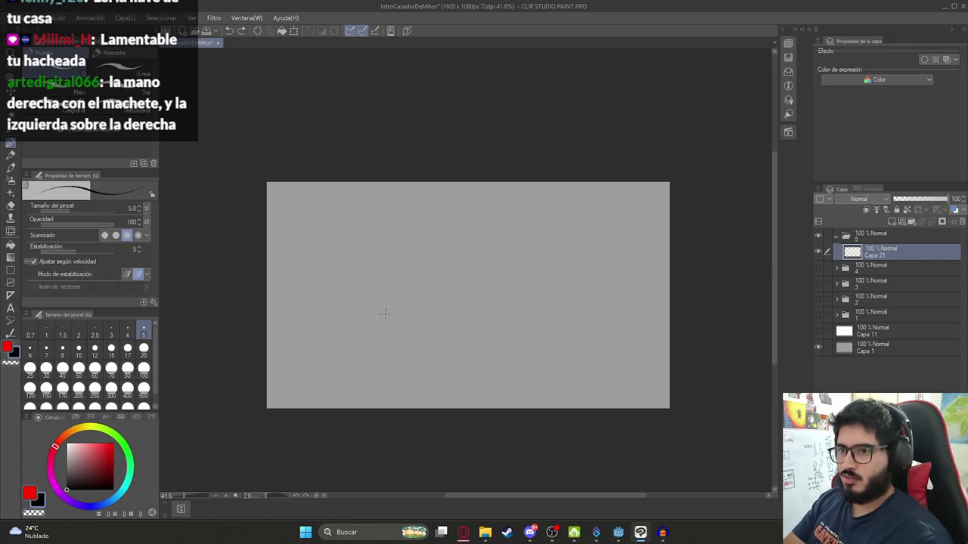
pyautogui.click(465, 532)
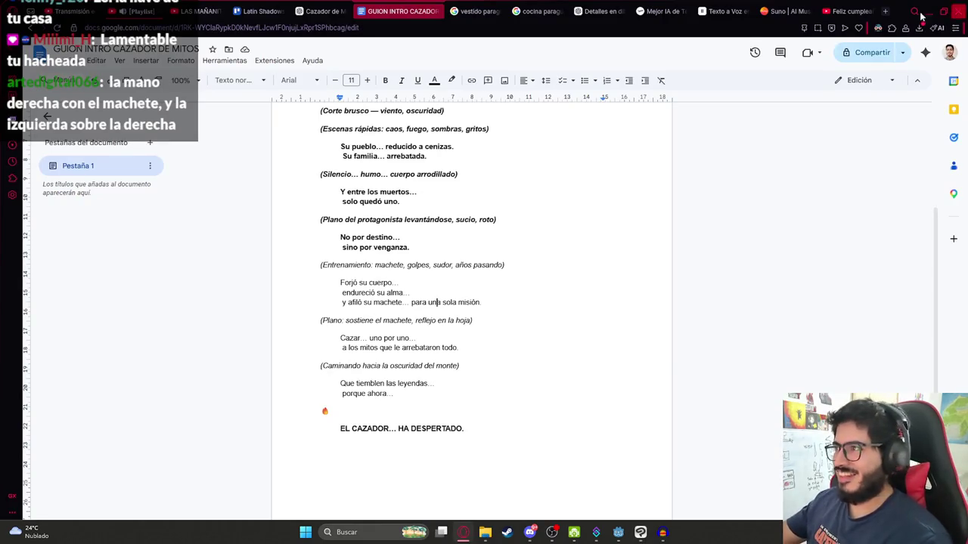
# - Search Google images for 'entrenamiento con machete'
pyautogui.click(846, 10)
pyautogui.click(639, 23)
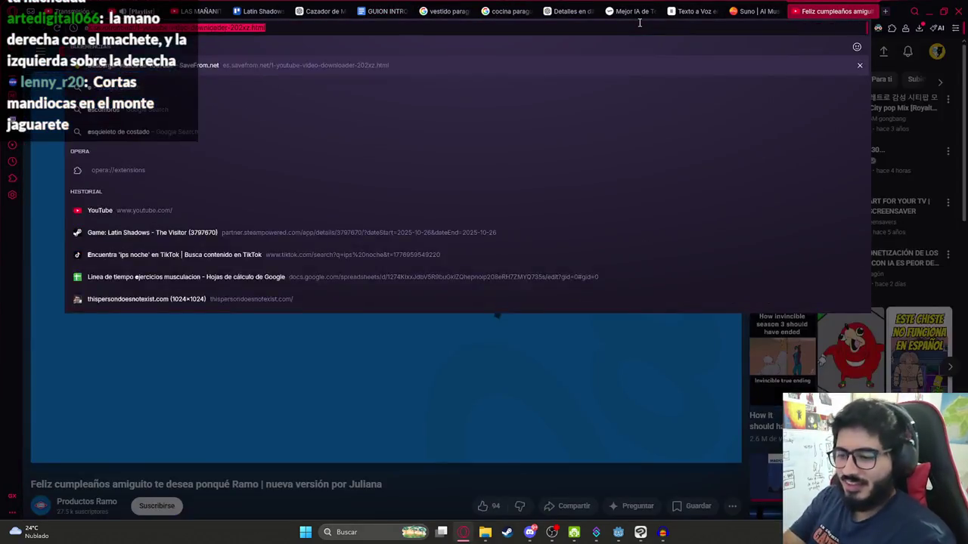
pyautogui.write('entrenamiento con machete')
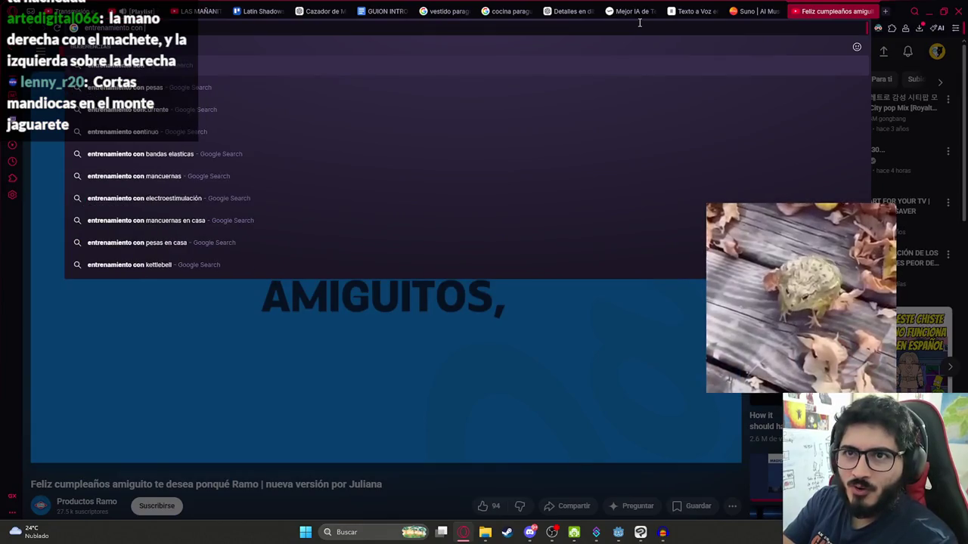
pyautogui.press('Return')
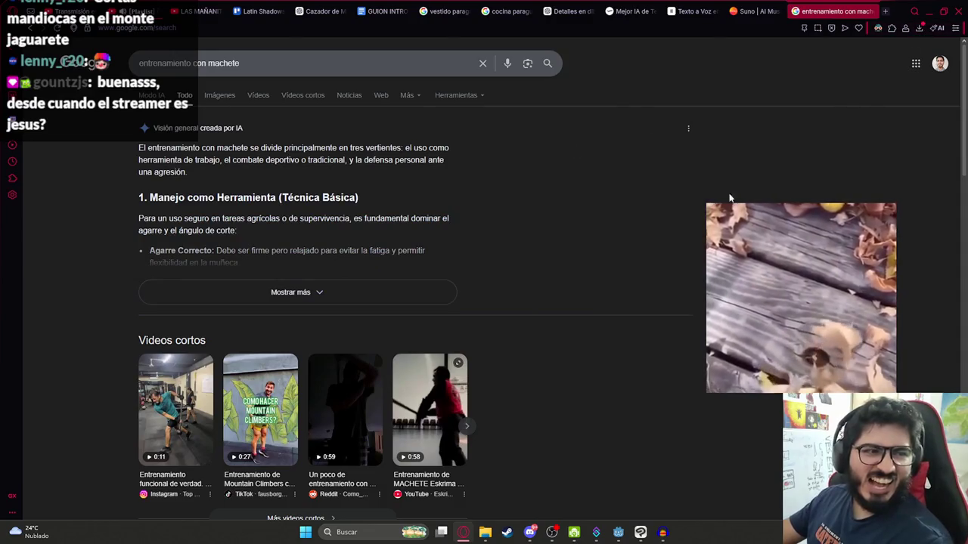
pyautogui.click(219, 96)
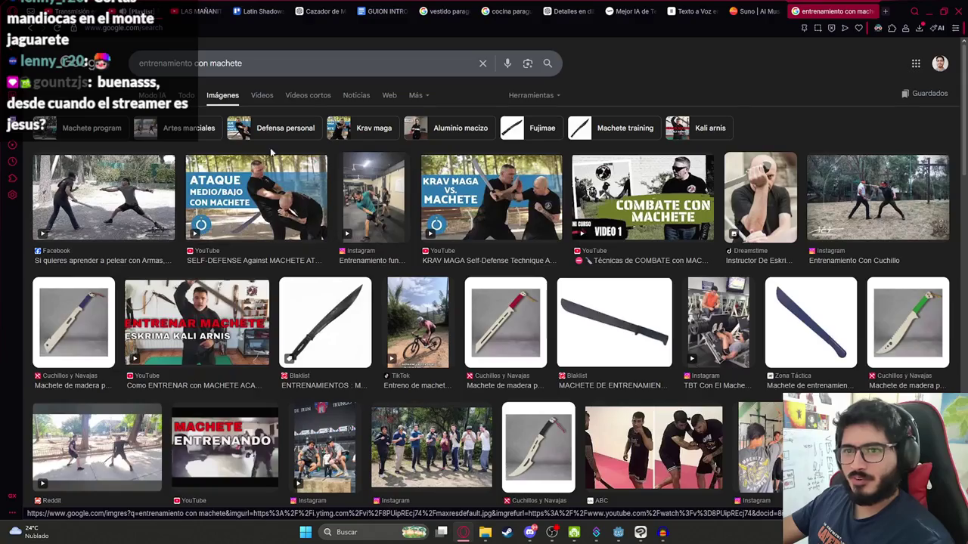
# - Browse the machete image results, then go to TikTok from the address-bar suggestions
pyautogui.scroll(-3, 531, 239)
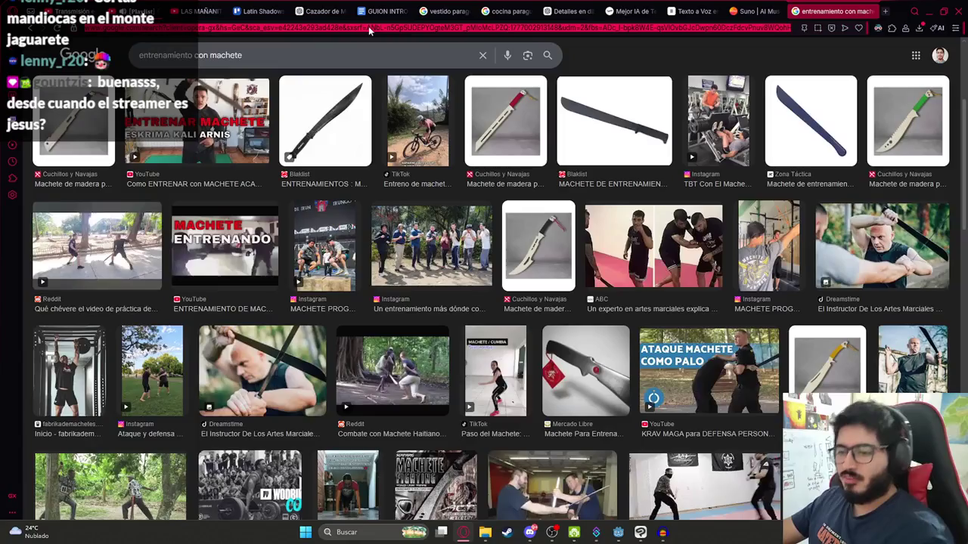
pyautogui.click(379, 32)
pyautogui.click(386, 37)
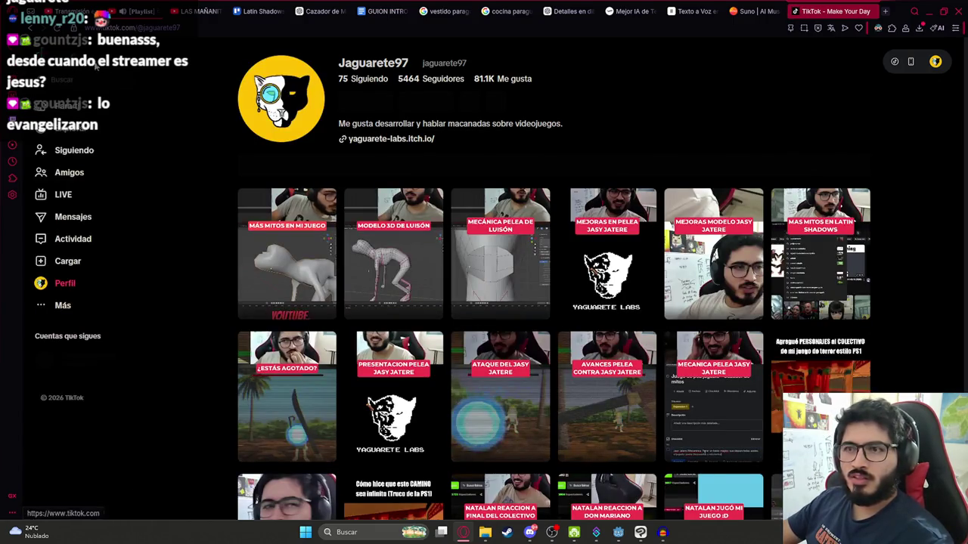
# - Rerun the earlier fight-animation search on TikTok and watch the rotoscoped machete fight video
pyautogui.click(72, 80)
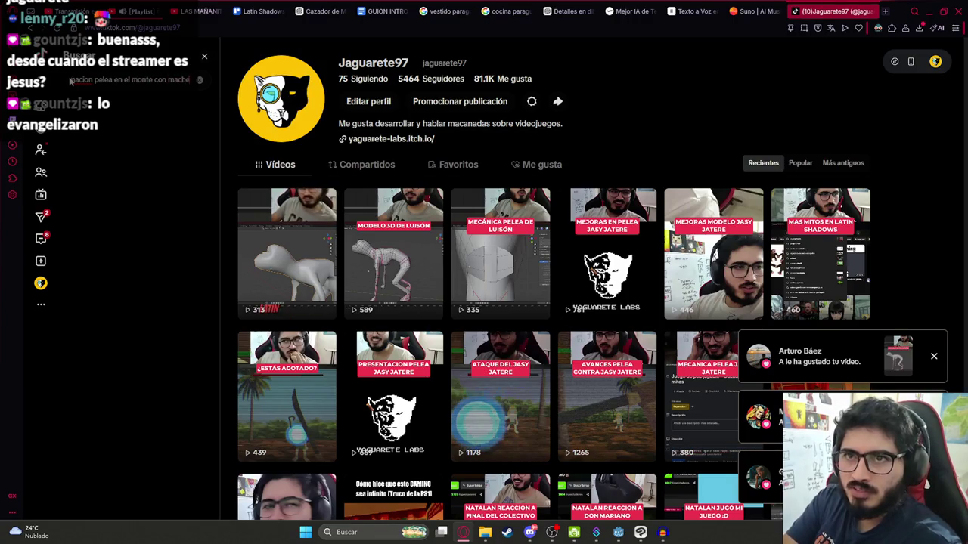
pyautogui.click(71, 81)
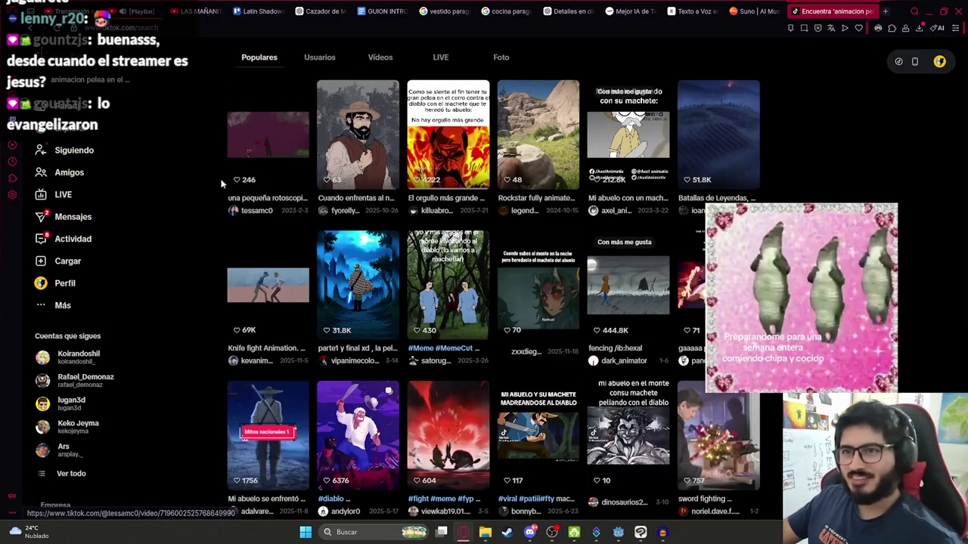
pyautogui.click(269, 147)
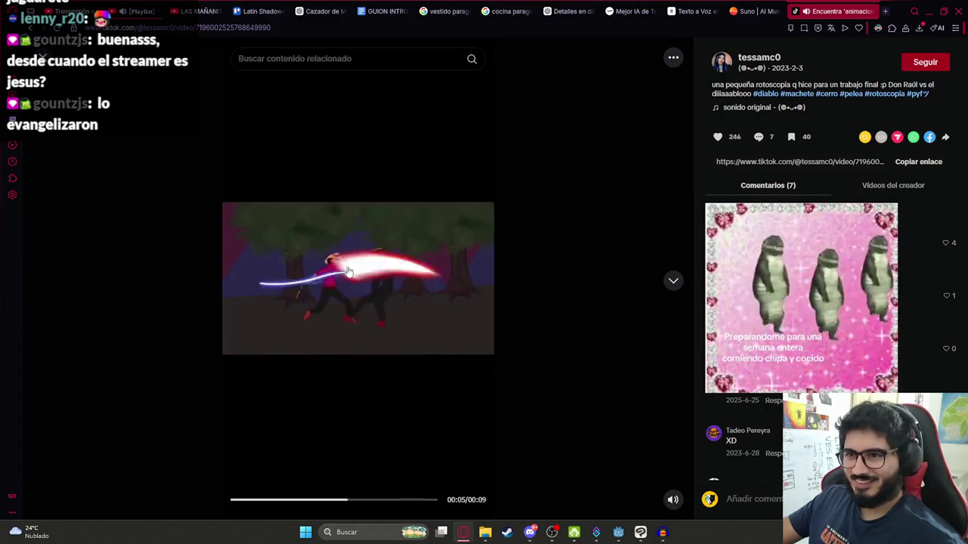
pyautogui.click(401, 499)
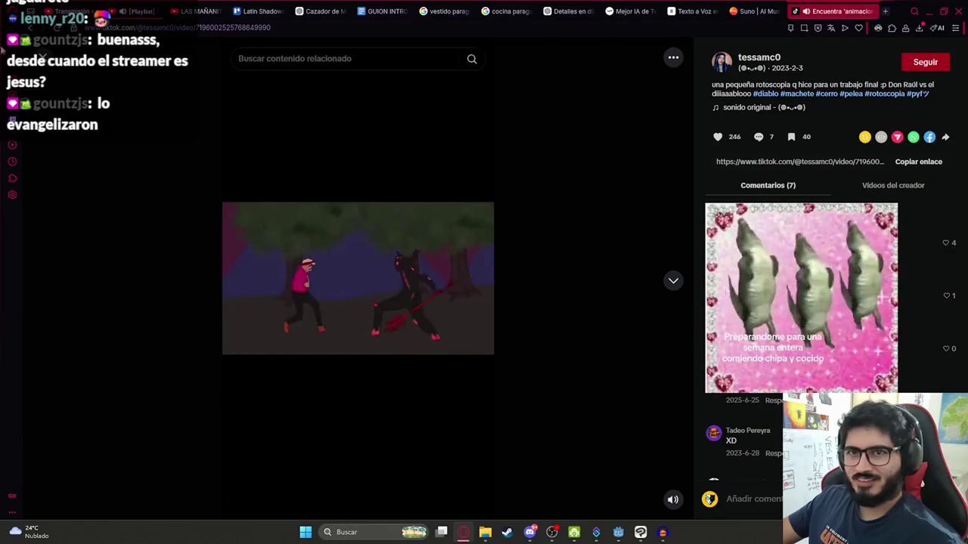
pyautogui.press('Escape')
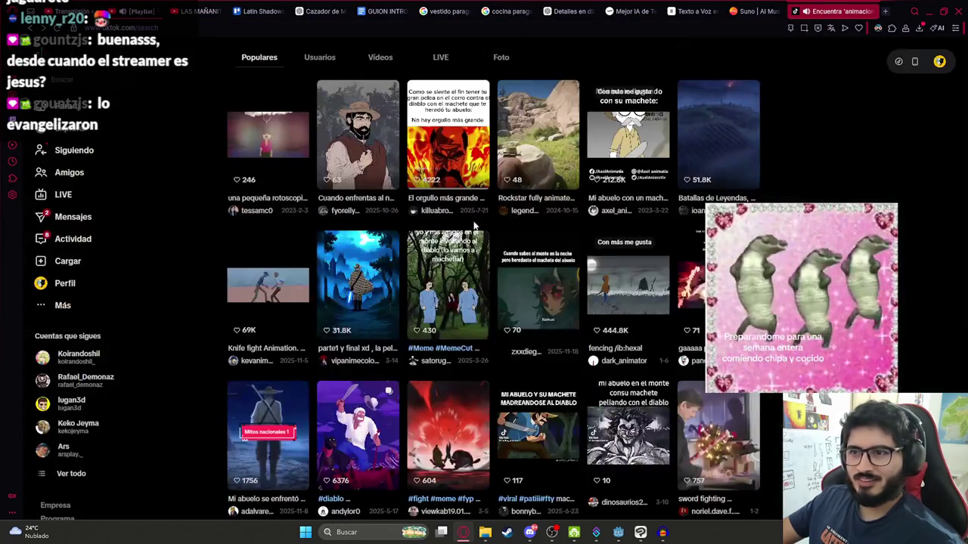
# - View the nahual machete fight and the 'El Abuelo VS El Diablo parte 2' post, then return to Clip Studio Paint
pyautogui.click(358, 125)
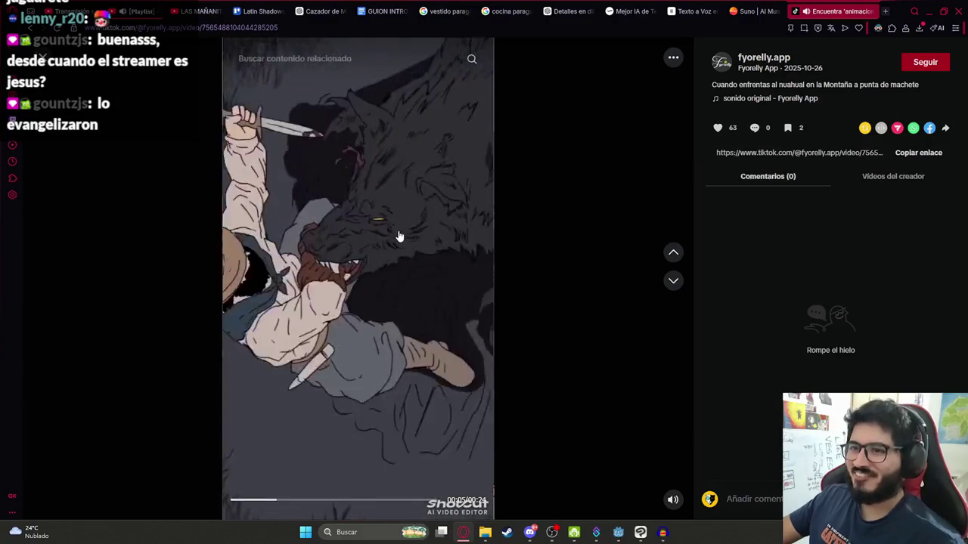
pyautogui.press('Escape')
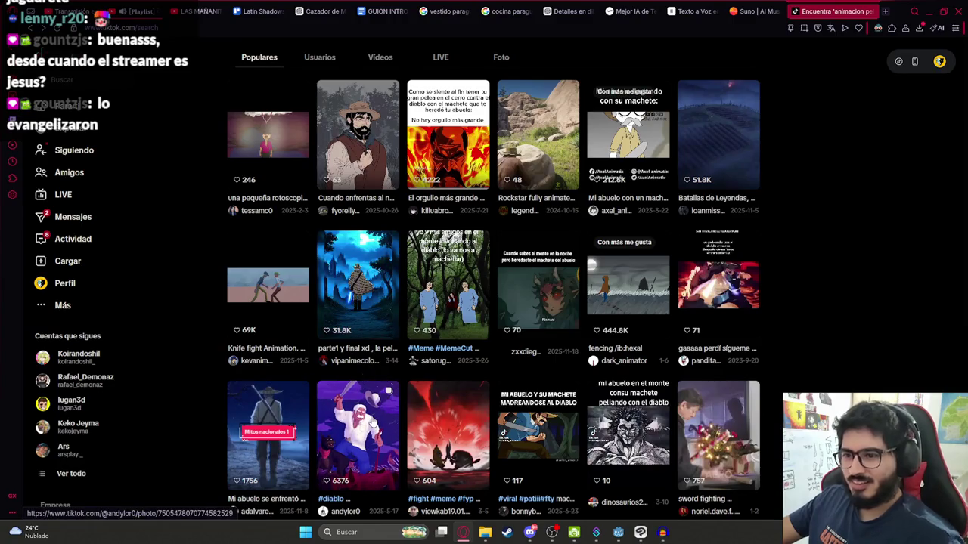
pyautogui.click(376, 412)
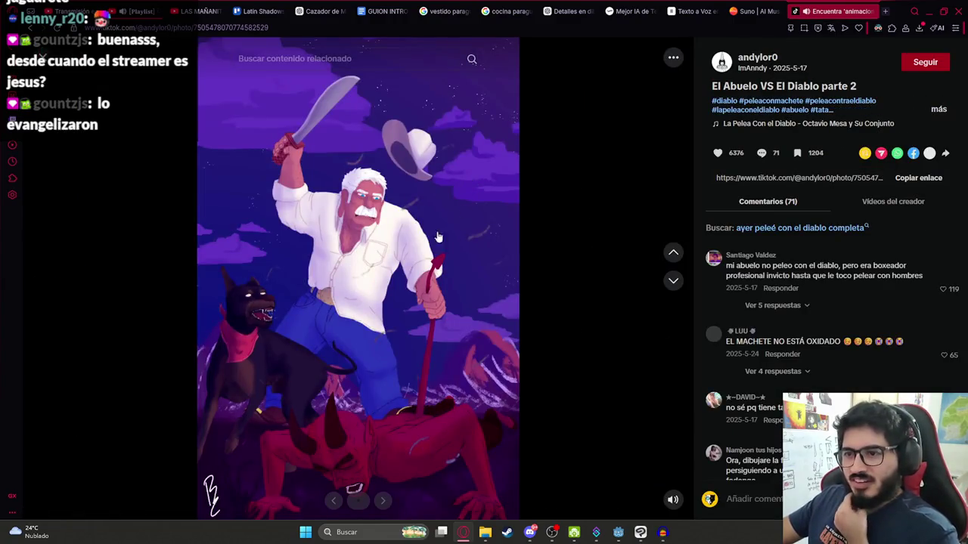
pyautogui.click(379, 297)
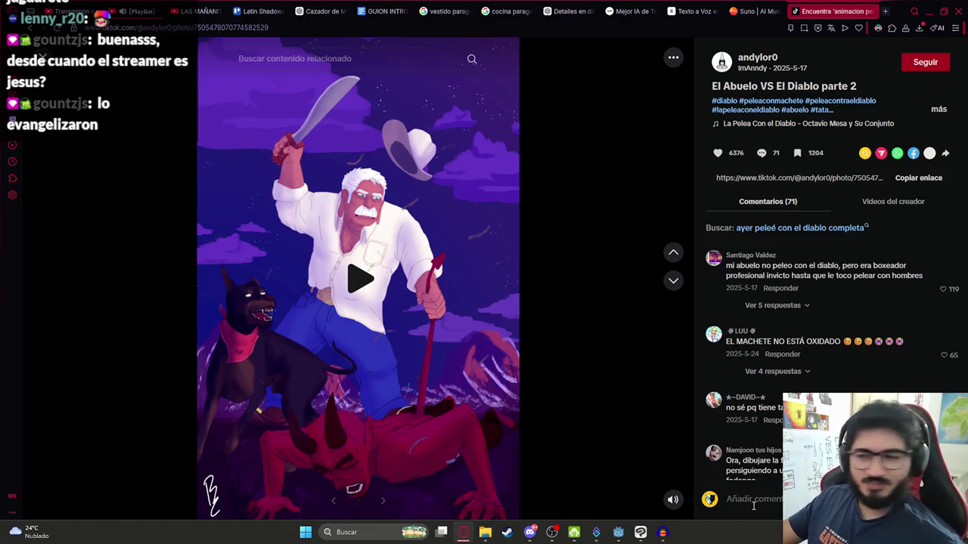
pyautogui.click(641, 532)
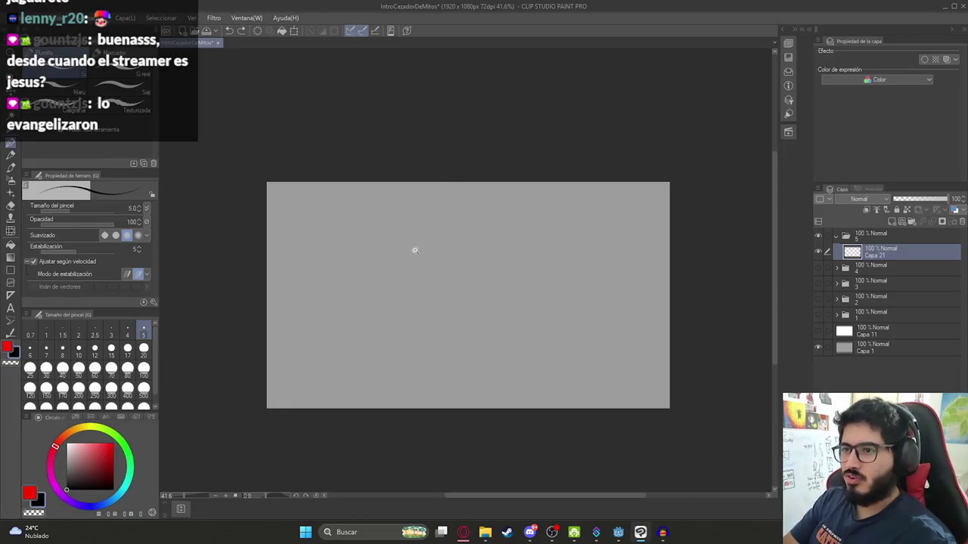
# - Zoom and recenter on the hat sketch, erasing the loose scribble left of it
pyautogui.scroll(2, 472, 257)
pyautogui.scroll(-2, 480, 252)
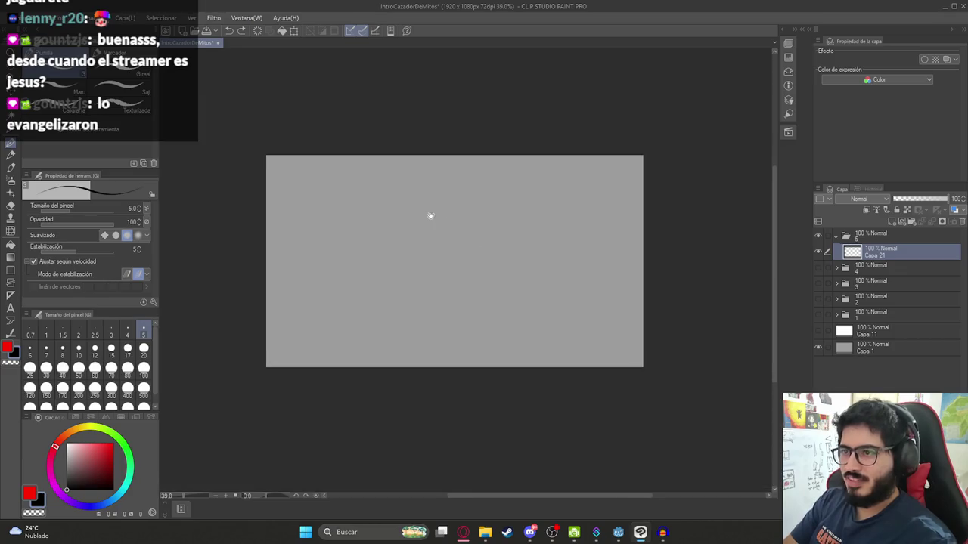
pyautogui.scroll(2, 439, 223)
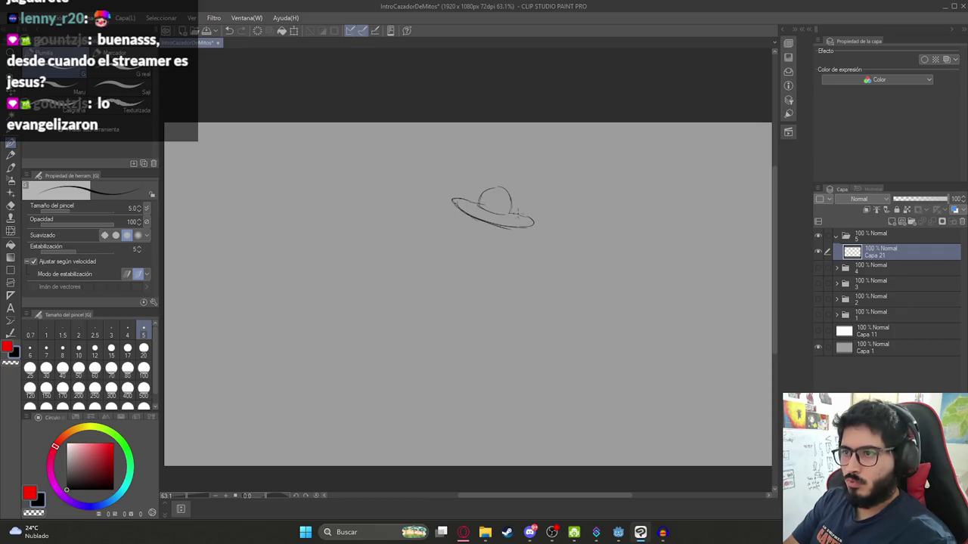
pyautogui.scroll(2, 493, 256)
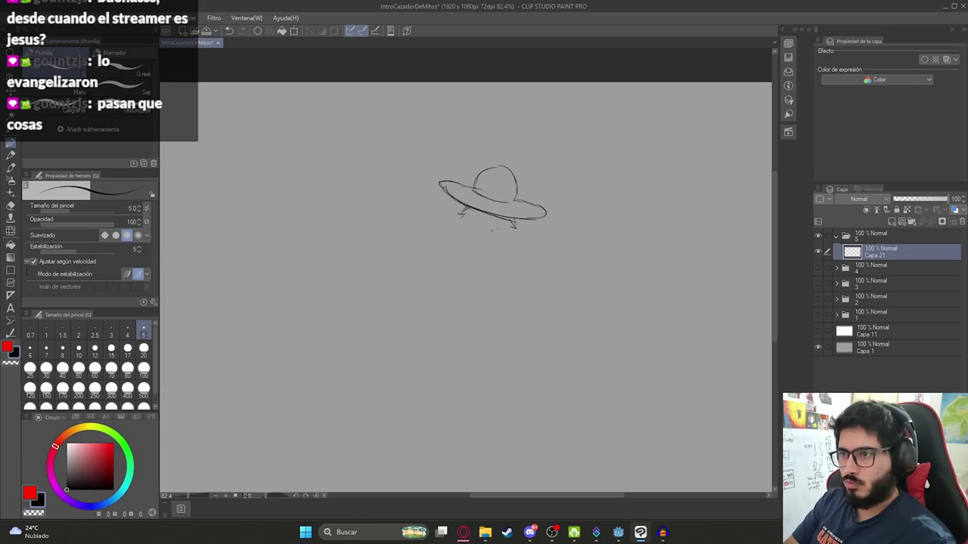
pyautogui.moveTo(491, 229); pyautogui.dragTo(524, 211)
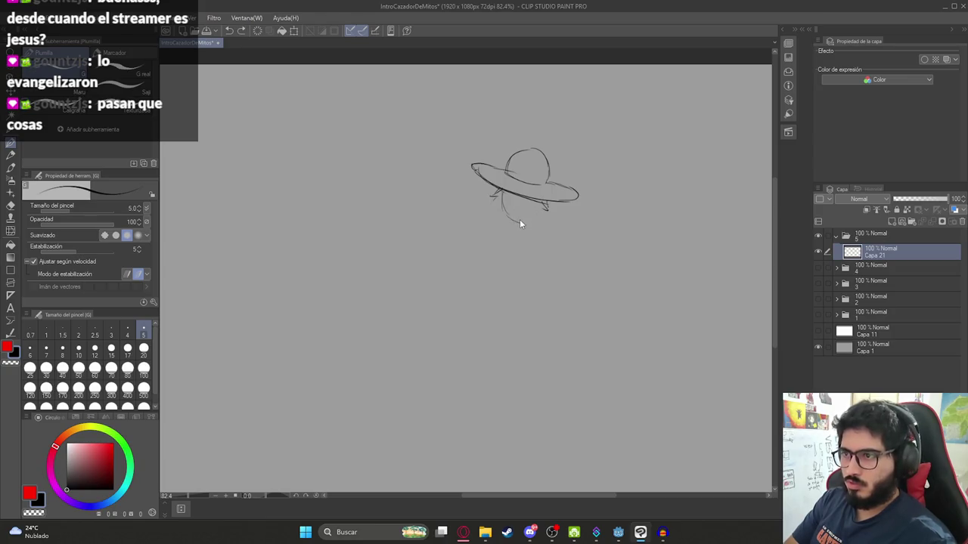
pyautogui.scroll(-2, 503, 224)
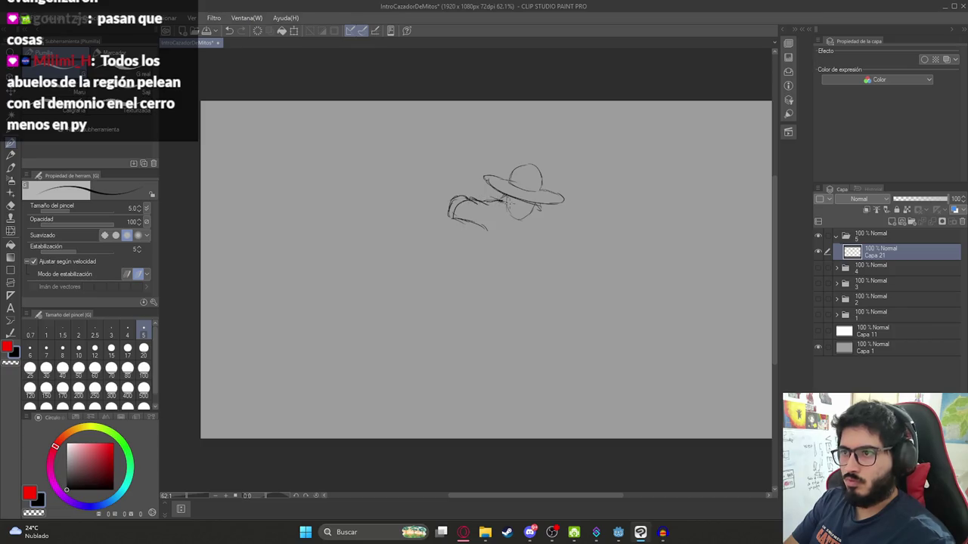
pyautogui.moveTo(488, 204)
pyautogui.mouseDown()
pyautogui.moveTo(446, 210)
pyautogui.moveTo(461, 215)
pyautogui.moveTo(496, 198)
pyautogui.moveTo(479, 194)
pyautogui.mouseUp()
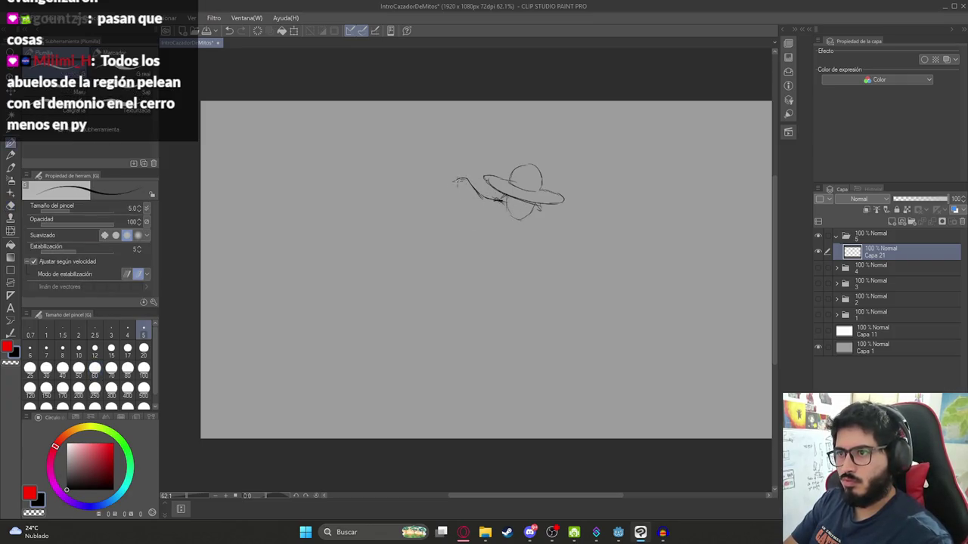
# - Extend the arm's left curve downward and add a hat stroke, undoing the stray marks
pyautogui.moveTo(452, 203); pyautogui.dragTo(462, 220)
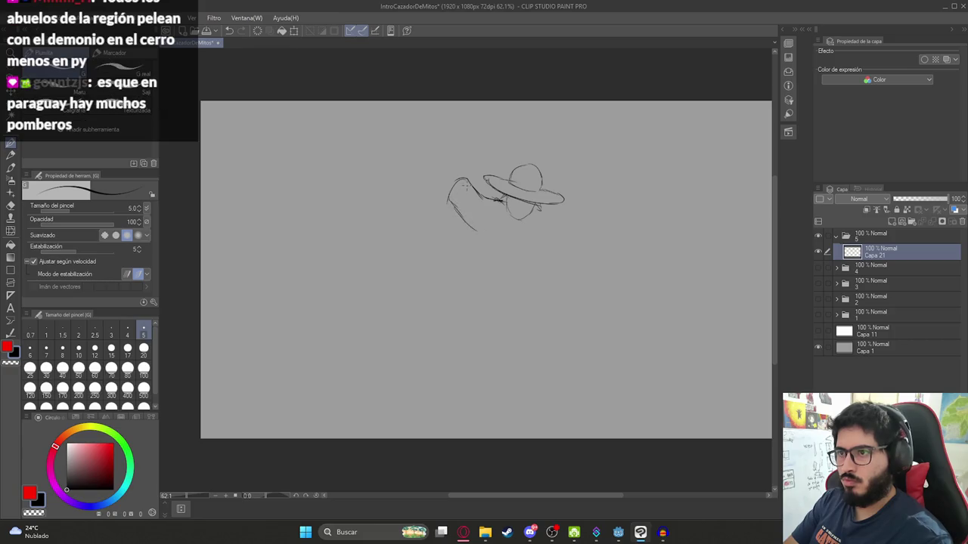
pyautogui.moveTo(466, 182); pyautogui.dragTo(474, 175)
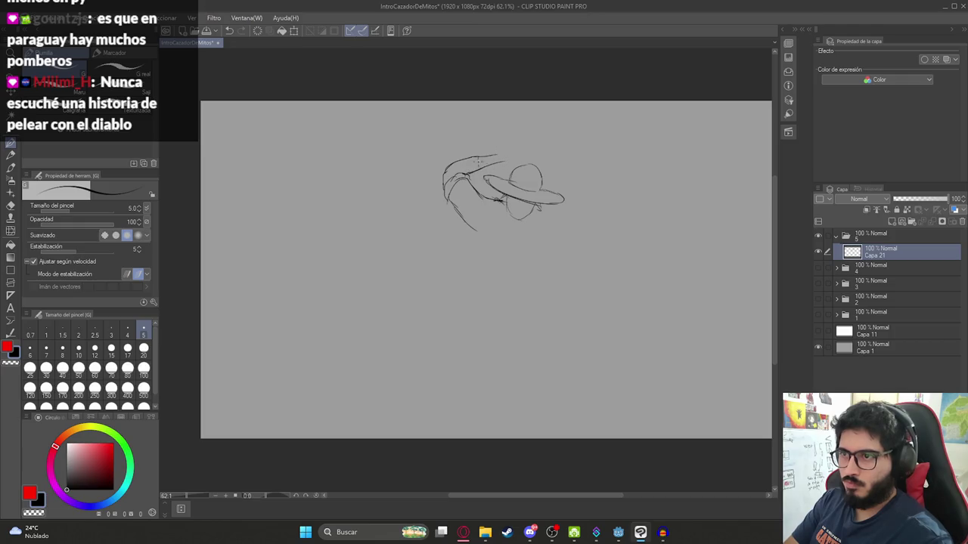
pyautogui.hotkey('alt', 'Tab')
pyautogui.hotkey('alt', 'Tab')
pyautogui.hotkey('ctrl', 'z')
pyautogui.hotkey('ctrl', 'z')
pyautogui.hotkey('ctrl', 'z')
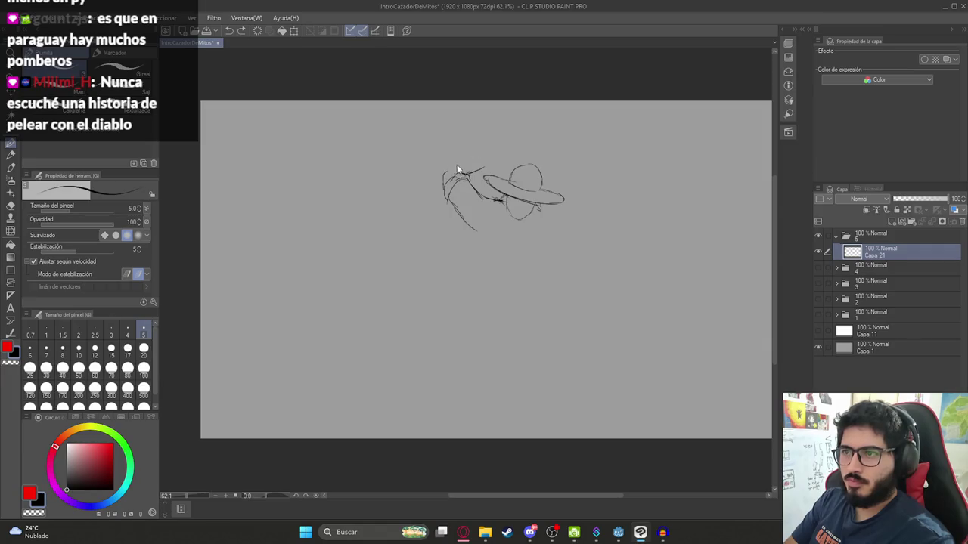
pyautogui.hotkey('alt', 'Tab')
pyautogui.hotkey('alt', 'Tab')
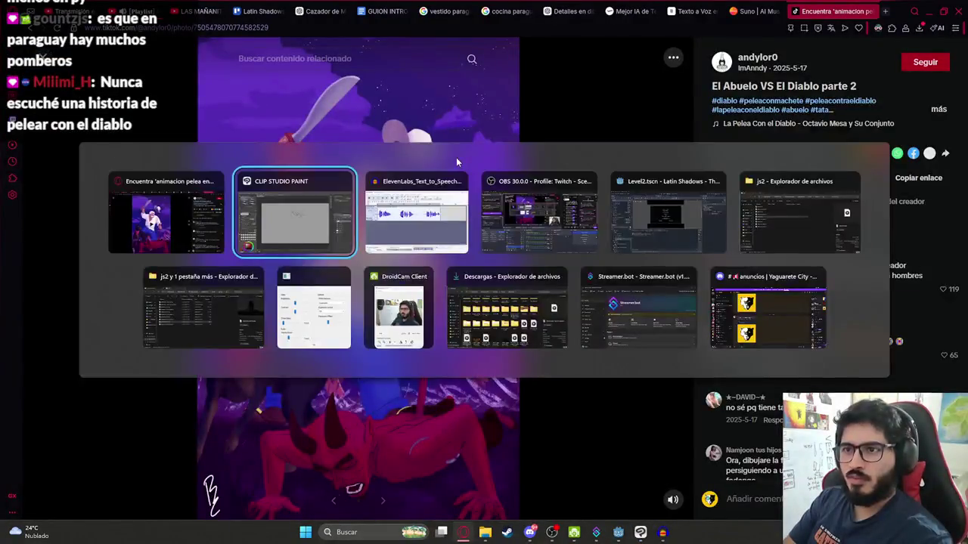
# - Erase the curved strokes left of the hat and discard the trial diagonal strokes
pyautogui.hotkey('ctrl', 'y')
pyautogui.press('e')
pyautogui.moveTo(456, 173)
pyautogui.mouseDown()
pyautogui.moveTo(443, 184)
pyautogui.moveTo(462, 225)
pyautogui.mouseUp()
pyautogui.press('p')
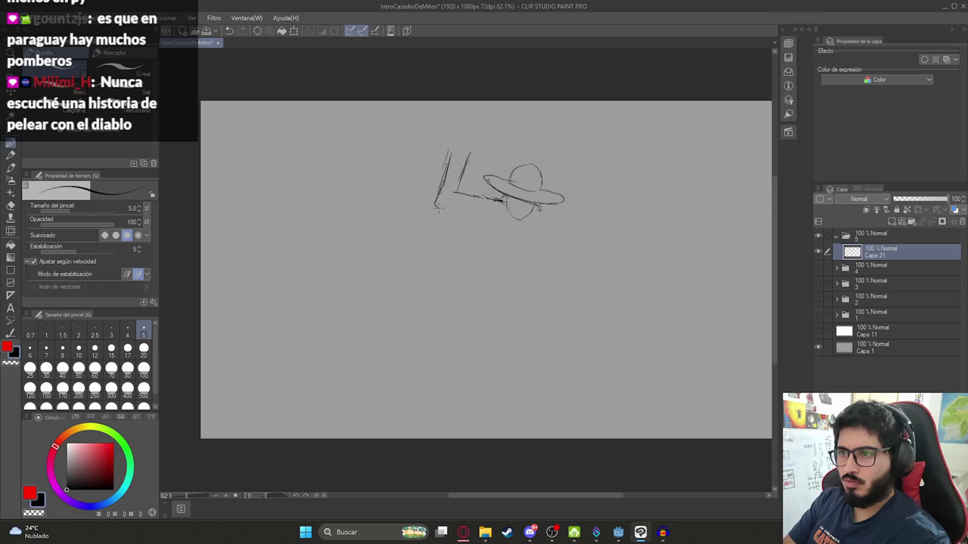
pyautogui.hotkey('ctrl', 'z')
pyautogui.hotkey('ctrl', 'z')
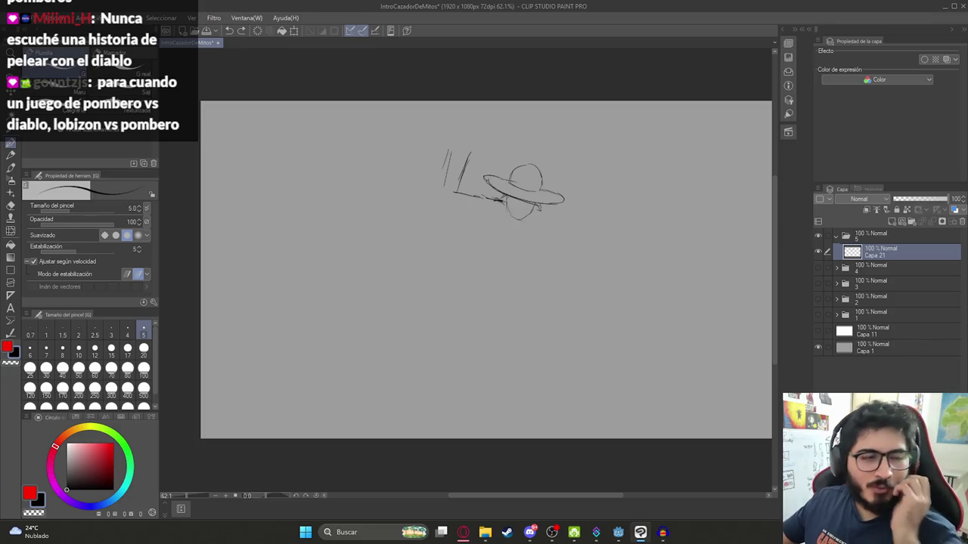
pyautogui.moveTo(450, 230); pyautogui.dragTo(492, 193)
pyautogui.hotkey('ctrl', 'z')
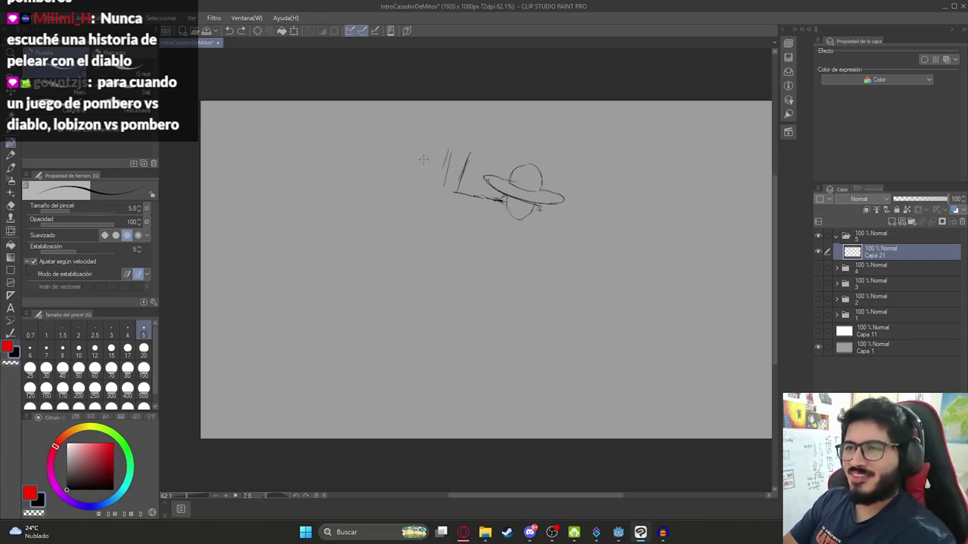
# - Draw the arm's outer line to the elbow, the forearm along the brim, and the sleeve cuff
pyautogui.press('e')
pyautogui.moveTo(432, 142)
pyautogui.mouseDown()
pyautogui.moveTo(438, 155)
pyautogui.moveTo(428, 171)
pyautogui.mouseUp()
pyautogui.press('p')
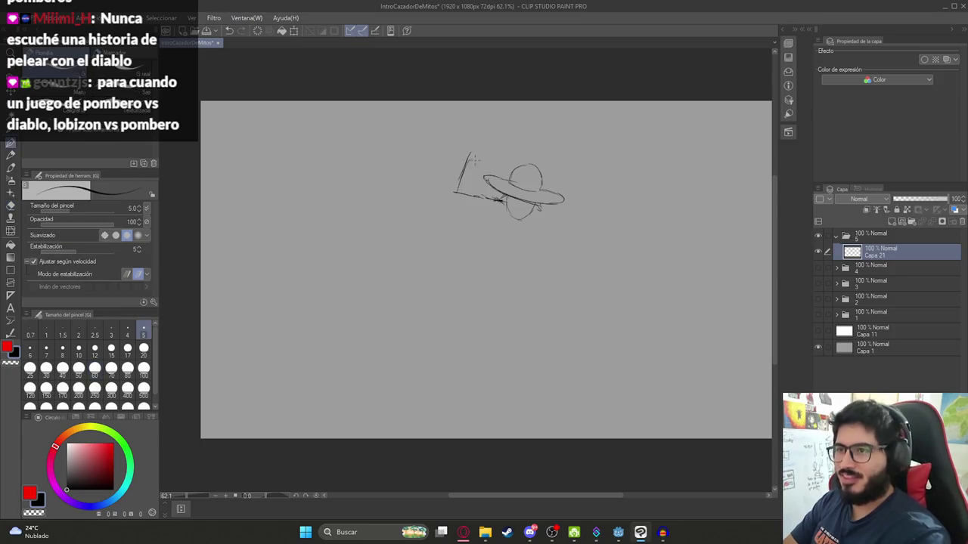
pyautogui.scroll(3, 474, 159)
pyautogui.moveTo(441, 136); pyautogui.dragTo(406, 224)
pyautogui.moveTo(439, 145)
pyautogui.mouseDown()
pyautogui.moveTo(414, 202)
pyautogui.moveTo(412, 247)
pyautogui.moveTo(492, 273)
pyautogui.mouseUp()
pyautogui.moveTo(517, 231)
pyautogui.mouseDown()
pyautogui.moveTo(450, 219)
pyautogui.moveTo(447, 261)
pyautogui.mouseUp()
pyautogui.moveTo(476, 220)
pyautogui.mouseDown()
pyautogui.moveTo(459, 260)
pyautogui.moveTo(435, 254)
pyautogui.moveTo(430, 265)
pyautogui.moveTo(457, 245)
pyautogui.moveTo(498, 284)
pyautogui.mouseUp()
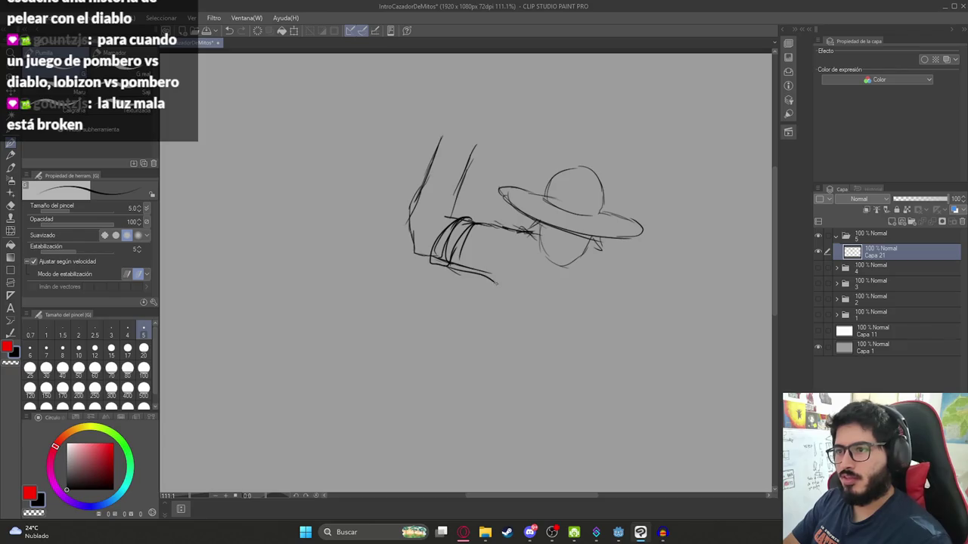
# - Rough in the raised upper arm, erasing and redrawing it up toward the fist
pyautogui.moveTo(422, 198)
pyautogui.mouseDown()
pyautogui.moveTo(414, 236)
pyautogui.moveTo(409, 224)
pyautogui.mouseUp()
pyautogui.moveTo(471, 146); pyautogui.dragTo(457, 200)
pyautogui.moveTo(467, 144); pyautogui.dragTo(446, 220)
pyautogui.press('e')
pyautogui.moveTo(463, 189)
pyautogui.mouseDown()
pyautogui.moveTo(443, 130)
pyautogui.moveTo(415, 177)
pyautogui.moveTo(434, 196)
pyautogui.moveTo(418, 193)
pyautogui.mouseUp()
pyautogui.press('p')
pyautogui.moveTo(445, 148)
pyautogui.mouseDown()
pyautogui.moveTo(415, 195)
pyautogui.moveTo(456, 174)
pyautogui.moveTo(468, 150)
pyautogui.moveTo(446, 117)
pyautogui.moveTo(465, 107)
pyautogui.moveTo(484, 130)
pyautogui.moveTo(448, 136)
pyautogui.mouseUp()
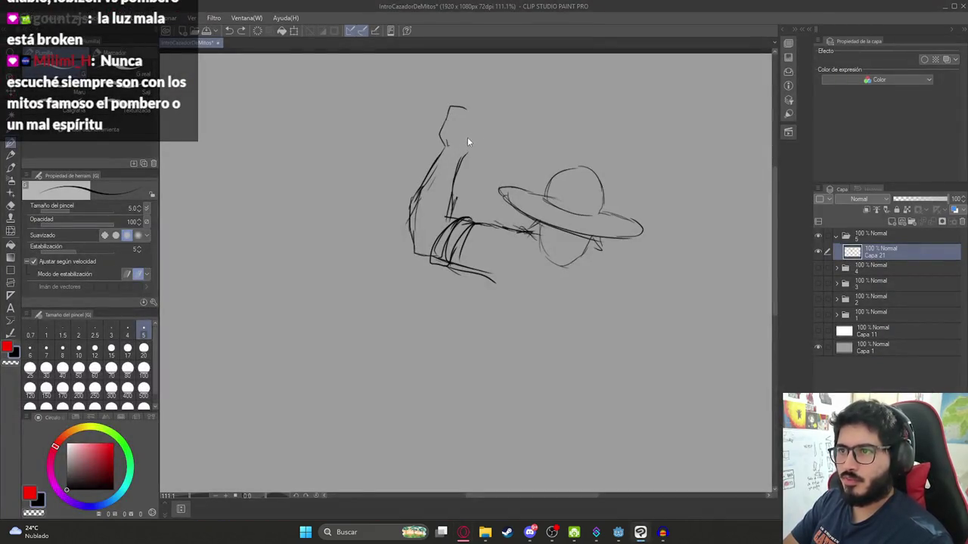
pyautogui.hotkey('ctrl', 'z')
pyautogui.hotkey('ctrl', 'z')
pyautogui.hotkey('ctrl', 'z')
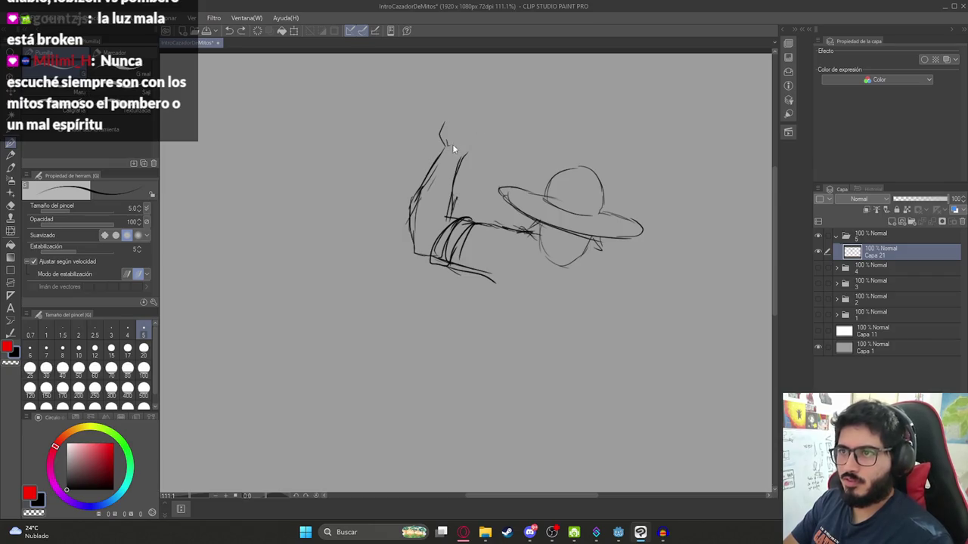
pyautogui.moveTo(443, 121)
pyautogui.mouseDown()
pyautogui.moveTo(446, 145)
pyautogui.moveTo(484, 134)
pyautogui.moveTo(475, 129)
pyautogui.mouseUp()
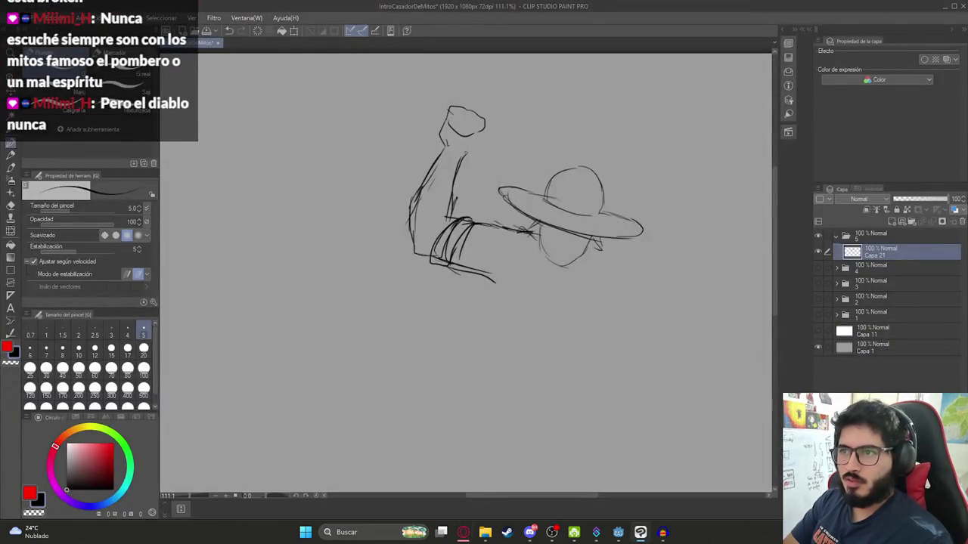
# - Add knuckle detail to the fist, then lasso-select it and rotate it
pyautogui.moveTo(467, 156); pyautogui.dragTo(475, 151)
pyautogui.moveTo(480, 127)
pyautogui.mouseDown()
pyautogui.moveTo(466, 142)
pyautogui.moveTo(460, 129)
pyautogui.mouseUp()
pyautogui.moveTo(457, 126); pyautogui.dragTo(462, 138)
pyautogui.press('m')
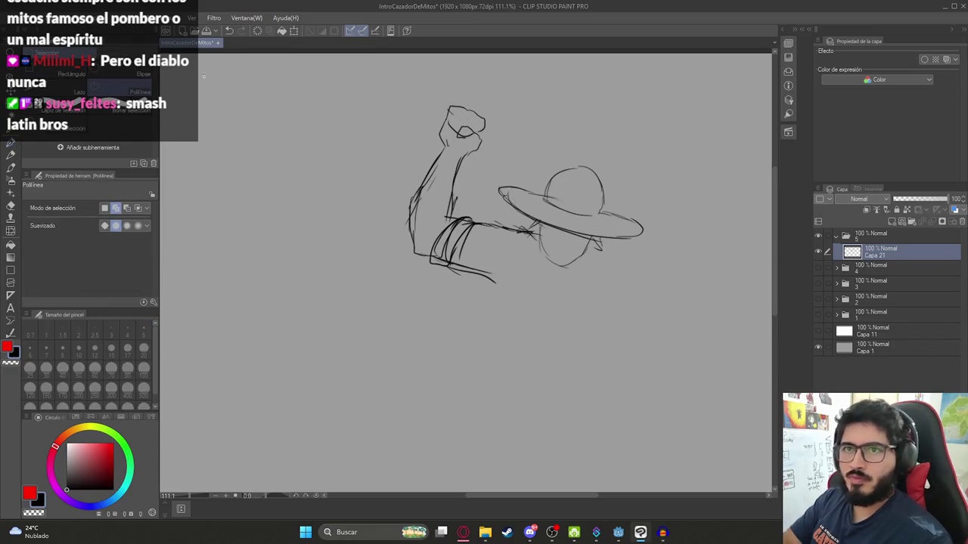
pyautogui.click(79, 91)
pyautogui.moveTo(465, 92)
pyautogui.mouseDown()
pyautogui.moveTo(432, 124)
pyautogui.moveTo(476, 166)
pyautogui.moveTo(484, 84)
pyautogui.moveTo(490, 121)
pyautogui.moveTo(438, 121)
pyautogui.moveTo(464, 150)
pyautogui.mouseUp()
pyautogui.hotkey('ctrl', 't')
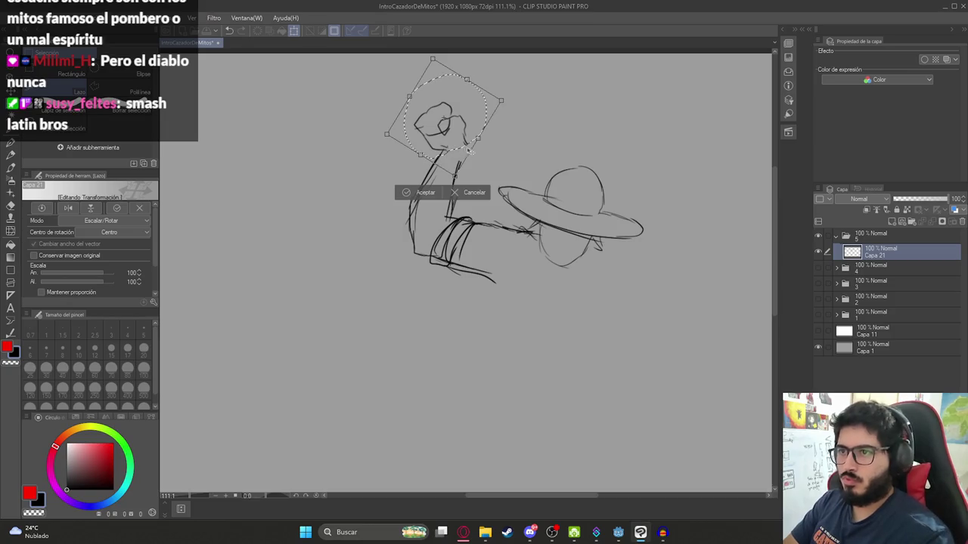
pyautogui.press('Return')
pyautogui.hotkey('ctrl', 'd')
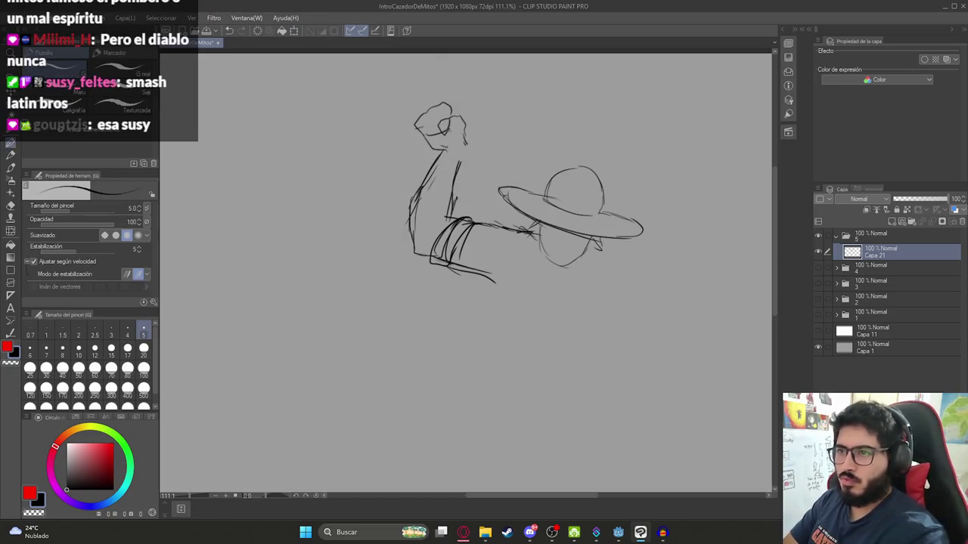
# - Erase the stray stroke beside the fist and add a curve along its lower left
pyautogui.press('p')
pyautogui.scroll(2, 439, 149)
pyautogui.press('e')
pyautogui.moveTo(475, 147)
pyautogui.mouseDown()
pyautogui.moveTo(472, 120)
pyautogui.moveTo(466, 175)
pyautogui.moveTo(472, 114)
pyautogui.mouseUp()
pyautogui.press('p')
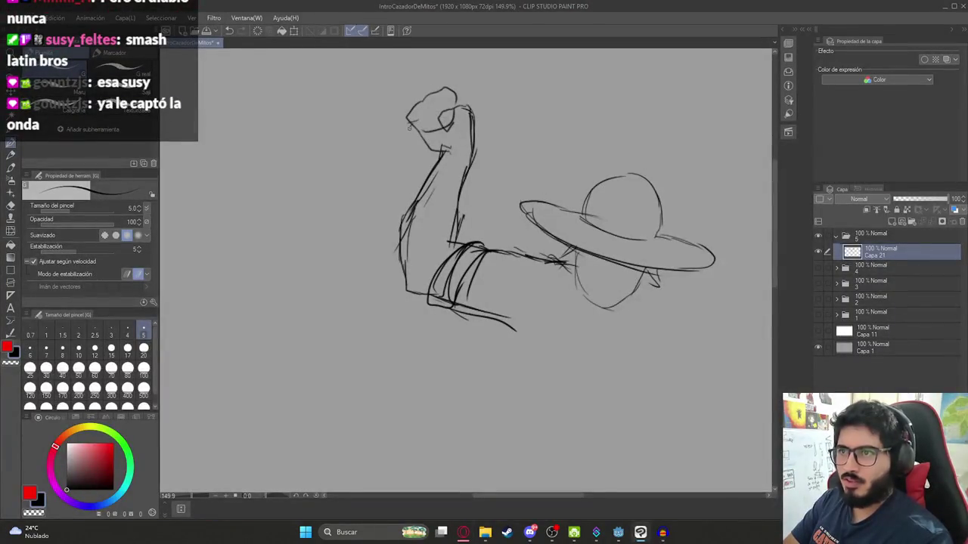
pyautogui.moveTo(409, 129); pyautogui.dragTo(432, 138)
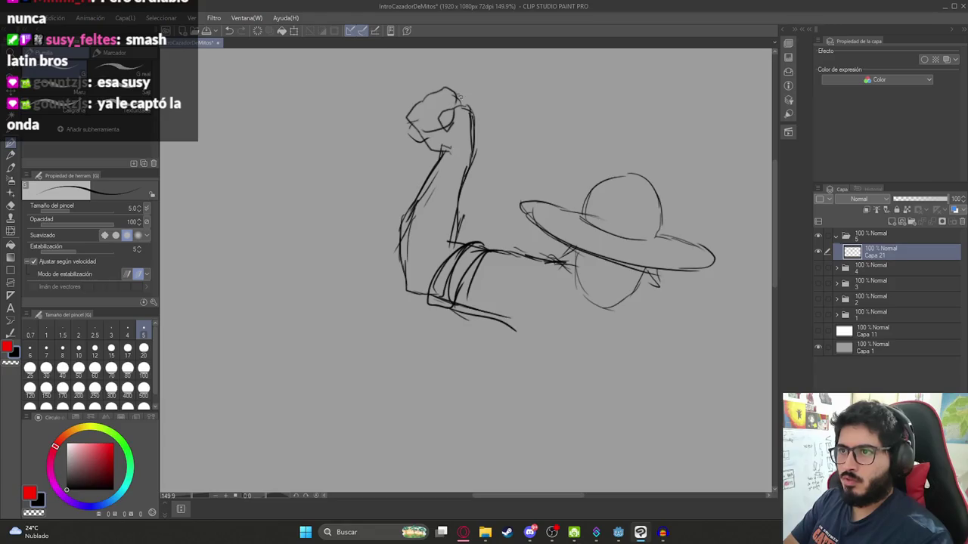
pyautogui.scroll(-1, 500, 131)
pyautogui.scroll(-2, 500, 131)
# - Move the whole sketch down and left, then draw a doubled machete blade rising from the fist
pyautogui.press('k')
pyautogui.moveTo(486, 139); pyautogui.dragTo(462, 198)
pyautogui.press('p')
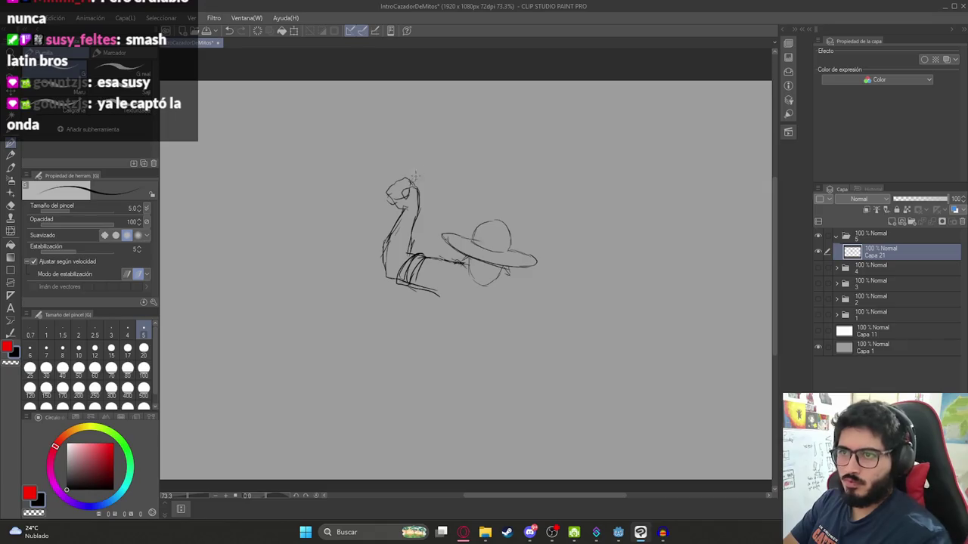
pyautogui.hotkey('alt', 'Tab')
pyautogui.hotkey('alt', 'Tab')
pyautogui.moveTo(415, 179)
pyautogui.mouseDown()
pyautogui.moveTo(445, 150)
pyautogui.moveTo(488, 138)
pyautogui.mouseUp()
pyautogui.moveTo(417, 188); pyautogui.dragTo(489, 135)
# - Hatch detail along the arm's inner edge and lower arm
pyautogui.scroll(-1, 458, 195)
pyautogui.moveTo(458, 195); pyautogui.dragTo(436, 146)
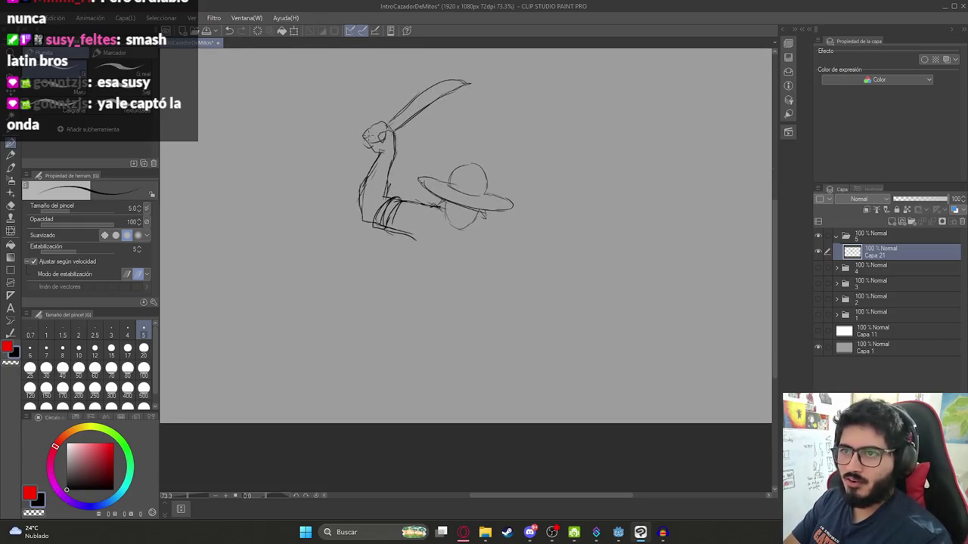
pyautogui.scroll(2, 378, 152)
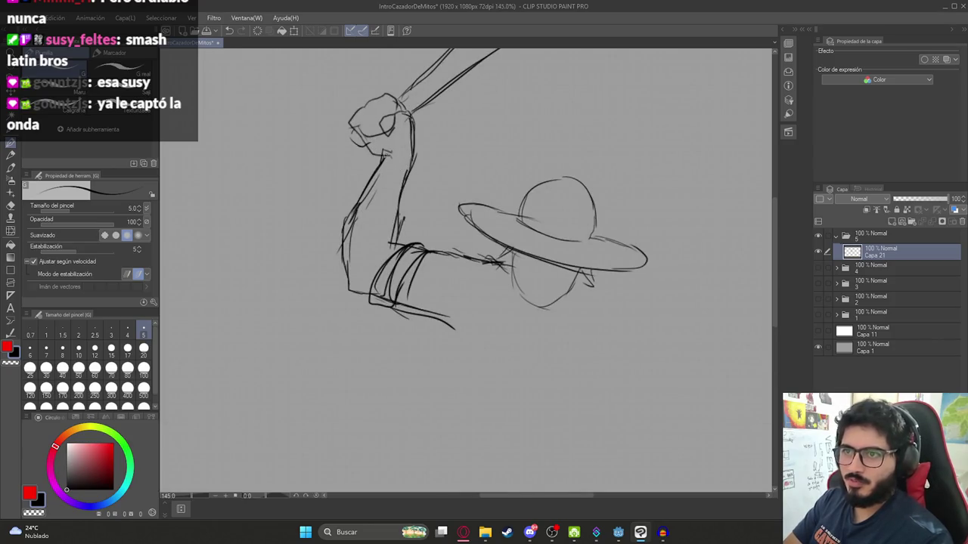
pyautogui.moveTo(374, 190)
pyautogui.mouseDown()
pyautogui.moveTo(357, 238)
pyautogui.moveTo(379, 263)
pyautogui.moveTo(354, 287)
pyautogui.mouseUp()
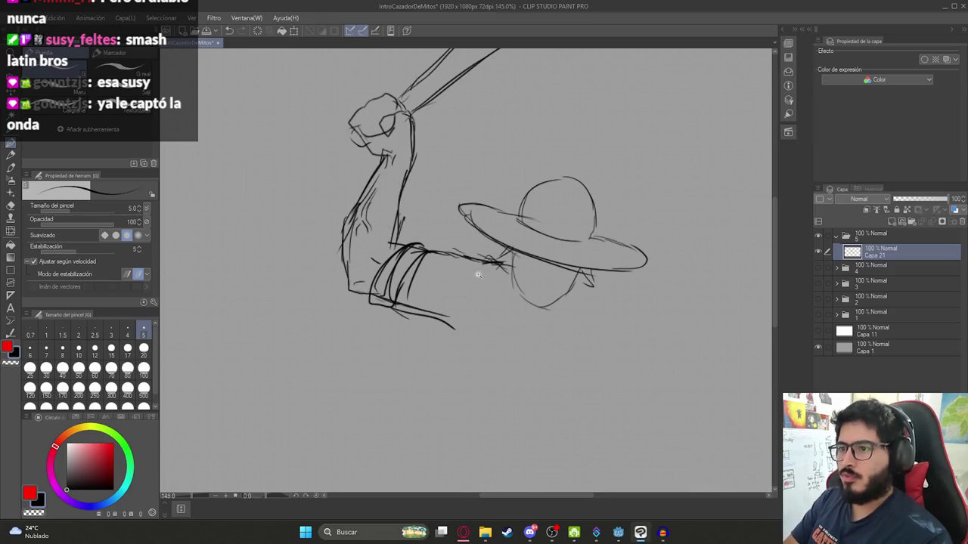
pyautogui.scroll(-2, 478, 275)
pyautogui.moveTo(355, 246); pyautogui.dragTo(395, 282)
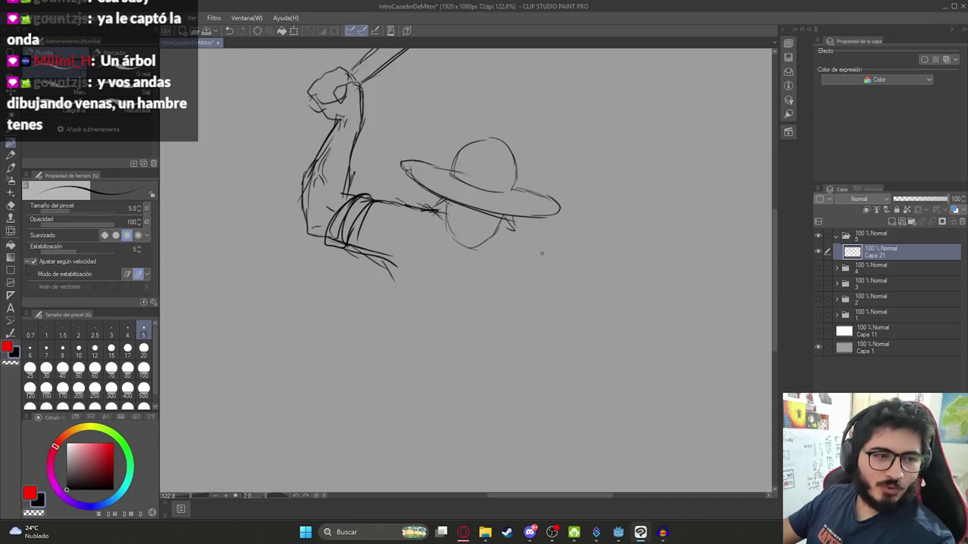
pyautogui.moveTo(449, 308); pyautogui.dragTo(499, 261)
pyautogui.hotkey('ctrl', 'z')
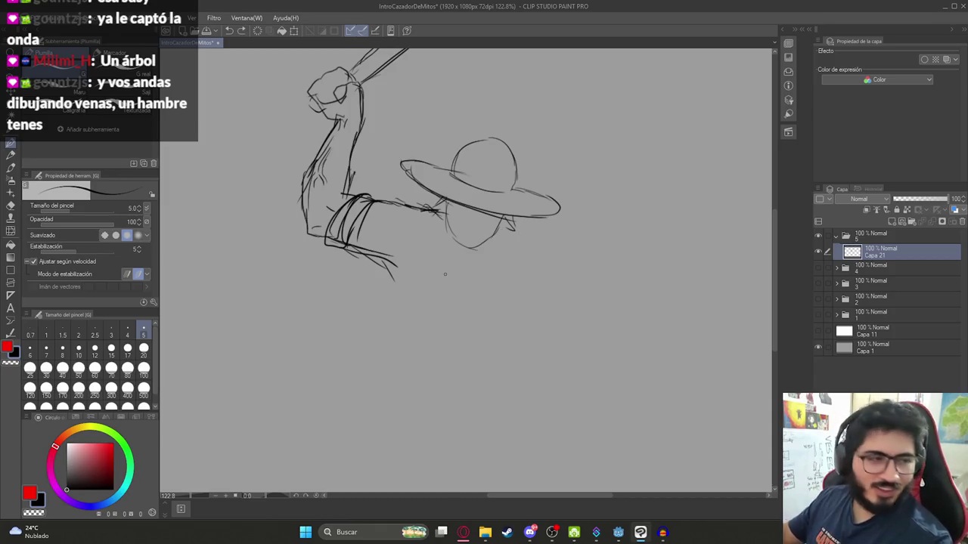
# - Erase the strokes below the forearm and add the first curl marks inside the face
pyautogui.press('e')
pyautogui.moveTo(397, 285)
pyautogui.mouseDown()
pyautogui.moveTo(373, 265)
pyautogui.moveTo(378, 286)
pyautogui.mouseUp()
pyautogui.press('p')
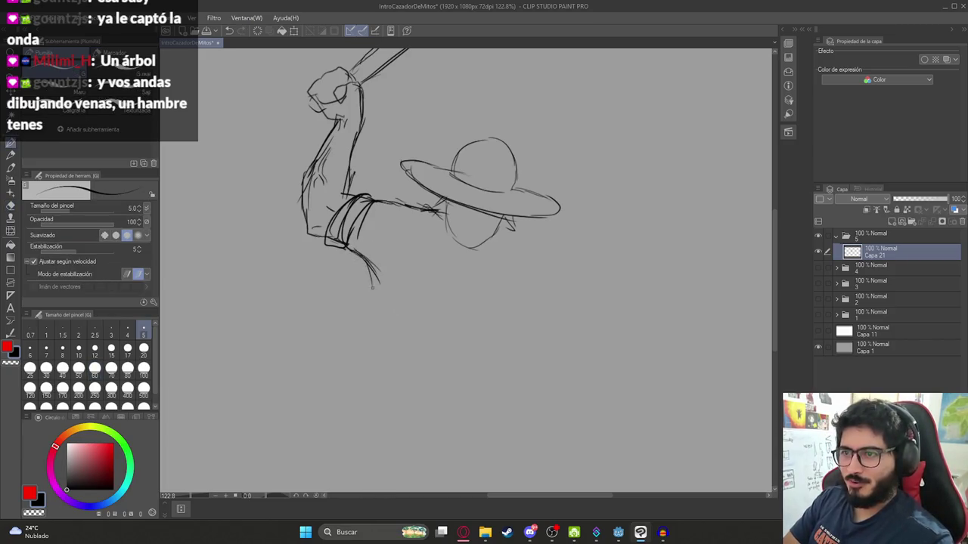
pyautogui.moveTo(437, 200)
pyautogui.mouseDown()
pyautogui.moveTo(424, 175)
pyautogui.moveTo(442, 284)
pyautogui.moveTo(483, 229)
pyautogui.moveTo(446, 242)
pyautogui.moveTo(454, 256)
pyautogui.mouseUp()
pyautogui.moveTo(451, 257)
pyautogui.mouseDown()
pyautogui.moveTo(464, 249)
pyautogui.moveTo(458, 244)
pyautogui.mouseUp()
pyautogui.scroll(3, 448, 205)
# - Draw the face's left edge, the mustache and jagged beard, and shading under the brim
pyautogui.moveTo(425, 167)
pyautogui.mouseDown()
pyautogui.moveTo(431, 195)
pyautogui.moveTo(486, 219)
pyautogui.moveTo(508, 214)
pyautogui.mouseUp()
pyautogui.moveTo(421, 184)
pyautogui.mouseDown()
pyautogui.moveTo(431, 224)
pyautogui.moveTo(464, 253)
pyautogui.moveTo(509, 221)
pyautogui.moveTo(519, 189)
pyautogui.mouseUp()
pyautogui.moveTo(458, 215)
pyautogui.mouseDown()
pyautogui.moveTo(451, 218)
pyautogui.moveTo(478, 226)
pyautogui.mouseUp()
pyautogui.moveTo(520, 193)
pyautogui.mouseDown()
pyautogui.moveTo(527, 215)
pyautogui.moveTo(519, 231)
pyautogui.mouseUp()
pyautogui.moveTo(418, 162)
pyautogui.mouseDown()
pyautogui.moveTo(405, 183)
pyautogui.moveTo(388, 174)
pyautogui.moveTo(408, 195)
pyautogui.moveTo(388, 258)
pyautogui.moveTo(386, 230)
pyautogui.moveTo(420, 170)
pyautogui.mouseUp()
pyautogui.hotkey('ctrl', 'z')
pyautogui.scroll(-2, 481, 223)
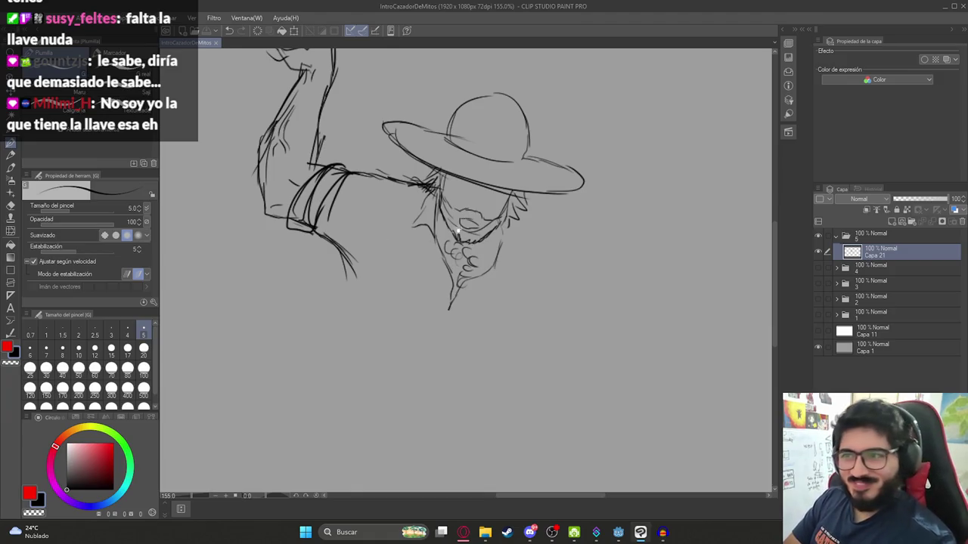
# - Erase the lines below the sleeve and redraw its bottom edge darker
pyautogui.moveTo(385, 195); pyautogui.dragTo(366, 232)
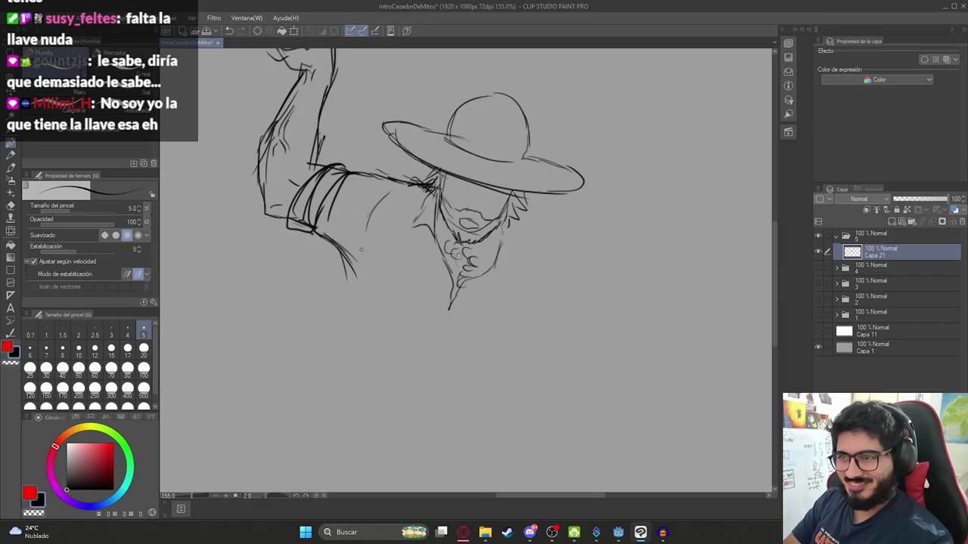
pyautogui.press('e')
pyautogui.moveTo(356, 264)
pyautogui.mouseDown()
pyautogui.moveTo(335, 259)
pyautogui.moveTo(348, 272)
pyautogui.mouseUp()
pyautogui.press('p')
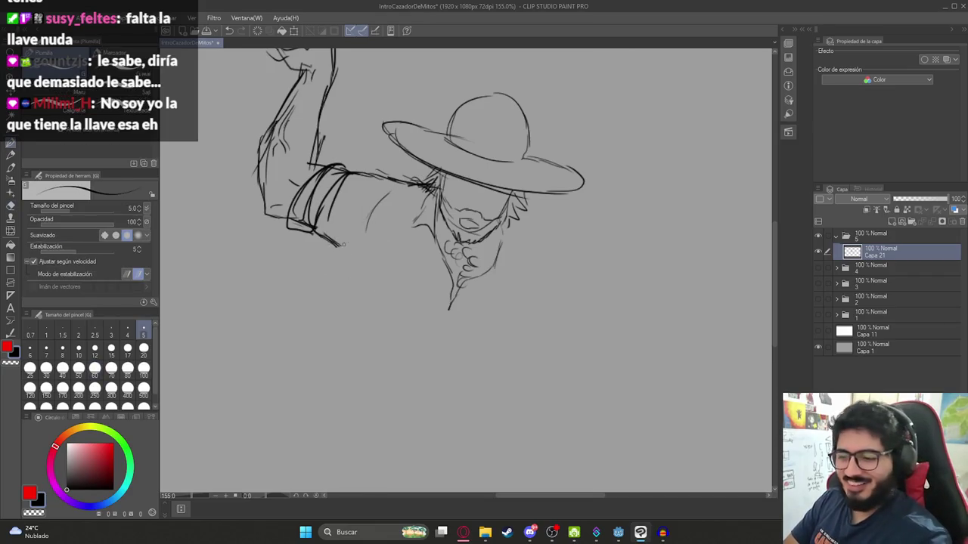
pyautogui.moveTo(316, 230); pyautogui.dragTo(353, 262)
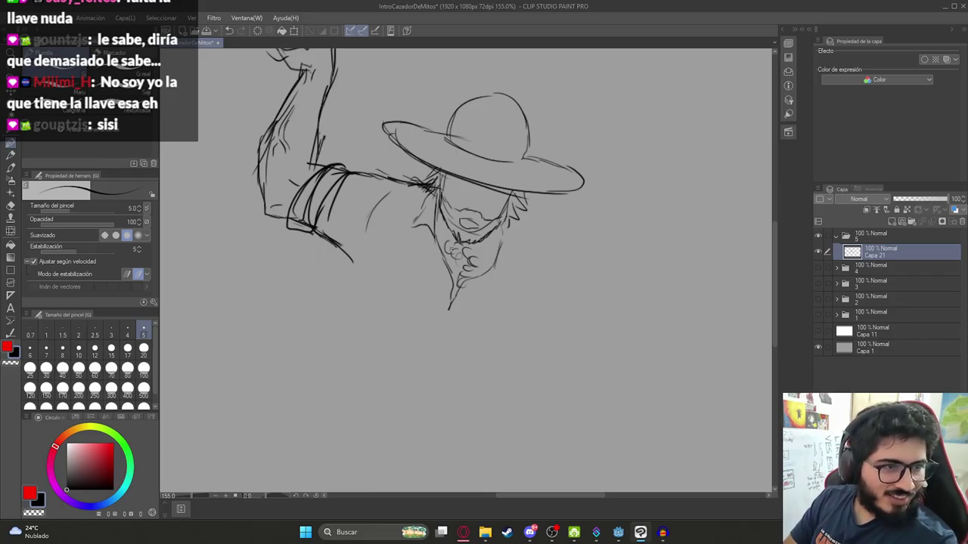
# - Refine the beard at the chin and draw the shoulder line sloping down to the right
pyautogui.moveTo(463, 201); pyautogui.dragTo(444, 186)
pyautogui.moveTo(495, 225); pyautogui.dragTo(484, 240)
pyautogui.moveTo(490, 204)
pyautogui.mouseDown()
pyautogui.moveTo(494, 233)
pyautogui.moveTo(500, 209)
pyautogui.mouseUp()
pyautogui.hotkey('ctrl', 'z')
pyautogui.scroll(-3, 495, 227)
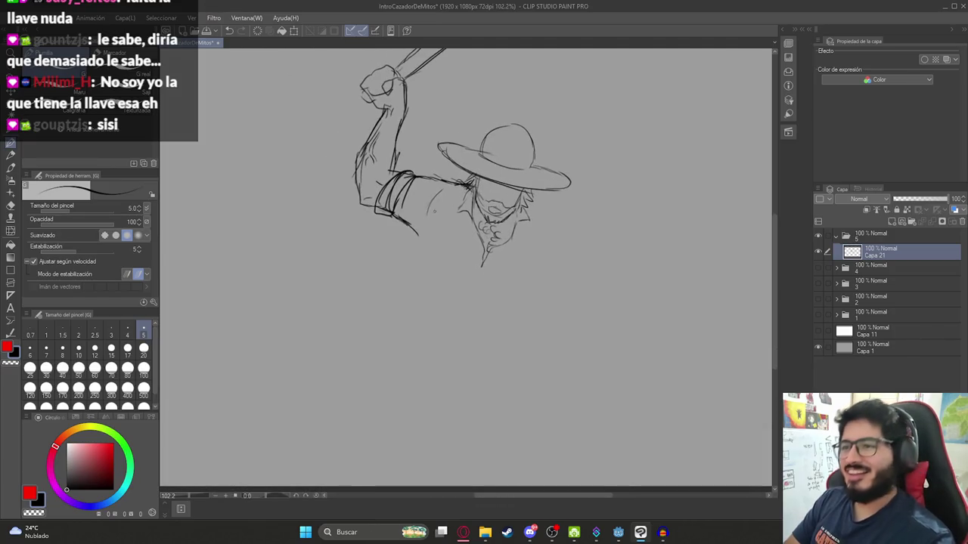
pyautogui.moveTo(417, 230); pyautogui.dragTo(417, 251)
pyautogui.moveTo(522, 199)
pyautogui.mouseDown()
pyautogui.moveTo(526, 213)
pyautogui.moveTo(546, 215)
pyautogui.mouseUp()
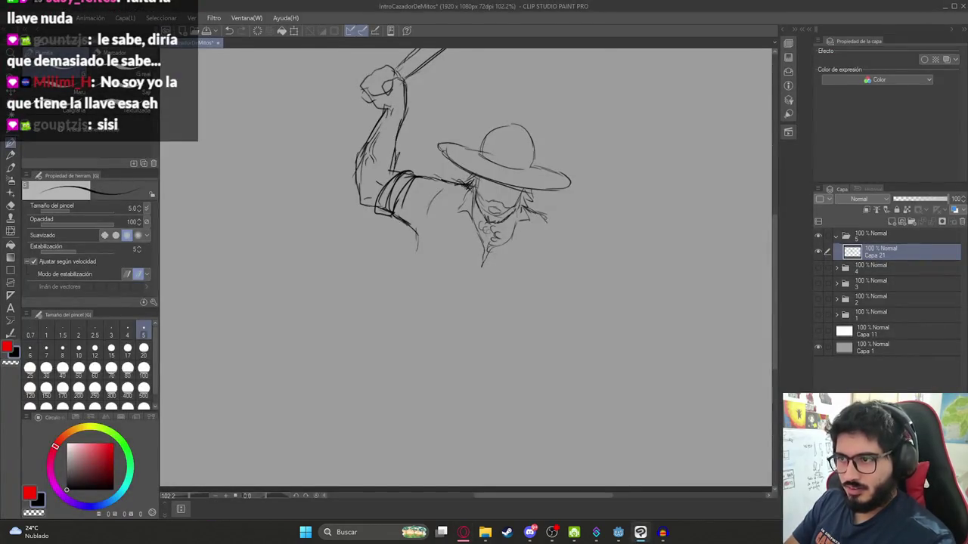
pyautogui.moveTo(544, 217); pyautogui.dragTo(585, 272)
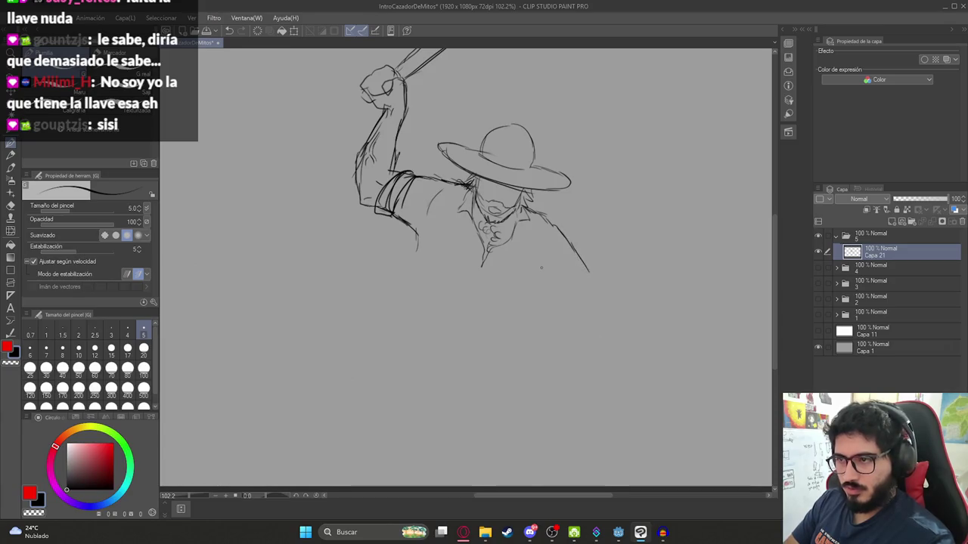
pyautogui.scroll(-3, 556, 261)
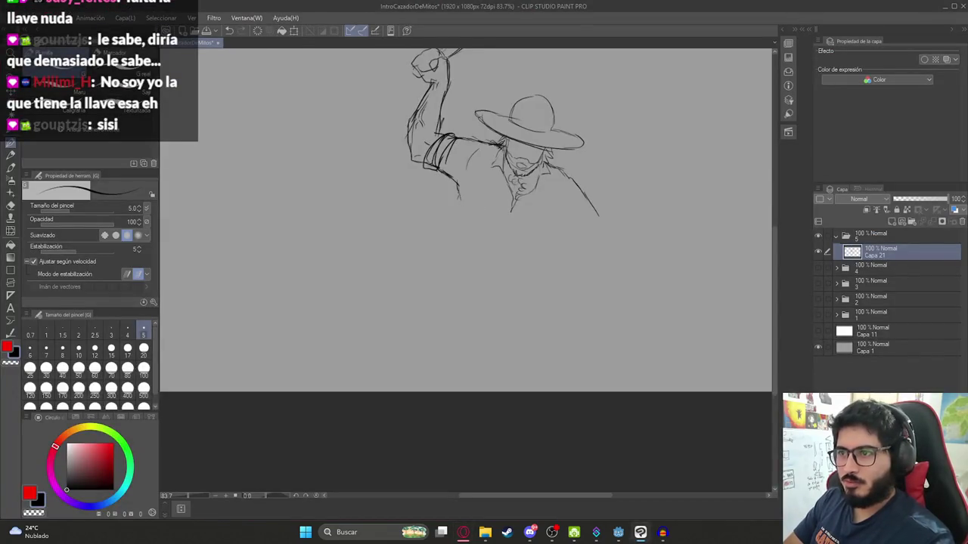
# - Draw the torso lines below the arm and the underside of the right arm
pyautogui.moveTo(458, 195)
pyautogui.mouseDown()
pyautogui.moveTo(449, 244)
pyautogui.moveTo(475, 276)
pyautogui.mouseUp()
pyautogui.moveTo(508, 219)
pyautogui.mouseDown()
pyautogui.moveTo(495, 257)
pyautogui.moveTo(539, 281)
pyautogui.mouseUp()
pyautogui.moveTo(543, 239); pyautogui.dragTo(551, 210)
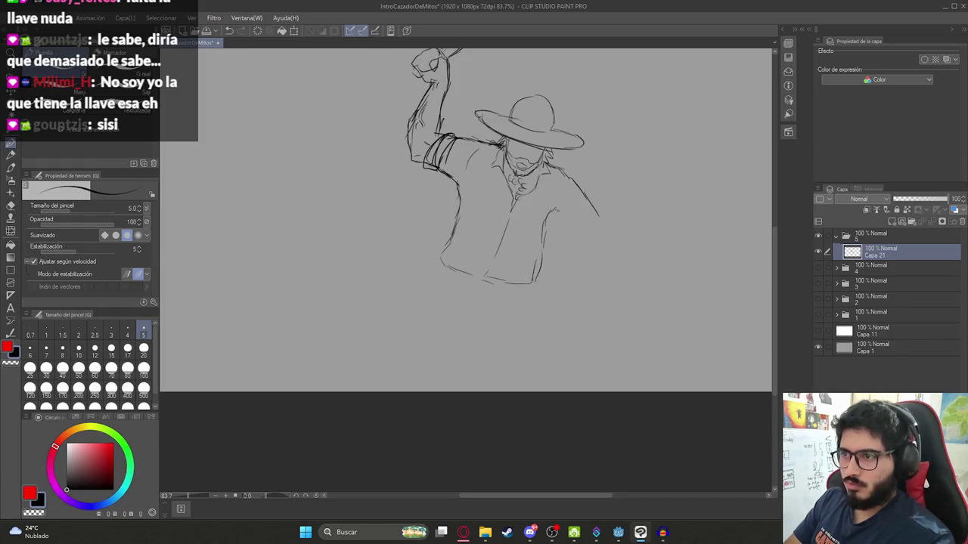
pyautogui.moveTo(563, 225)
pyautogui.mouseDown()
pyautogui.moveTo(599, 214)
pyautogui.moveTo(596, 227)
pyautogui.moveTo(569, 237)
pyautogui.mouseUp()
pyautogui.hotkey('ctrl', 'z')
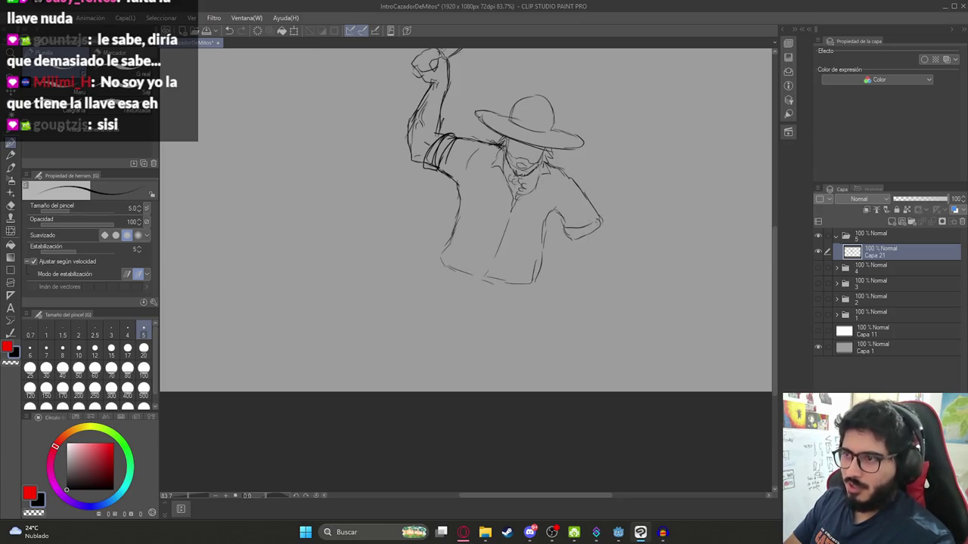
pyautogui.scroll(-3, 583, 199)
pyautogui.scroll(5, 579, 239)
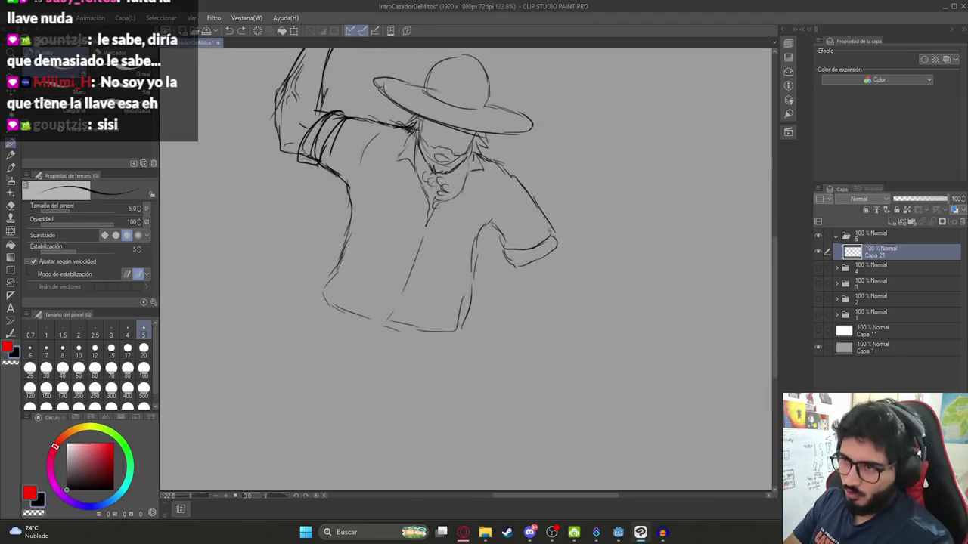
# - Extend the bent right hand's outline and add a contour down the torso's right side
pyautogui.moveTo(549, 229); pyautogui.dragTo(564, 238)
pyautogui.moveTo(490, 166); pyautogui.dragTo(493, 213)
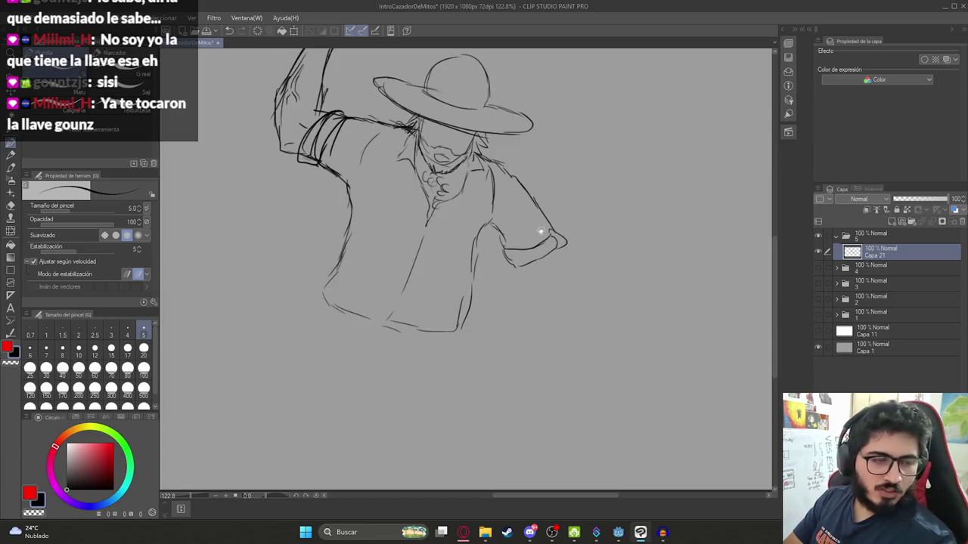
pyautogui.moveTo(542, 242)
pyautogui.mouseDown()
pyautogui.moveTo(468, 229)
pyautogui.moveTo(522, 247)
pyautogui.mouseUp()
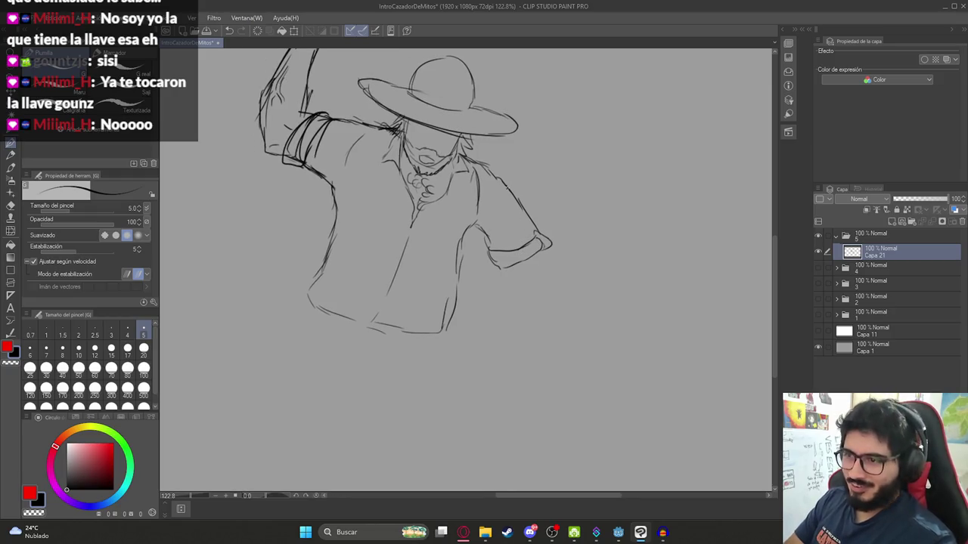
pyautogui.scroll(-5, 511, 219)
pyautogui.scroll(8, 511, 219)
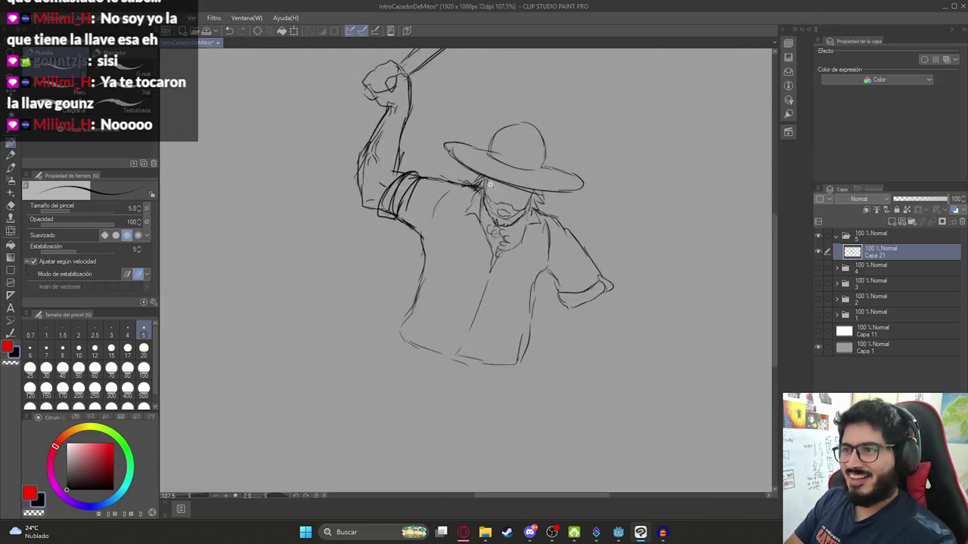
pyautogui.scroll(-5, 511, 218)
pyautogui.hotkey('alt', 'Tab')
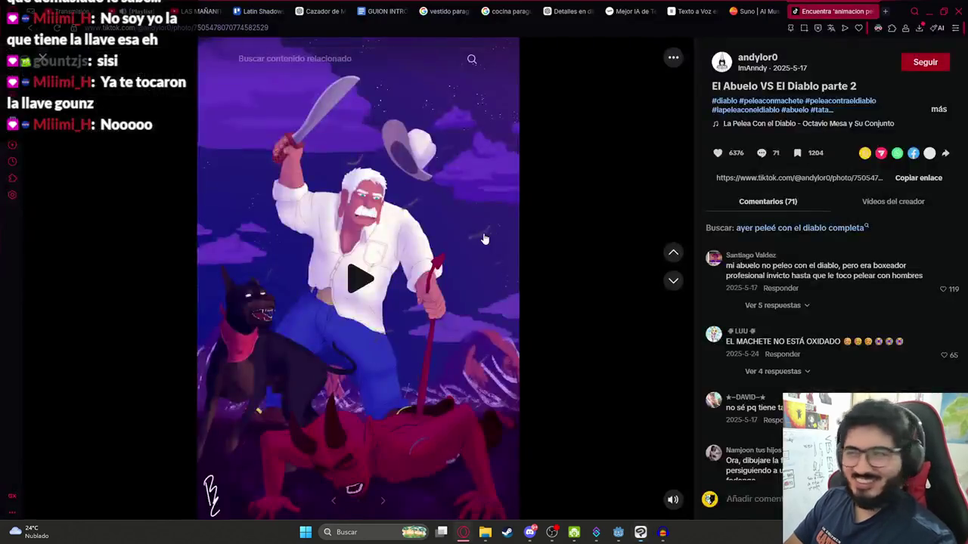
pyautogui.hotkey('alt', 'Tab')
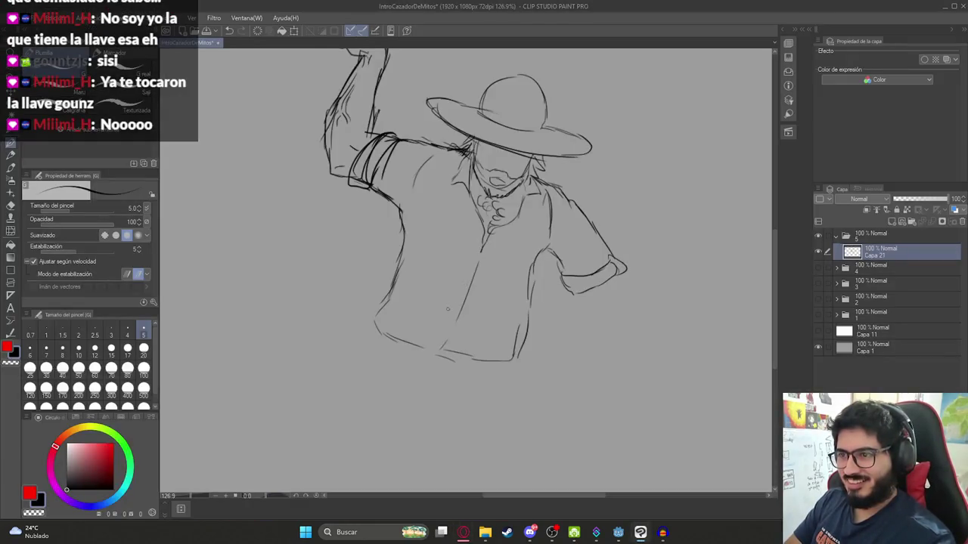
# - Erase the old shirt hem and redraw it with a hooked lower-left line and darker torso contour
pyautogui.press('e')
pyautogui.moveTo(424, 352); pyautogui.dragTo(540, 381)
pyautogui.press('p')
pyautogui.moveTo(436, 333)
pyautogui.mouseDown()
pyautogui.moveTo(453, 346)
pyautogui.moveTo(430, 360)
pyautogui.moveTo(452, 360)
pyautogui.moveTo(438, 336)
pyautogui.mouseUp()
pyautogui.moveTo(387, 318)
pyautogui.mouseDown()
pyautogui.moveTo(428, 334)
pyautogui.moveTo(384, 330)
pyautogui.moveTo(433, 349)
pyautogui.mouseUp()
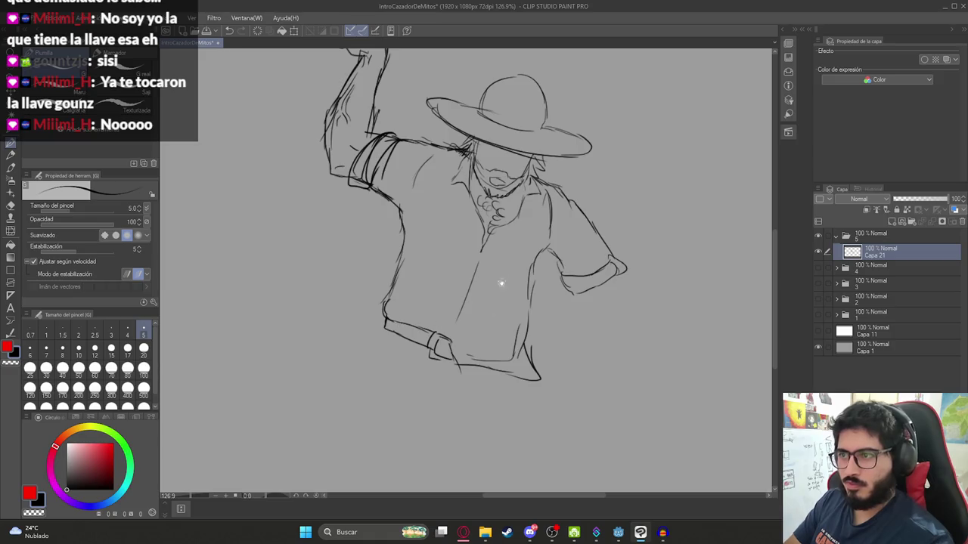
pyautogui.moveTo(501, 281); pyautogui.dragTo(503, 220)
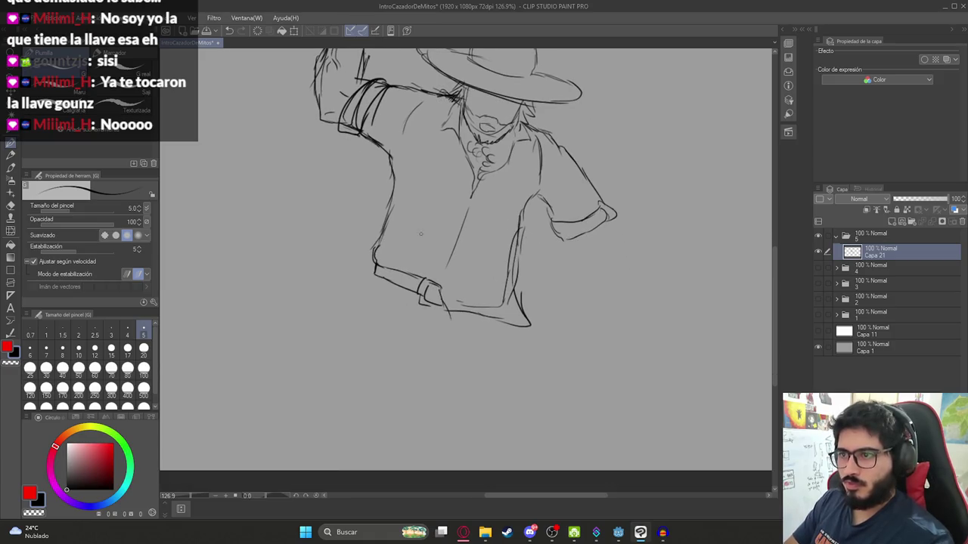
pyautogui.moveTo(386, 220); pyautogui.dragTo(379, 261)
# - Sketch the hunter's wide-stance left and right legs with crease lines on the thigh
pyautogui.scroll(-4, 456, 220)
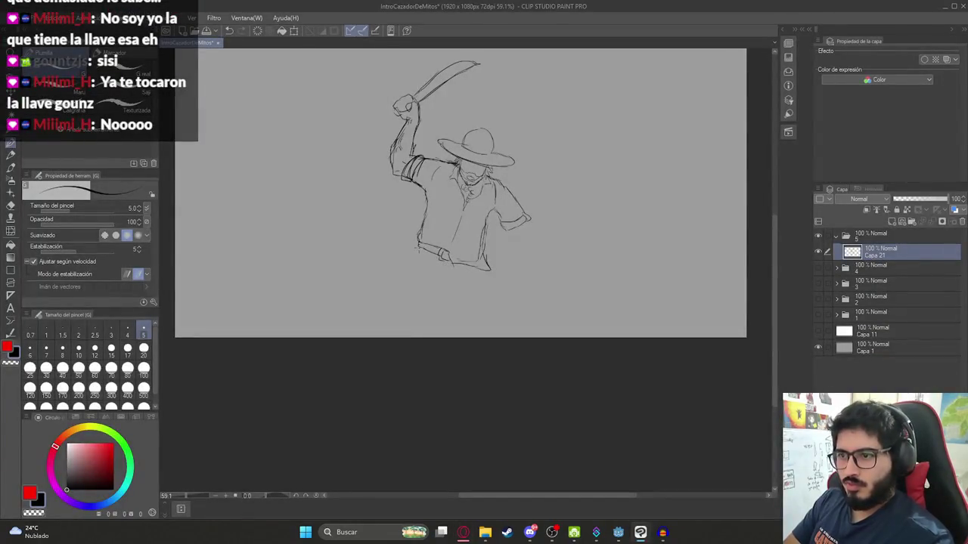
pyautogui.moveTo(418, 244)
pyautogui.mouseDown()
pyautogui.moveTo(389, 286)
pyautogui.moveTo(420, 297)
pyautogui.moveTo(409, 306)
pyautogui.moveTo(415, 320)
pyautogui.mouseUp()
pyautogui.moveTo(387, 282)
pyautogui.mouseDown()
pyautogui.moveTo(386, 337)
pyautogui.moveTo(413, 330)
pyautogui.mouseUp()
pyautogui.moveTo(429, 255); pyautogui.dragTo(440, 289)
pyautogui.moveTo(443, 270); pyautogui.dragTo(468, 338)
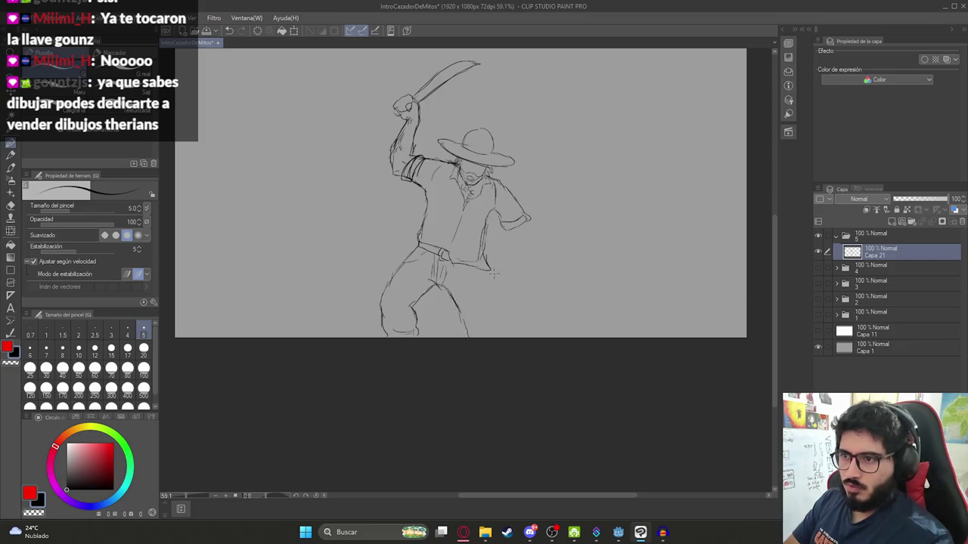
pyautogui.moveTo(487, 273); pyautogui.dragTo(498, 322)
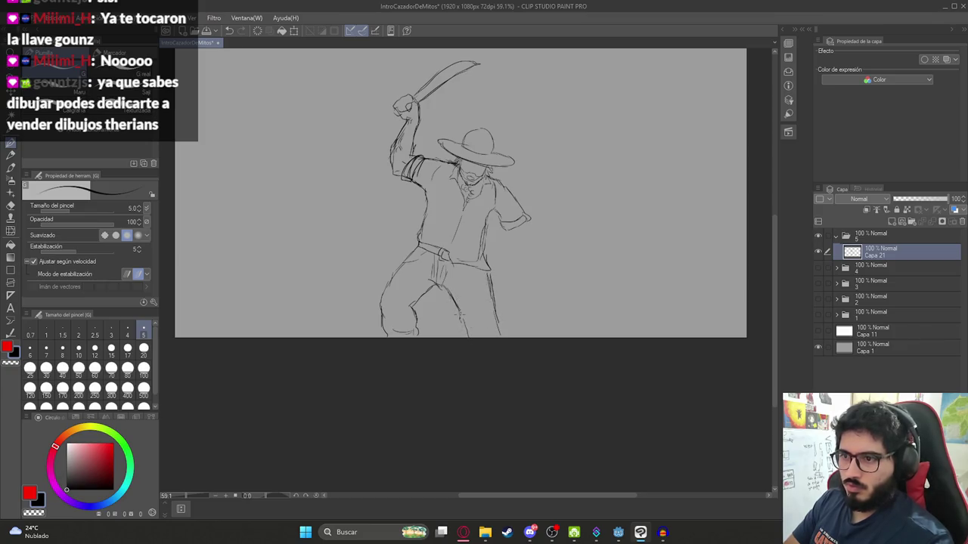
pyautogui.moveTo(485, 266); pyautogui.dragTo(497, 334)
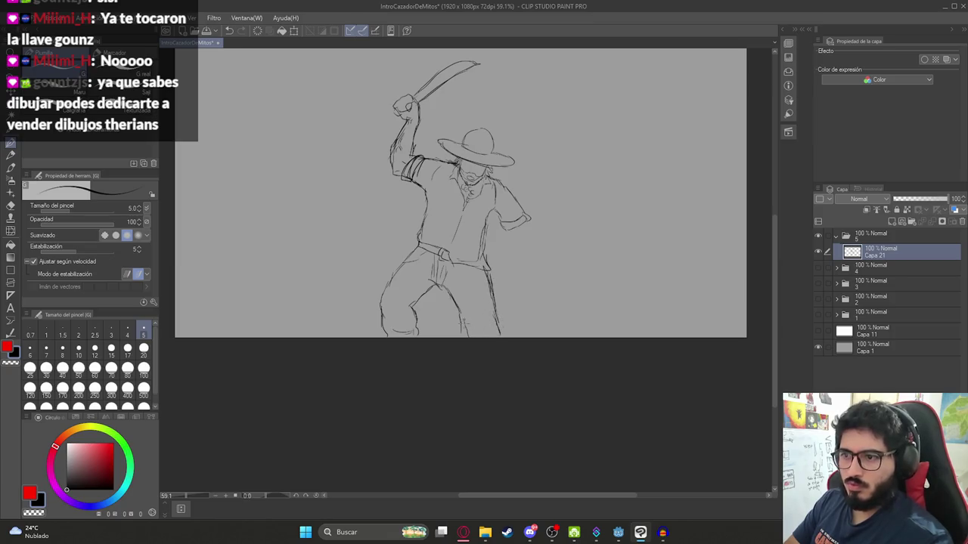
pyautogui.scroll(2, 453, 212)
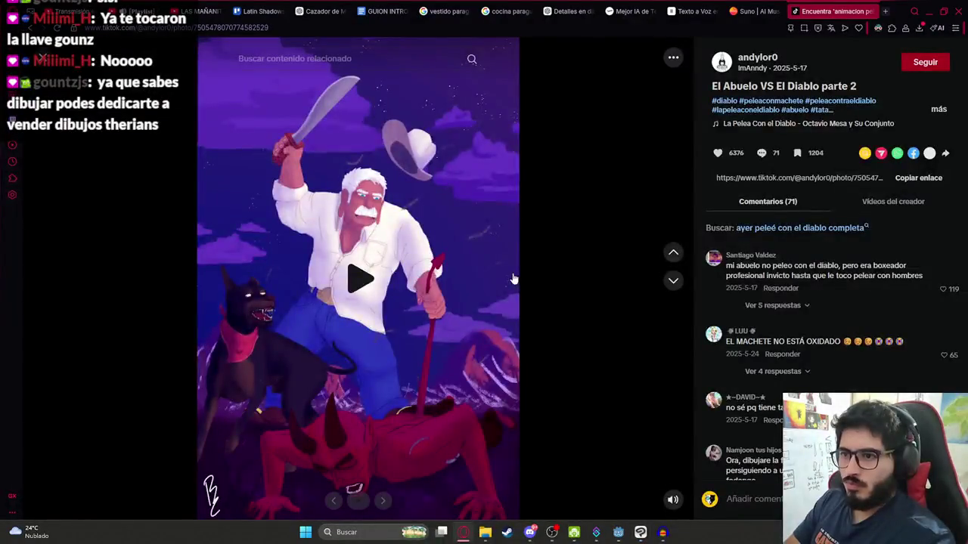
# - Move the sketch layer up on the canvas and nudge it right so the feet fit
pyautogui.scroll(3, 513, 272)
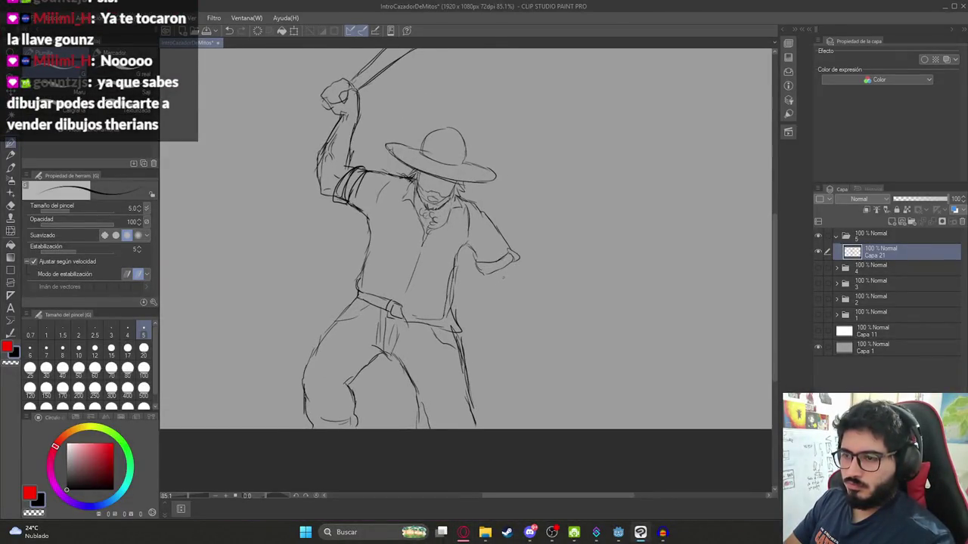
pyautogui.scroll(-2, 482, 275)
pyautogui.press('k')
pyautogui.moveTo(499, 292)
pyautogui.mouseDown()
pyautogui.moveTo(486, 259)
pyautogui.moveTo(466, 260)
pyautogui.moveTo(482, 257)
pyautogui.mouseUp()
pyautogui.press('p')
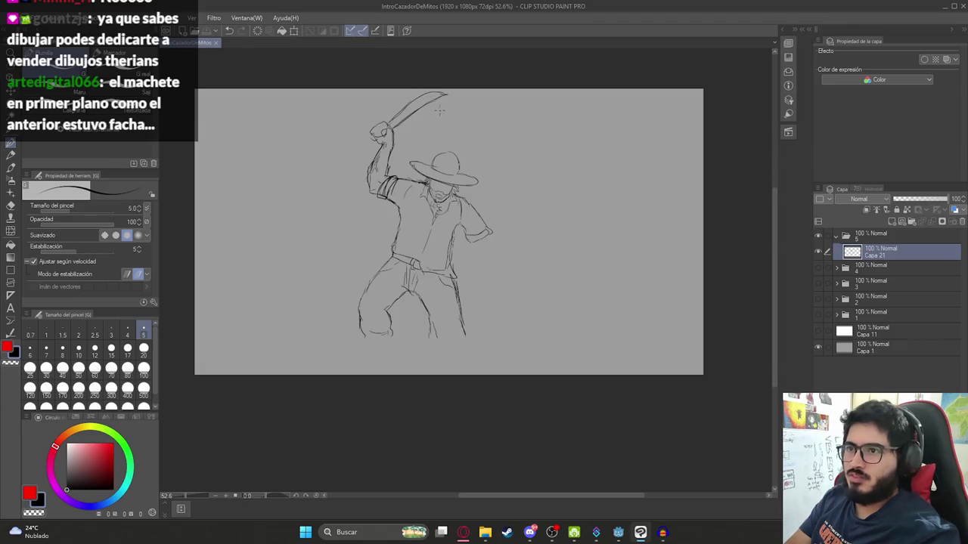
# - Try a curved arc from the machete tip, undo it, and set the eraser to size 17
pyautogui.moveTo(442, 95)
pyautogui.mouseDown()
pyautogui.moveTo(477, 118)
pyautogui.moveTo(510, 204)
pyautogui.mouseUp()
pyautogui.hotkey('ctrl', 'z')
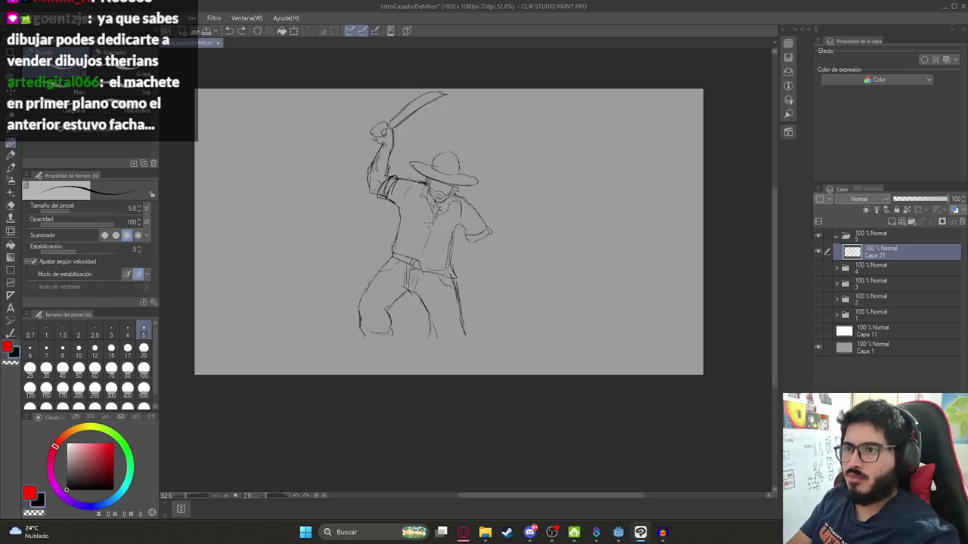
pyautogui.scroll(5, 468, 187)
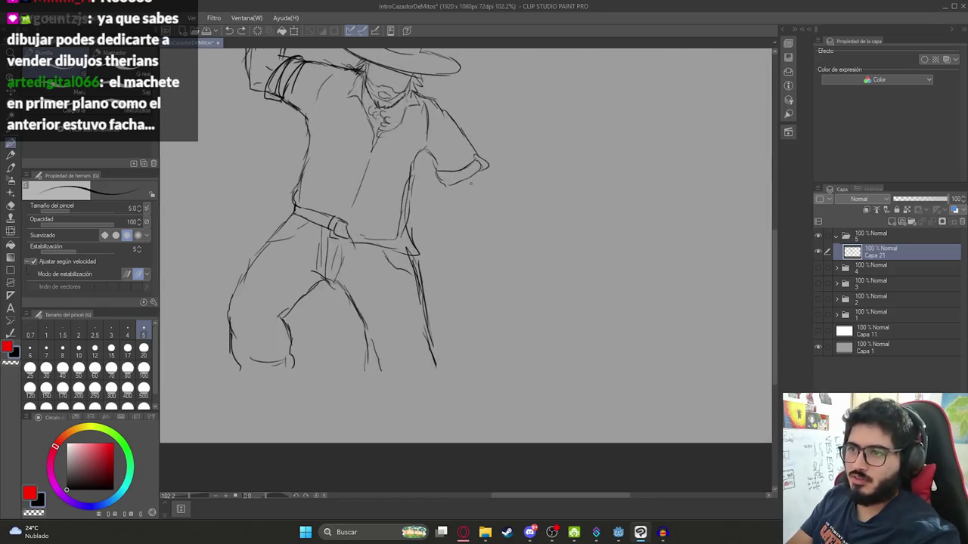
pyautogui.scroll(-5, 448, 208)
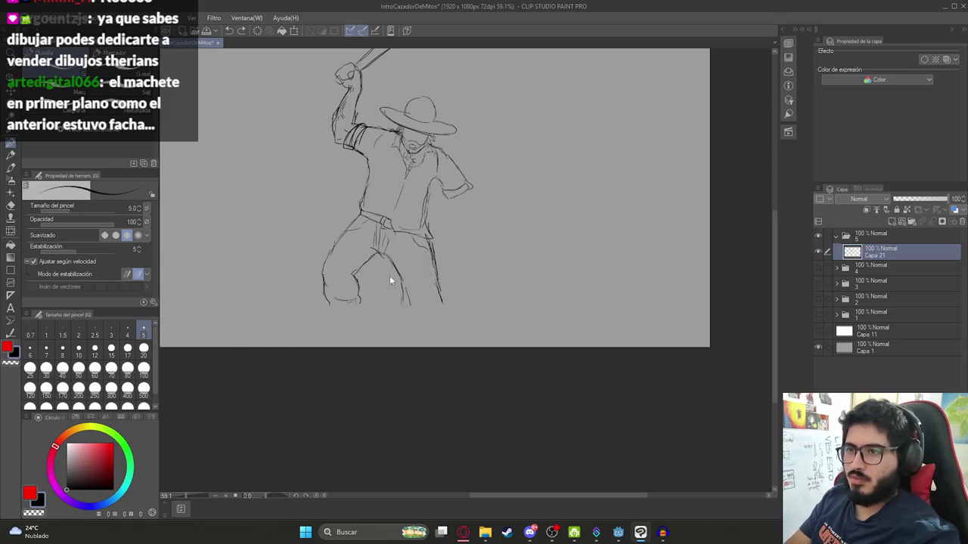
pyautogui.scroll(-3, 384, 304)
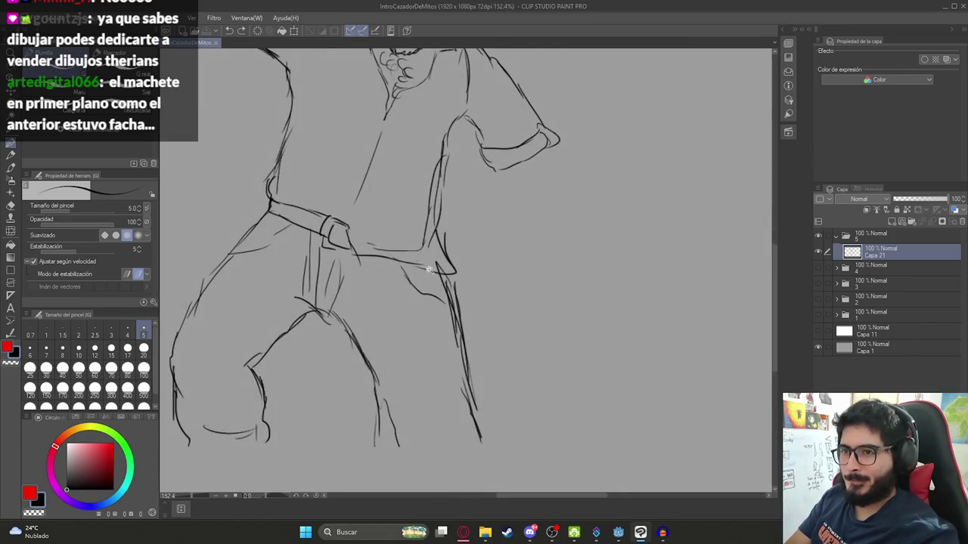
pyautogui.scroll(12, 397, 261)
pyautogui.press('e')
pyautogui.click(127, 349)
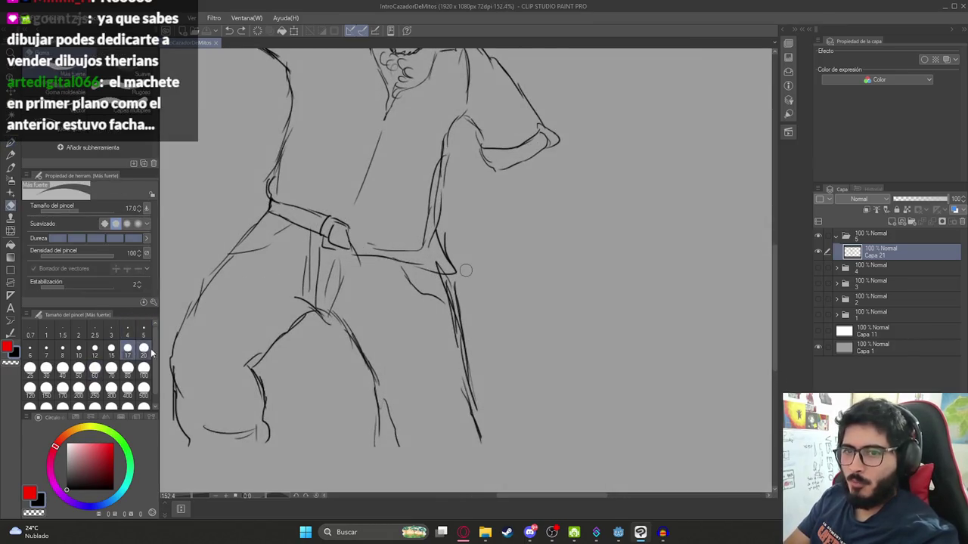
# - Redraw the shirt hem, hip line and waist line below the belt, then save
pyautogui.moveTo(364, 241)
pyautogui.mouseDown()
pyautogui.moveTo(412, 251)
pyautogui.moveTo(427, 237)
pyautogui.mouseUp()
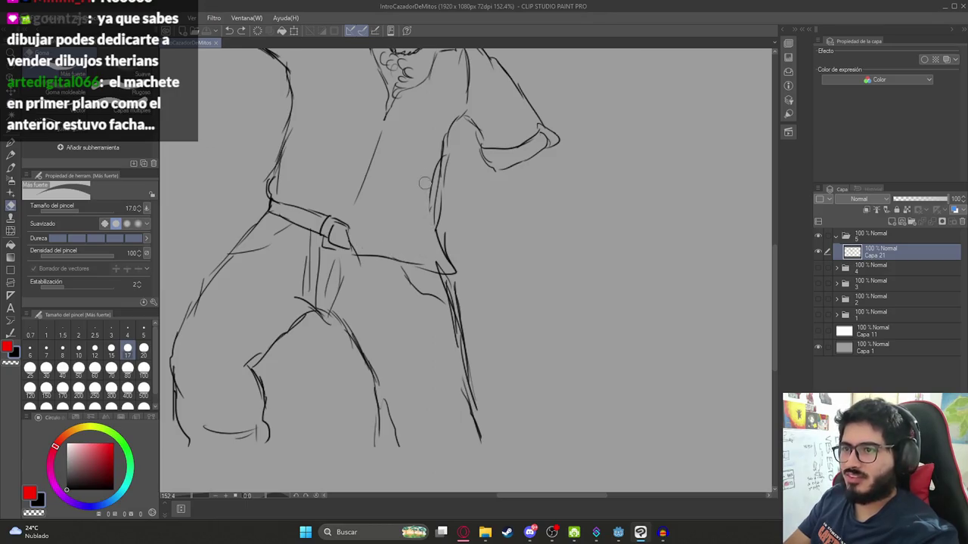
pyautogui.press('p')
pyautogui.moveTo(348, 238)
pyautogui.mouseDown()
pyautogui.moveTo(385, 260)
pyautogui.moveTo(440, 266)
pyautogui.mouseUp()
pyautogui.moveTo(440, 222); pyautogui.dragTo(451, 272)
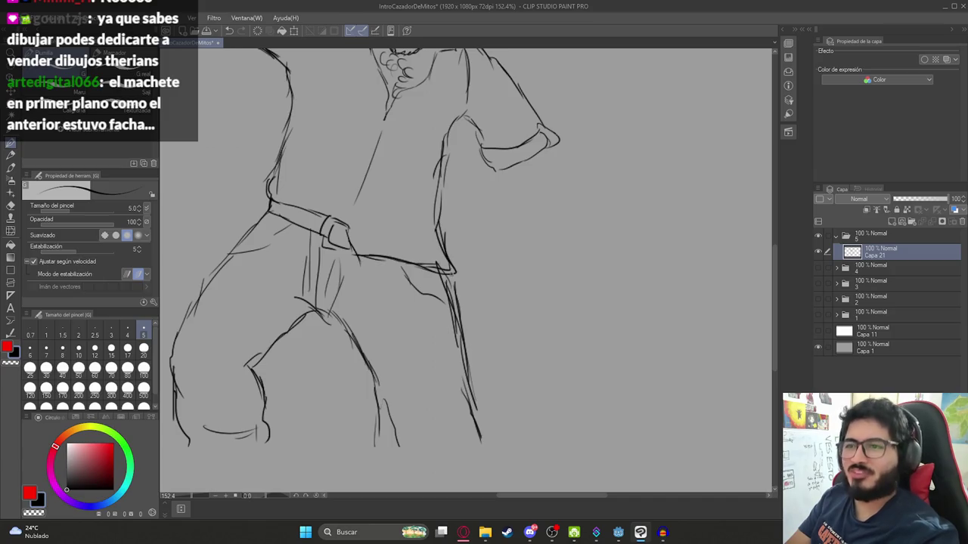
pyautogui.scroll(-3, 391, 211)
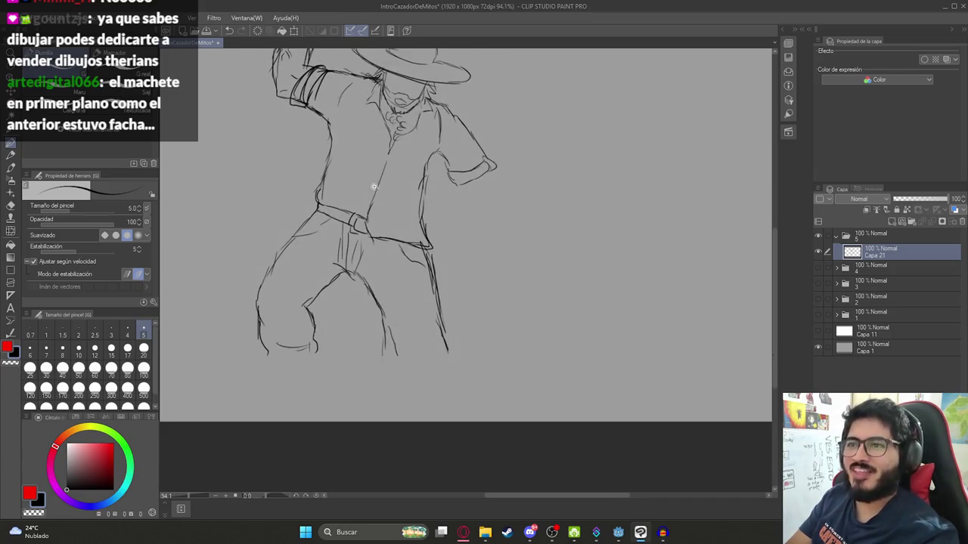
pyautogui.scroll(-1, 401, 203)
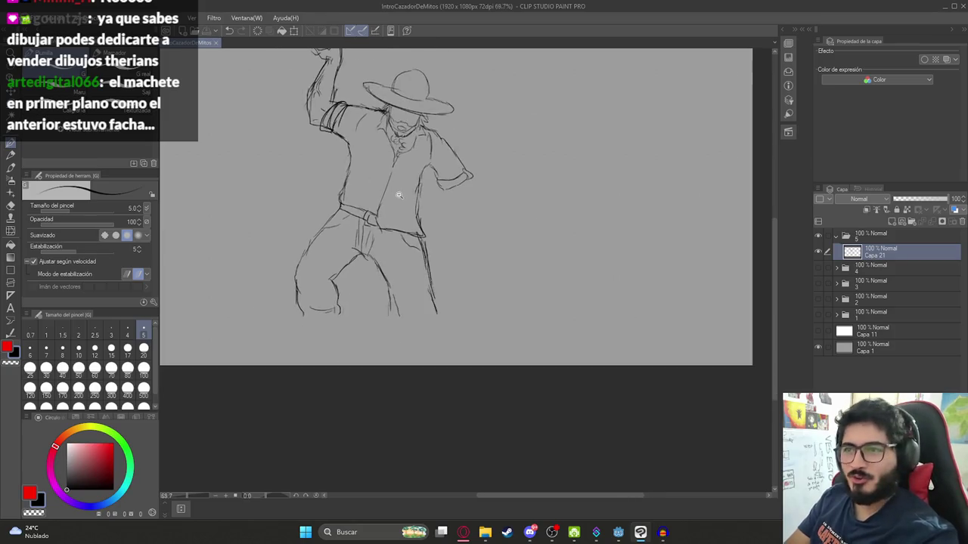
pyautogui.scroll(3, 400, 204)
pyautogui.moveTo(360, 233); pyautogui.dragTo(425, 247)
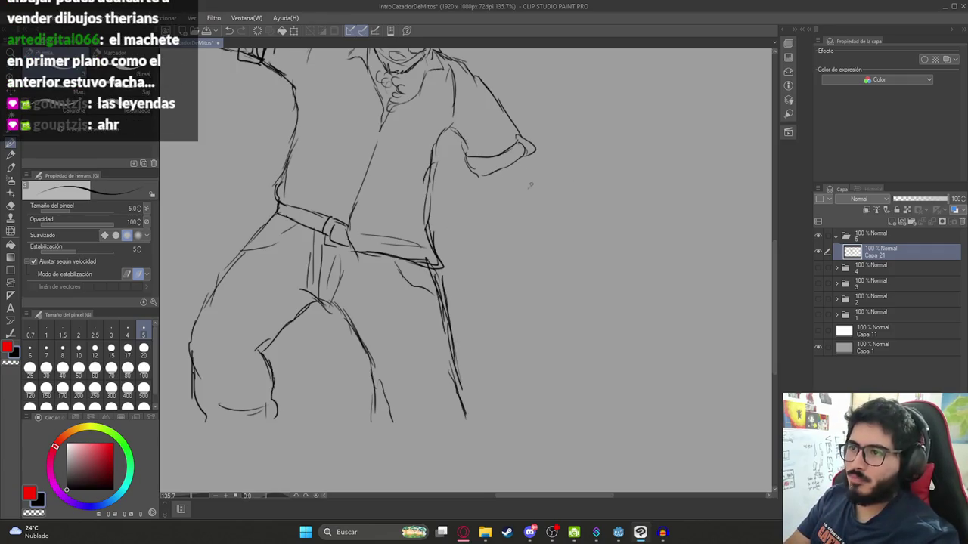
pyautogui.moveTo(535, 174); pyautogui.dragTo(519, 174)
pyautogui.hotkey('ctrl', 's')
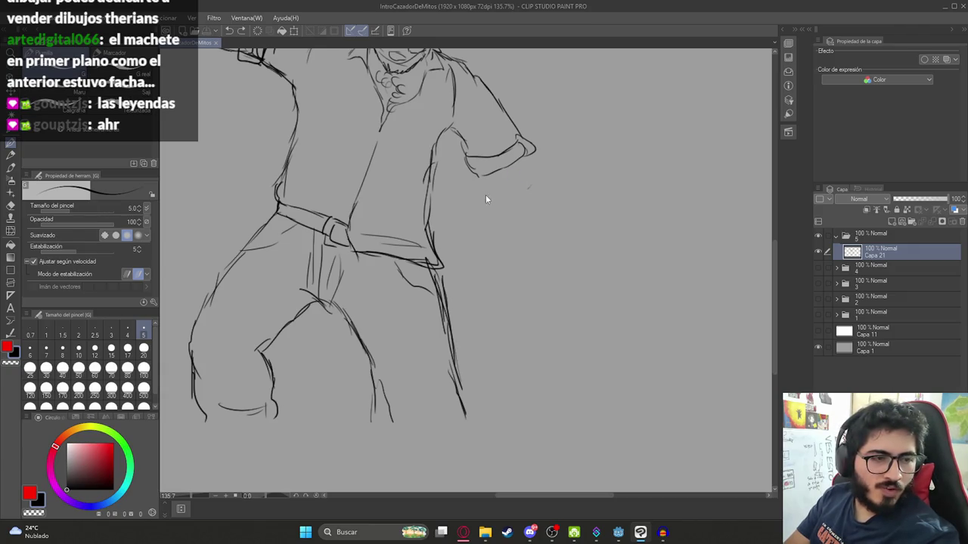
# - Sketch a rounded fist with a thin spike rising from the hunter's right hand
pyautogui.moveTo(538, 170); pyautogui.dragTo(482, 206)
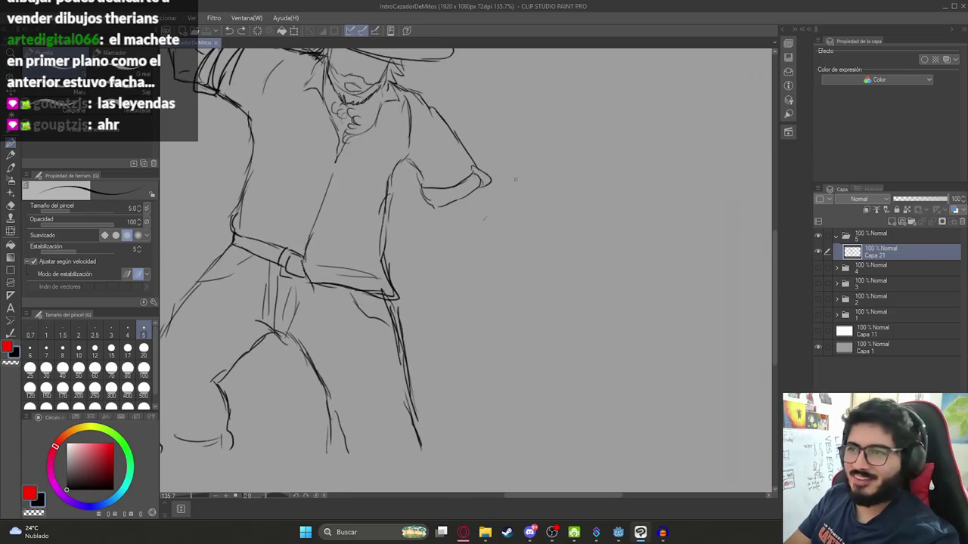
pyautogui.scroll(-3, 514, 209)
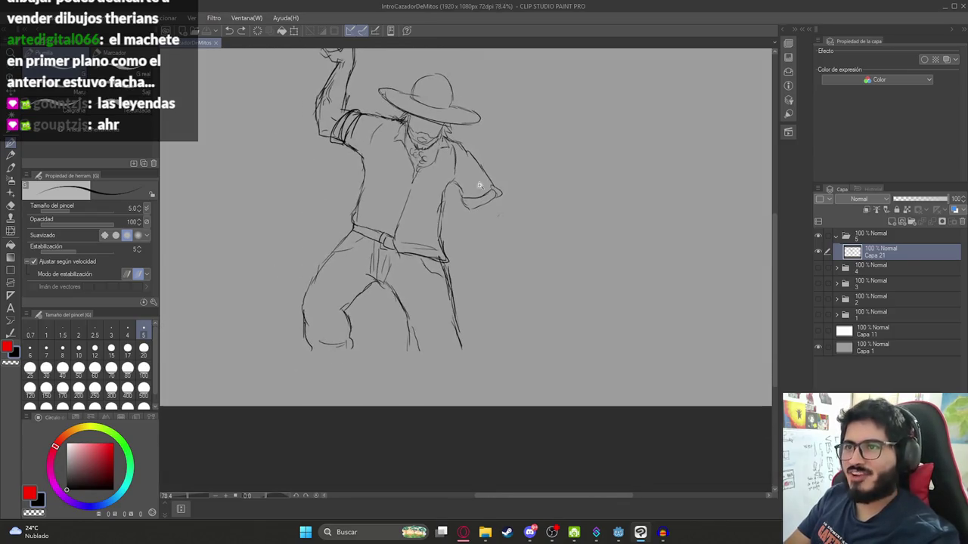
pyautogui.scroll(4, 523, 213)
pyautogui.moveTo(467, 194)
pyautogui.mouseDown()
pyautogui.moveTo(500, 188)
pyautogui.moveTo(513, 199)
pyautogui.moveTo(490, 207)
pyautogui.moveTo(510, 215)
pyautogui.moveTo(551, 201)
pyautogui.moveTo(574, 221)
pyautogui.moveTo(583, 243)
pyautogui.moveTo(574, 262)
pyautogui.mouseUp()
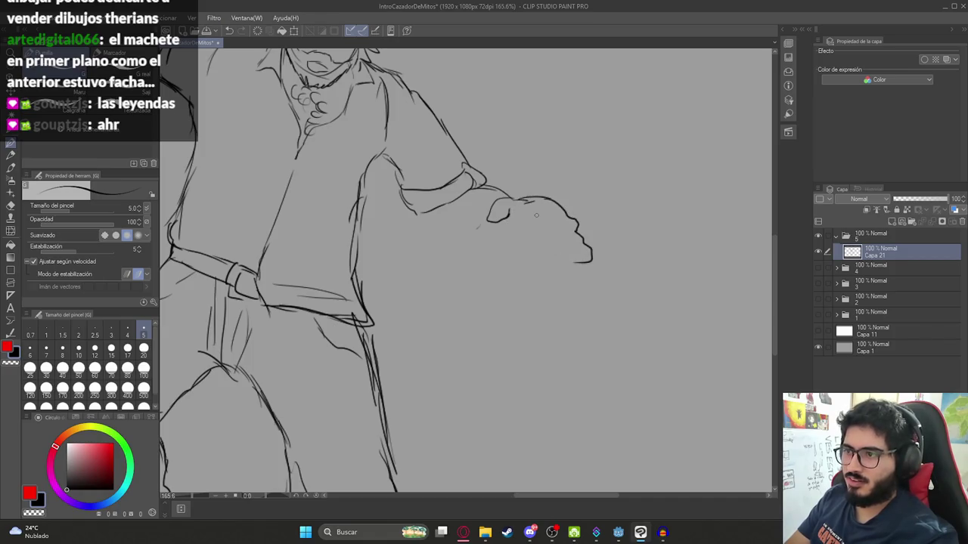
pyautogui.moveTo(531, 214)
pyautogui.mouseDown()
pyautogui.moveTo(517, 250)
pyautogui.moveTo(528, 262)
pyautogui.moveTo(585, 265)
pyautogui.mouseUp()
pyautogui.moveTo(512, 216)
pyautogui.mouseDown()
pyautogui.moveTo(547, 176)
pyautogui.moveTo(564, 213)
pyautogui.mouseUp()
pyautogui.hotkey('ctrl', 'z')
pyautogui.hotkey('ctrl', 'z')
pyautogui.moveTo(520, 163)
pyautogui.mouseDown()
pyautogui.moveTo(514, 200)
pyautogui.moveTo(522, 202)
pyautogui.mouseUp()
pyautogui.moveTo(521, 200)
pyautogui.mouseDown()
pyautogui.moveTo(560, 187)
pyautogui.moveTo(529, 215)
pyautogui.moveTo(497, 185)
pyautogui.moveTo(437, 192)
pyautogui.moveTo(468, 196)
pyautogui.mouseUp()
pyautogui.hotkey('ctrl', 'z')
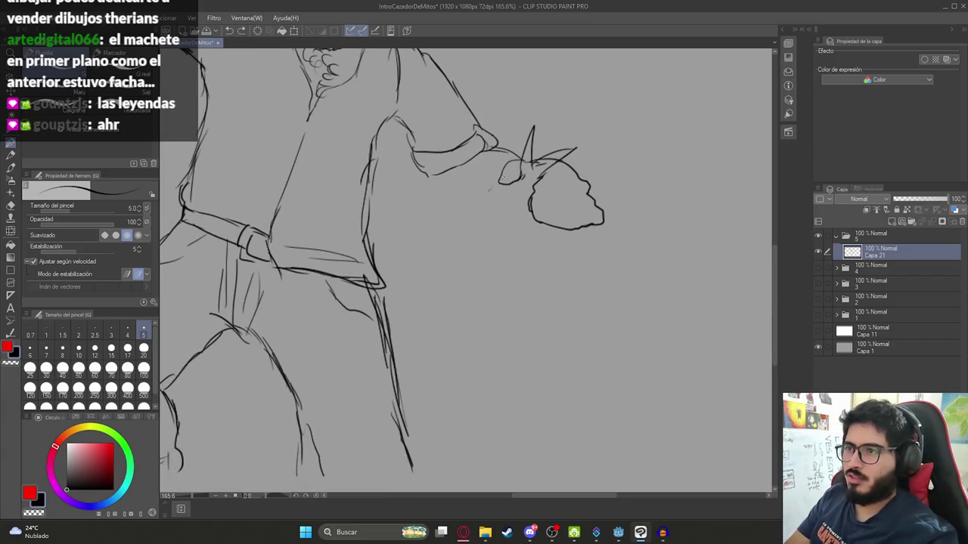
# - Save the drawing again and switch over to the web browser
pyautogui.scroll(-3, 529, 173)
pyautogui.scroll(-4, 533, 172)
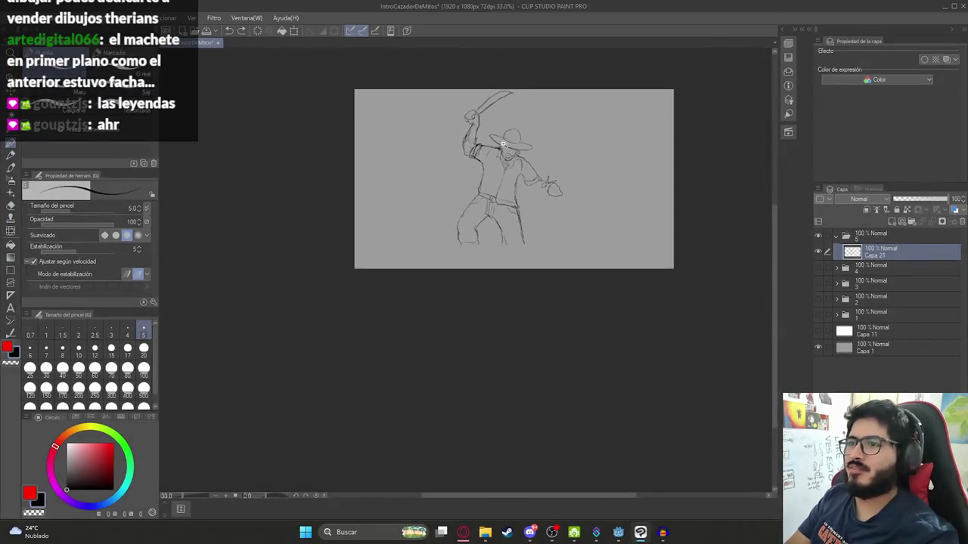
pyautogui.scroll(4, 531, 169)
pyautogui.moveTo(531, 165)
pyautogui.mouseDown()
pyautogui.moveTo(515, 173)
pyautogui.moveTo(496, 226)
pyautogui.mouseUp()
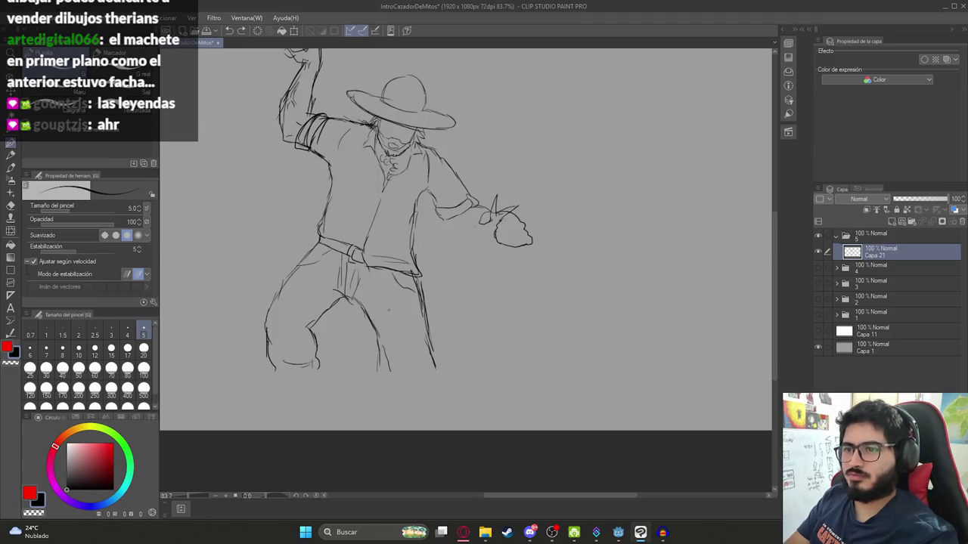
pyautogui.moveTo(386, 310); pyautogui.dragTo(426, 229)
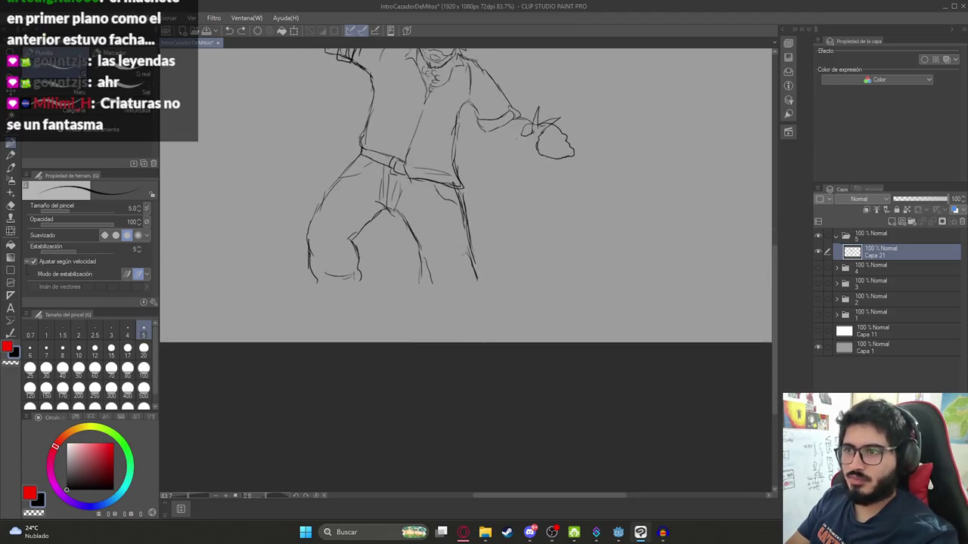
pyautogui.hotkey('ctrl', 's')
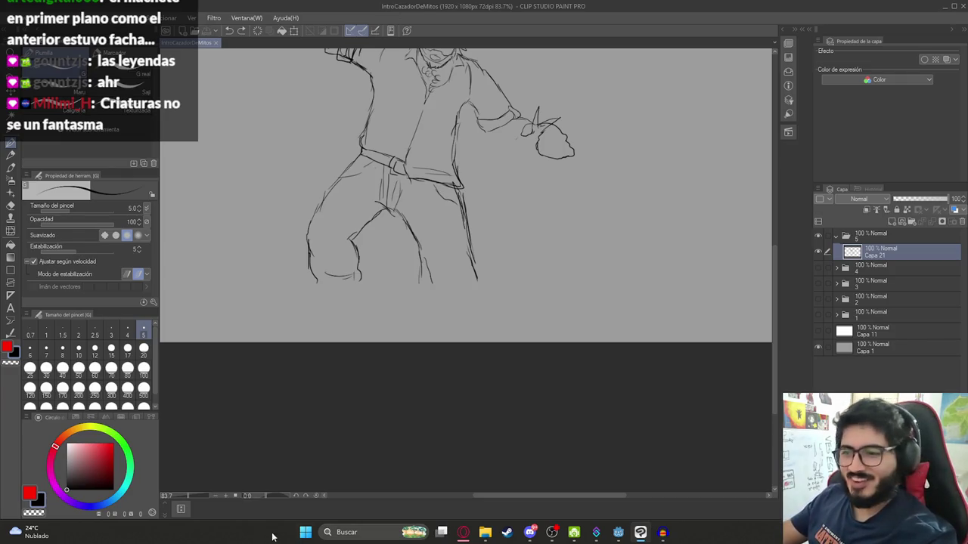
pyautogui.click(473, 532)
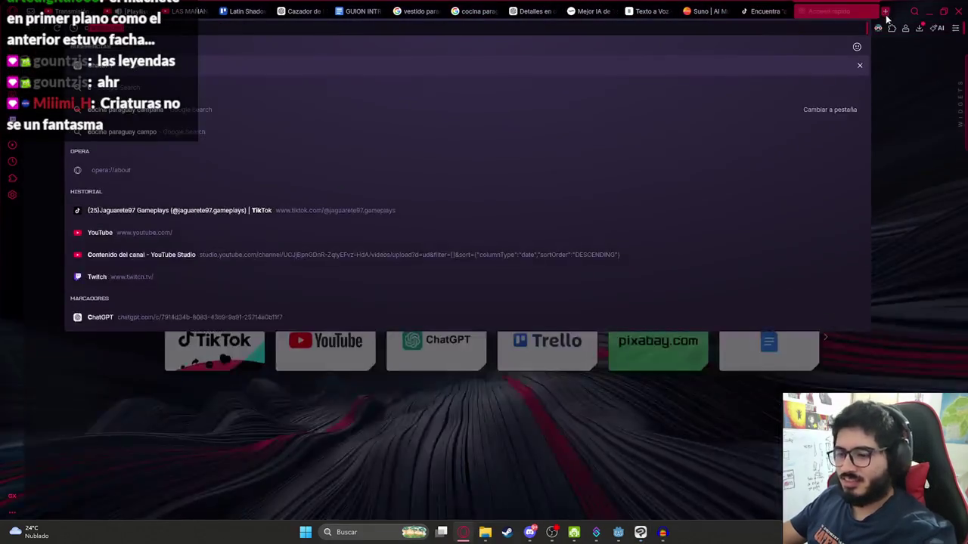
# - In a new tab, ask ChatGPT 'cuales podrian ser secuaces de los mitos paraguayos'
pyautogui.click(885, 11)
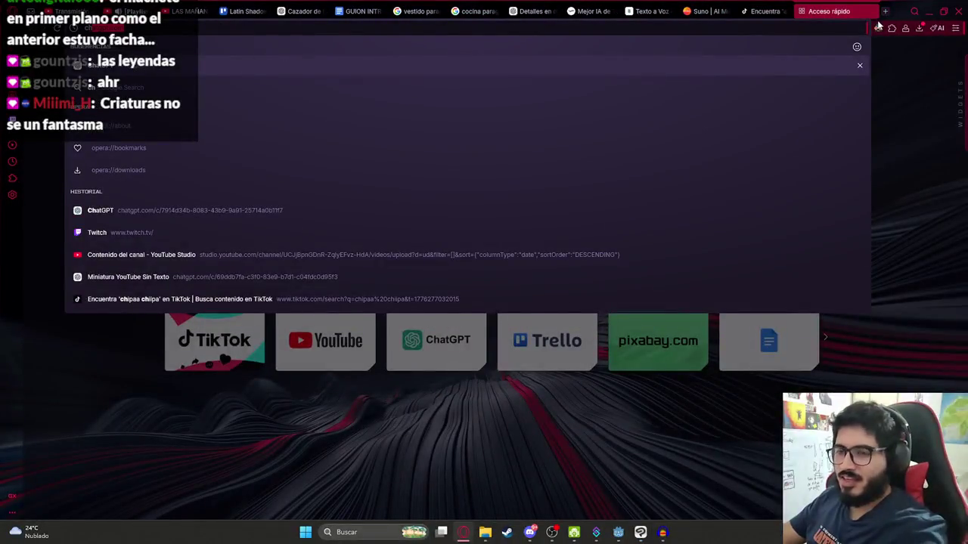
pyautogui.press('Return')
pyautogui.write('cuales podrian ser secuaces de los mitos paraguayos')
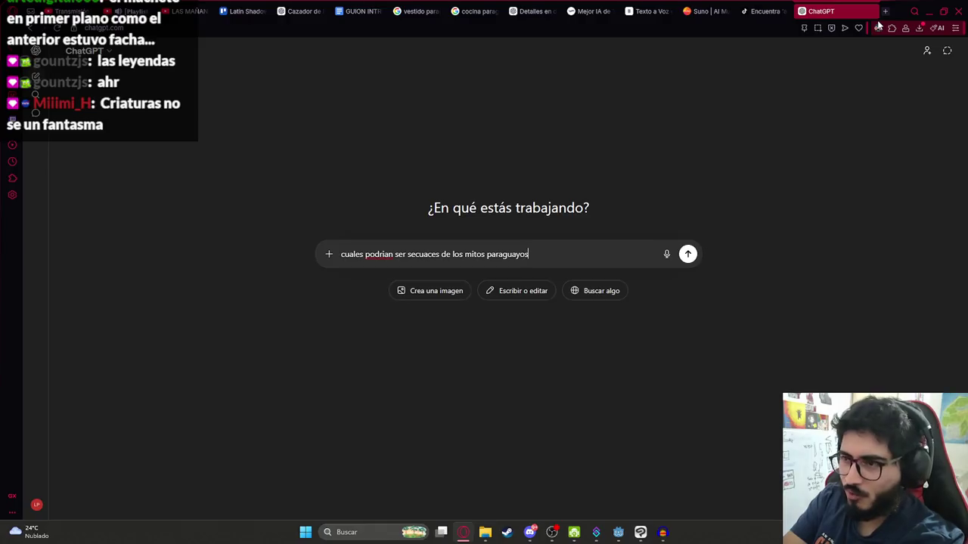
pyautogui.press('Return')
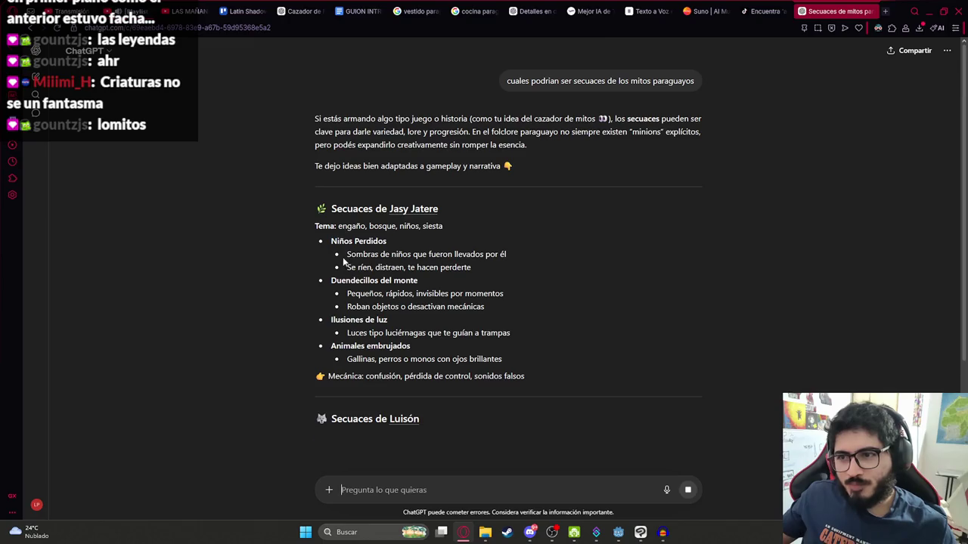
# - Read the henchmen ideas, from Niños Perdidos to Lentos pero resistentes, then return to Clip Studio
pyautogui.moveTo(345, 260); pyautogui.dragTo(330, 239)
pyautogui.moveTo(341, 285)
pyautogui.mouseDown()
pyautogui.moveTo(386, 294)
pyautogui.moveTo(414, 334)
pyautogui.mouseUp()
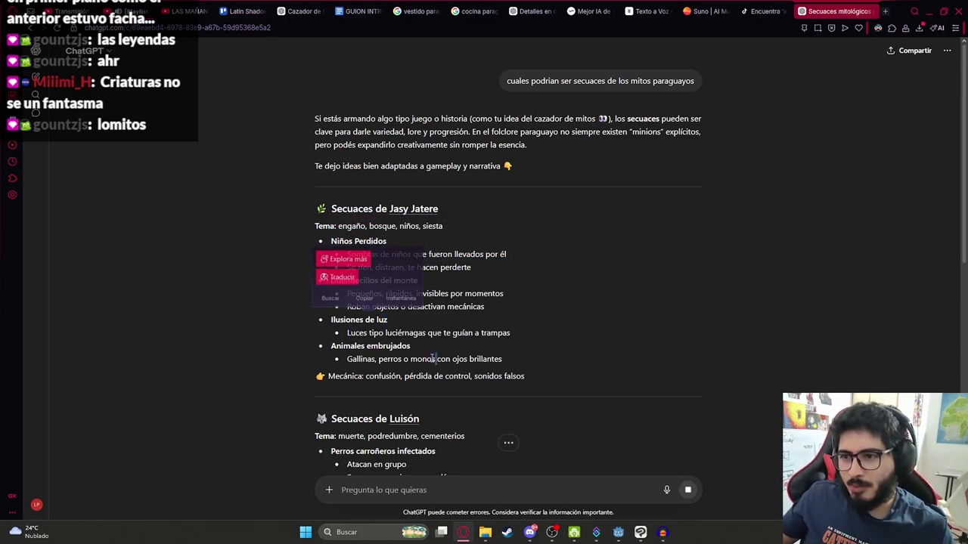
pyautogui.scroll(-2, 619, 347)
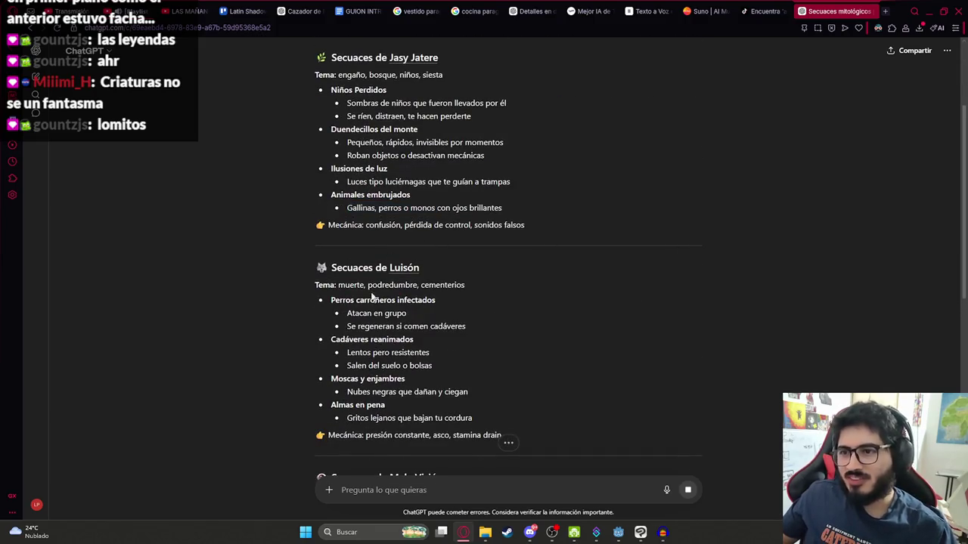
pyautogui.moveTo(430, 352); pyautogui.dragTo(360, 353)
pyautogui.click(445, 364)
pyautogui.scroll(-1, 444, 363)
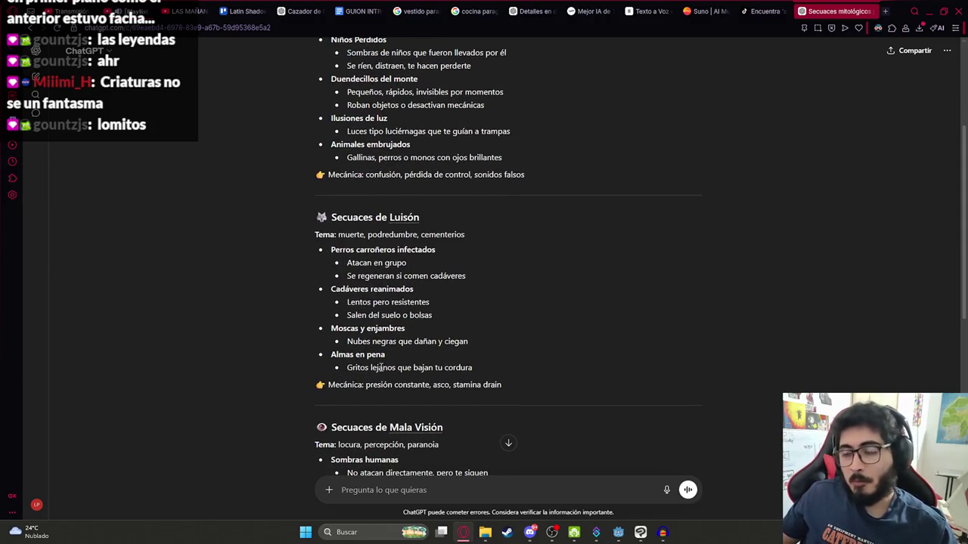
pyautogui.scroll(-2, 378, 363)
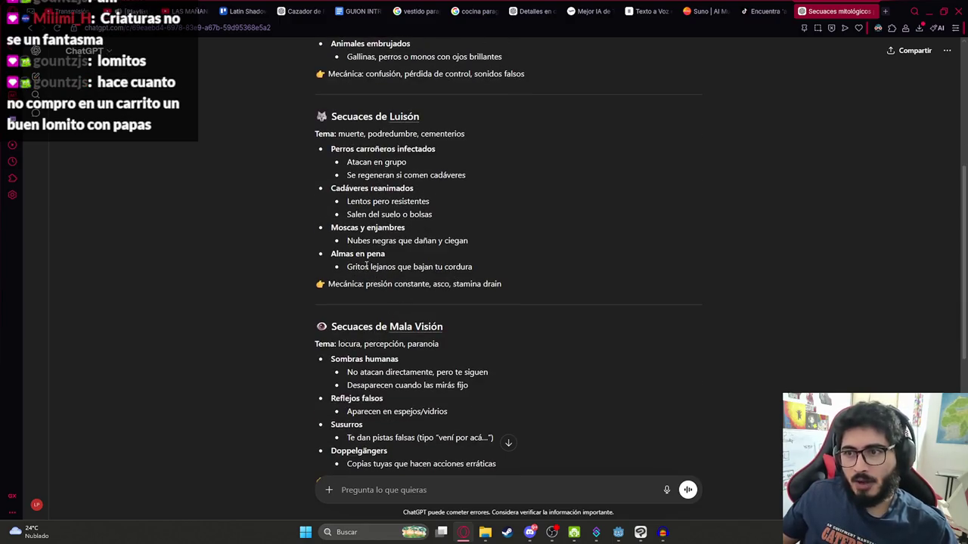
pyautogui.scroll(-3, 388, 295)
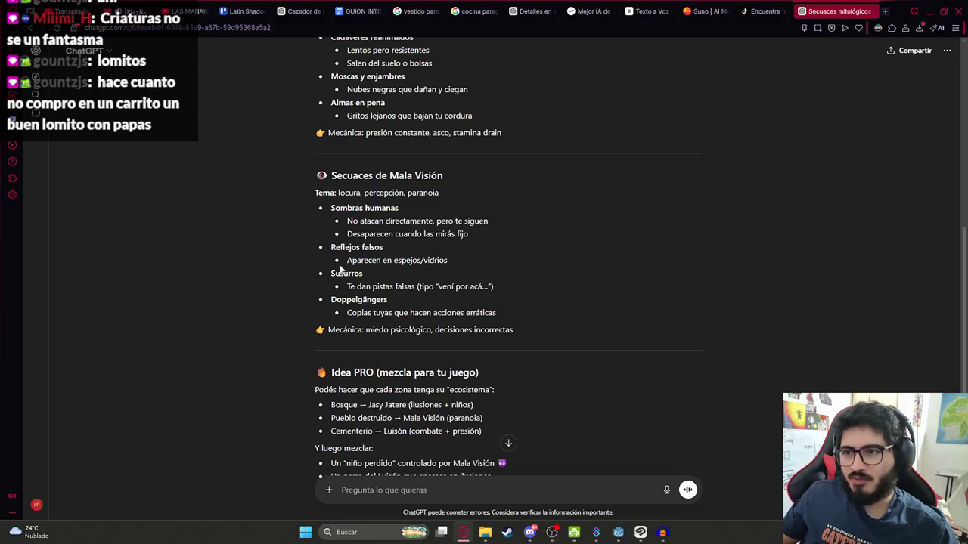
pyautogui.scroll(-2, 335, 292)
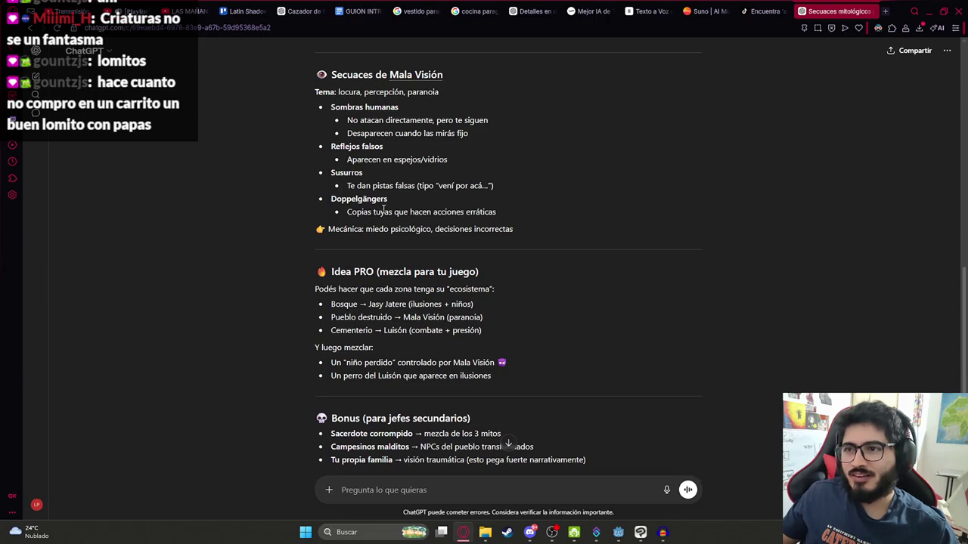
pyautogui.scroll(-2, 386, 209)
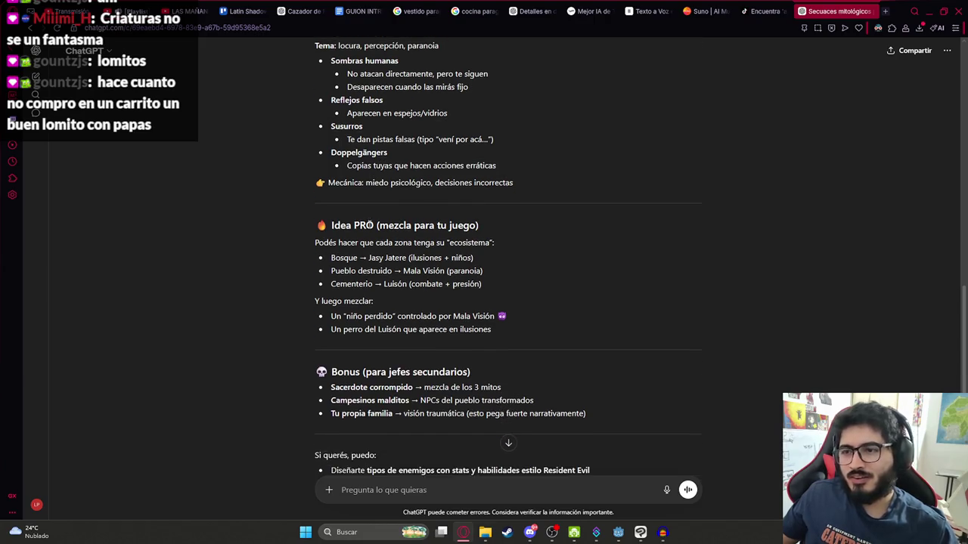
pyautogui.click(641, 534)
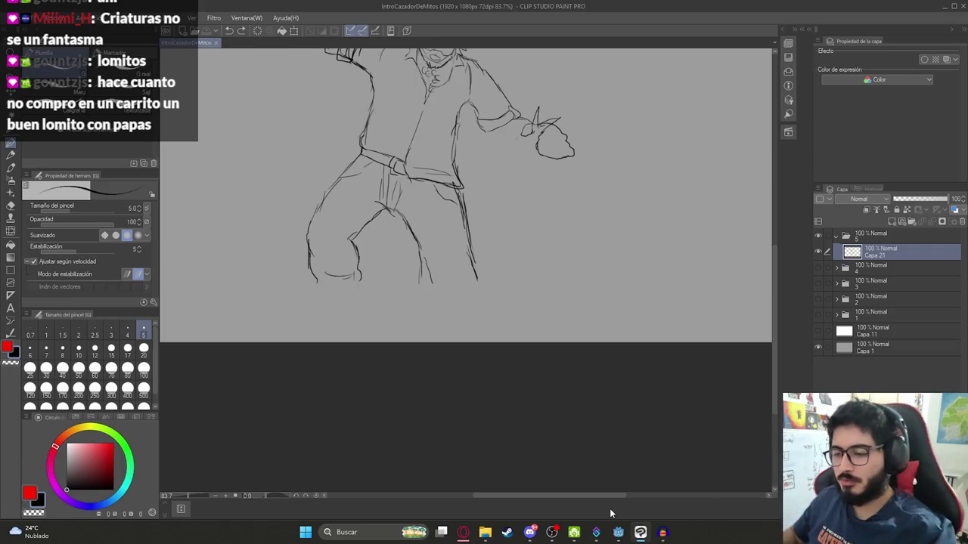
# - Zoom in on the hunter's hand and draw the creature's oval eye
pyautogui.moveTo(546, 143); pyautogui.dragTo(531, 174)
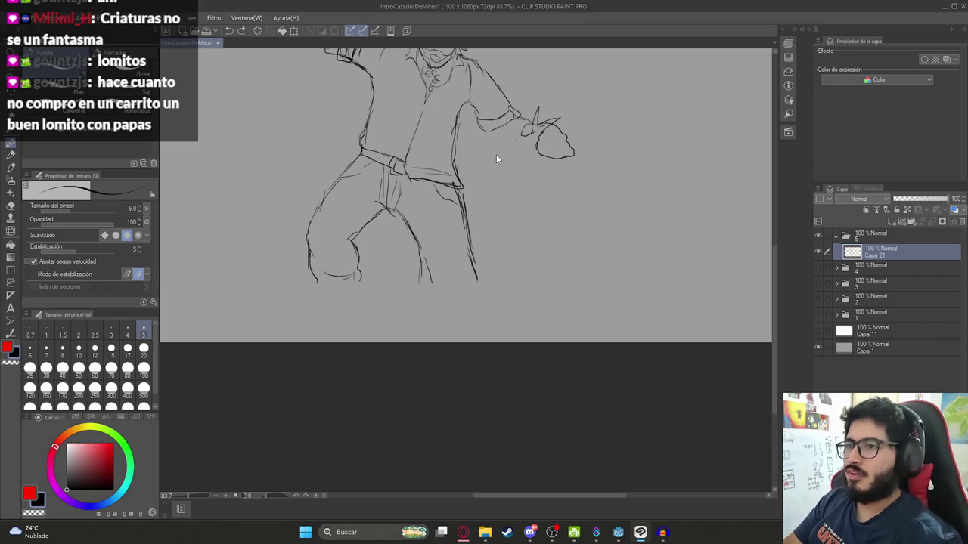
pyautogui.scroll(5, 508, 137)
pyautogui.moveTo(519, 134); pyautogui.dragTo(453, 217)
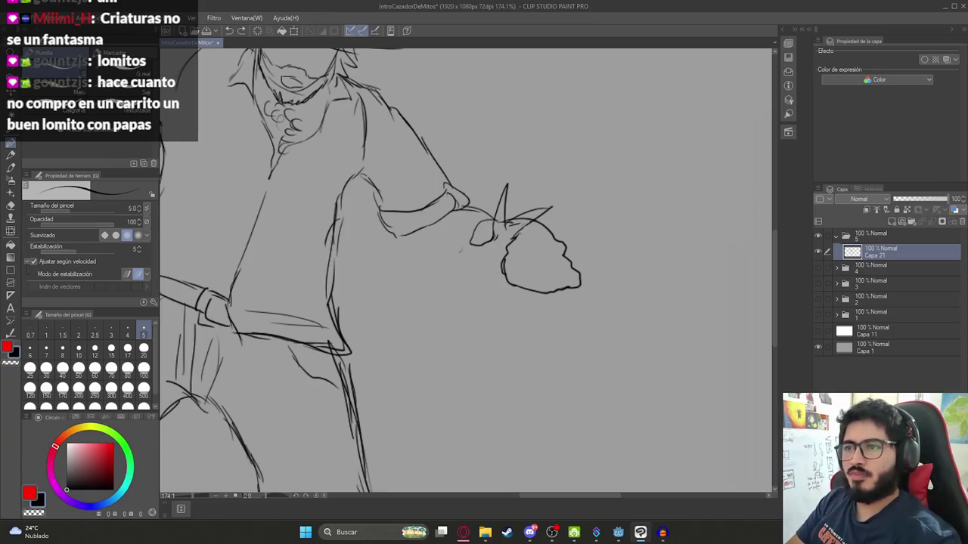
pyautogui.moveTo(484, 258)
pyautogui.mouseDown()
pyautogui.moveTo(468, 278)
pyautogui.moveTo(490, 264)
pyautogui.moveTo(456, 250)
pyautogui.moveTo(446, 263)
pyautogui.moveTo(473, 310)
pyautogui.moveTo(452, 235)
pyautogui.moveTo(485, 262)
pyautogui.moveTo(487, 281)
pyautogui.moveTo(467, 291)
pyautogui.moveTo(447, 260)
pyautogui.moveTo(469, 285)
pyautogui.mouseUp()
# - Sketch the creature's jaw with jagged teeth and fur lines, undoing a misplaced fur stroke
pyautogui.scroll(-3, 454, 249)
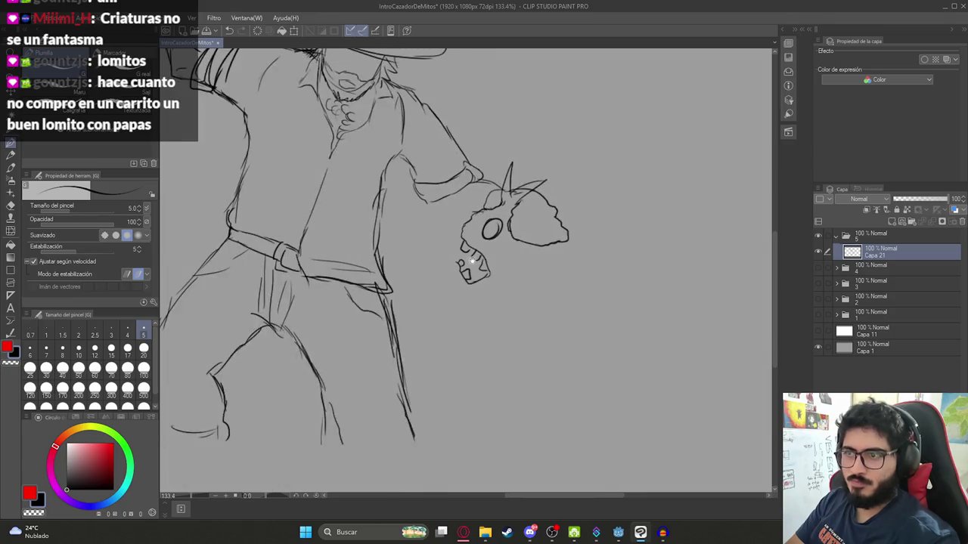
pyautogui.moveTo(469, 213); pyautogui.dragTo(447, 256)
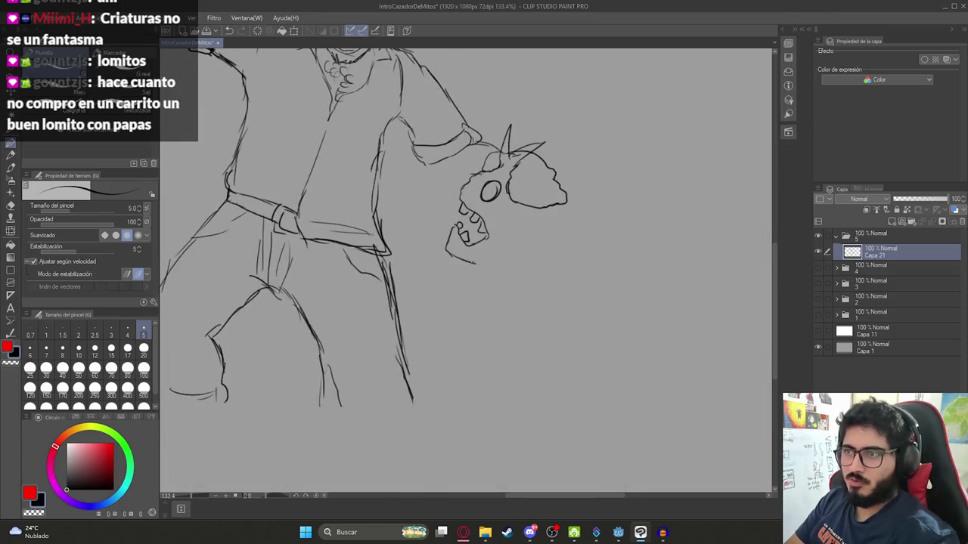
pyautogui.scroll(-5, 454, 250)
pyautogui.scroll(4, 378, 226)
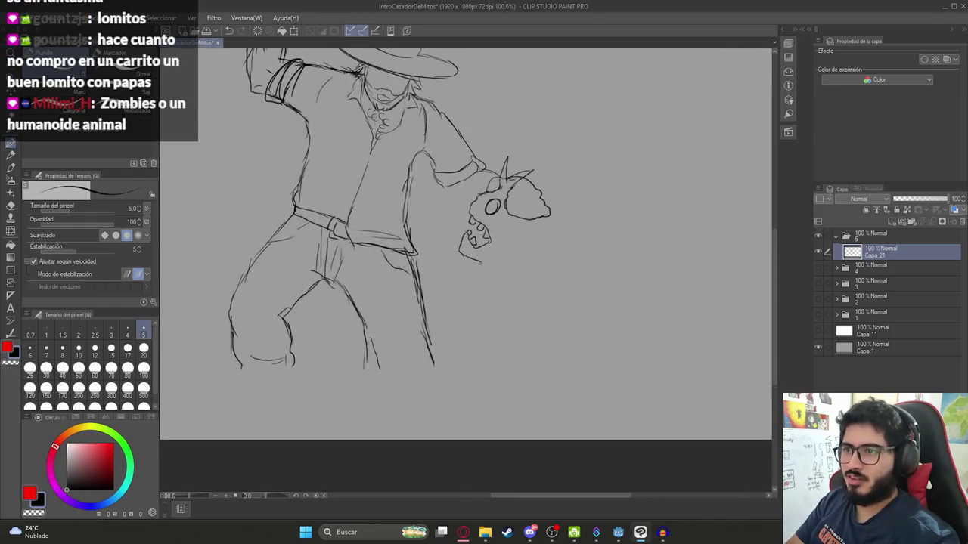
pyautogui.moveTo(483, 282); pyautogui.dragTo(487, 290)
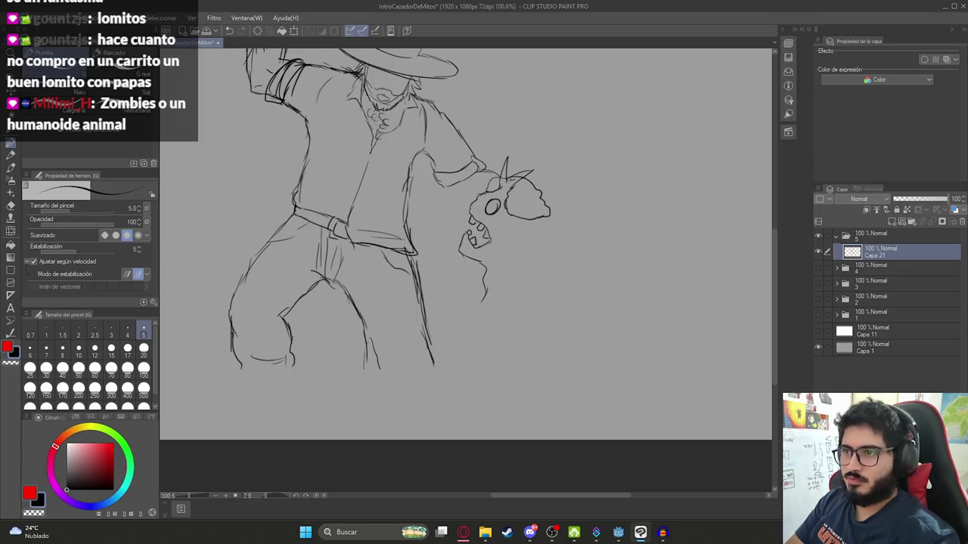
pyautogui.moveTo(549, 214)
pyautogui.mouseDown()
pyautogui.moveTo(578, 231)
pyautogui.moveTo(558, 242)
pyautogui.mouseUp()
pyautogui.hotkey('ctrl', 'z')
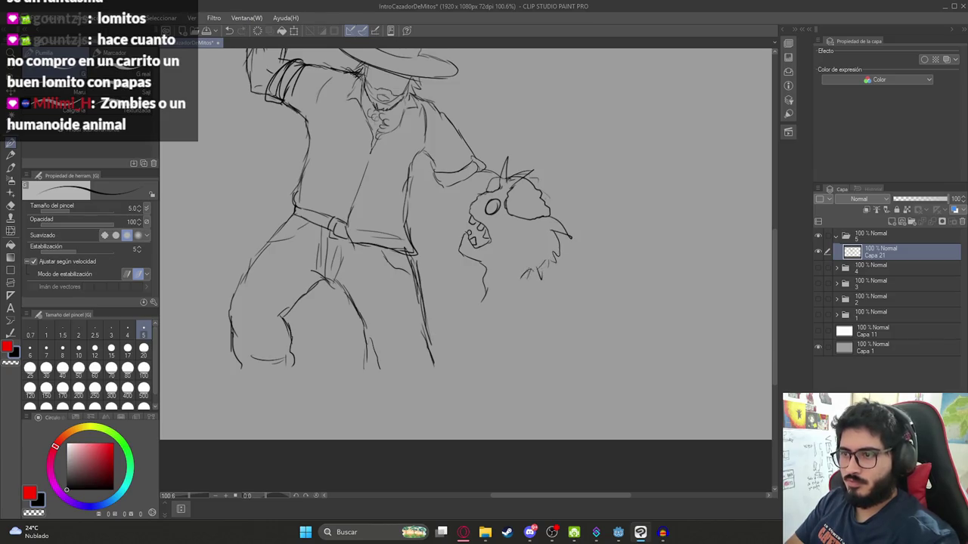
pyautogui.scroll(-4, 519, 262)
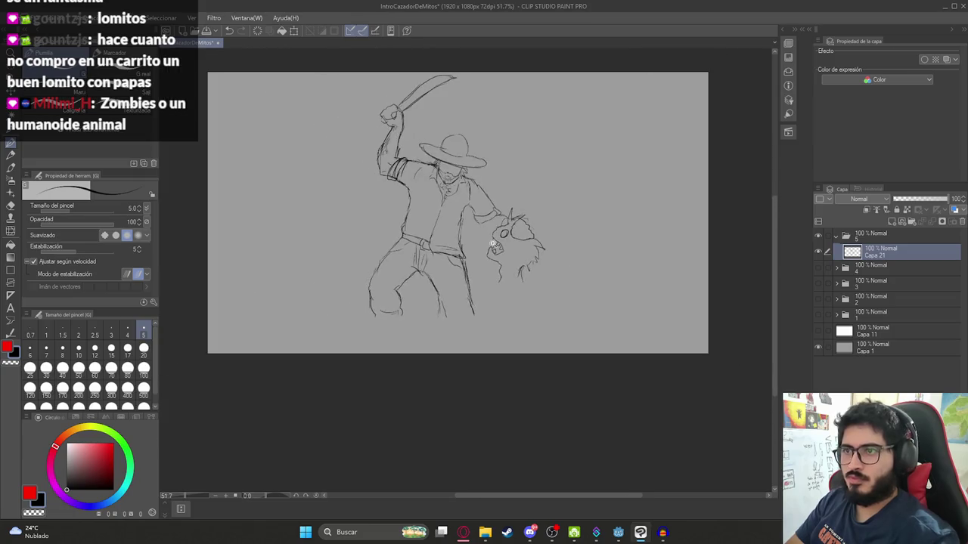
# - Trace over the sombrero brim lines to darken them
pyautogui.scroll(4, 519, 280)
pyautogui.scroll(-4, 498, 295)
pyautogui.scroll(-1, 478, 263)
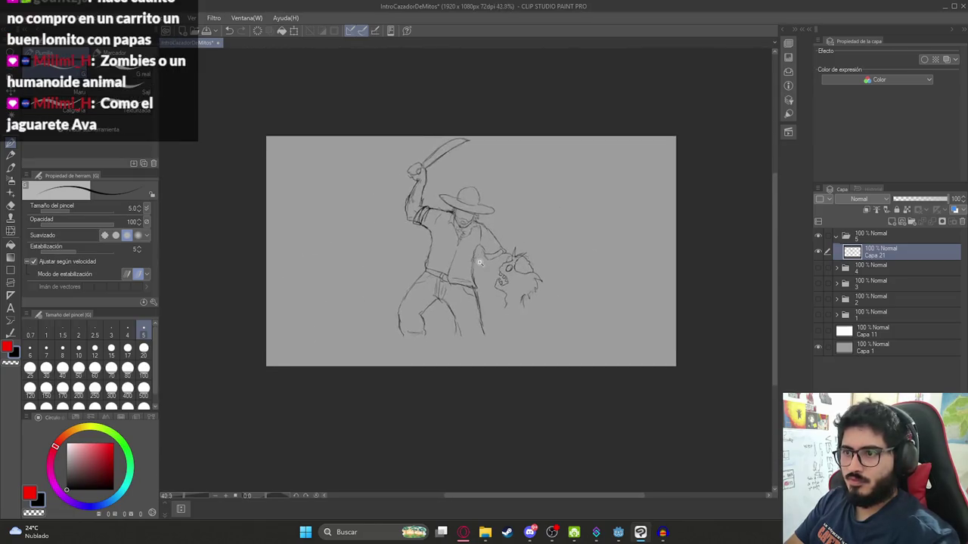
pyautogui.scroll(3, 478, 264)
pyautogui.scroll(2, 490, 242)
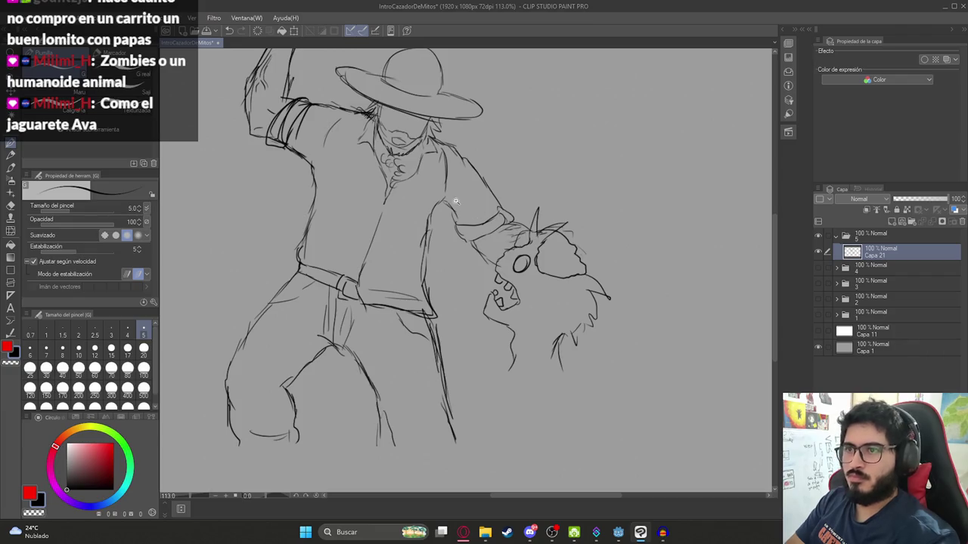
pyautogui.scroll(-4, 456, 201)
pyautogui.scroll(6, 428, 159)
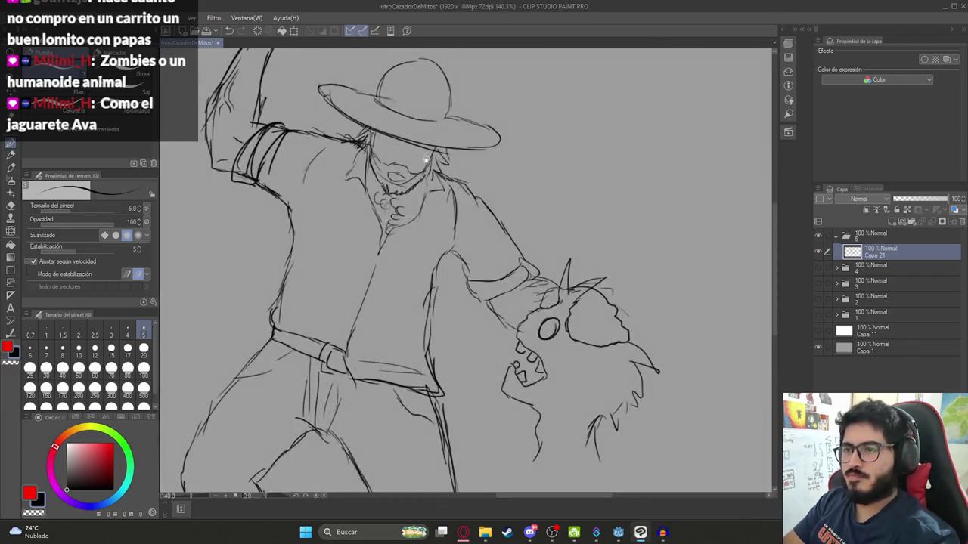
pyautogui.moveTo(426, 161); pyautogui.dragTo(465, 225)
pyautogui.moveTo(357, 150)
pyautogui.mouseDown()
pyautogui.moveTo(369, 168)
pyautogui.moveTo(457, 212)
pyautogui.moveTo(443, 204)
pyautogui.moveTo(533, 215)
pyautogui.mouseUp()
# - Recentre the drawing and sketch the creature's body lines and long contour below its head
pyautogui.scroll(-5, 437, 212)
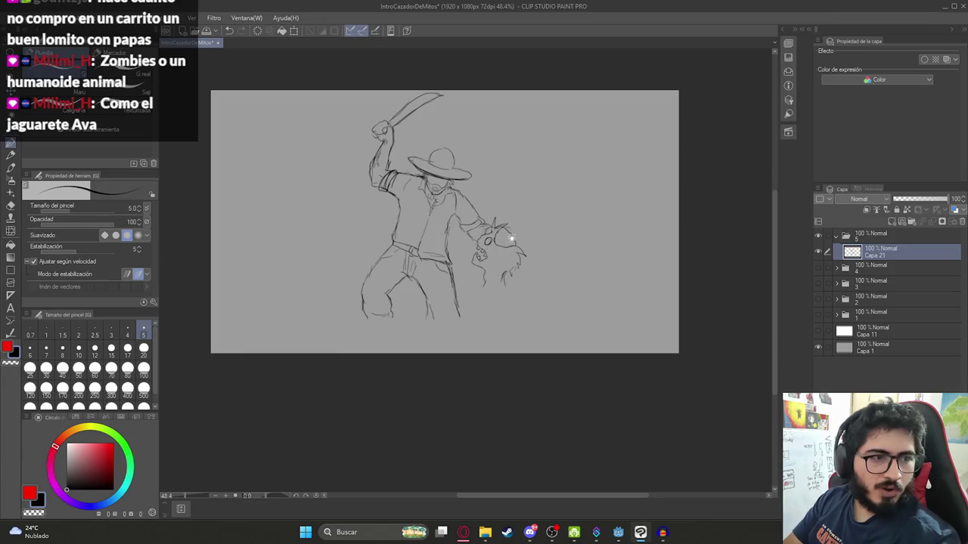
pyautogui.moveTo(512, 238); pyautogui.dragTo(478, 272)
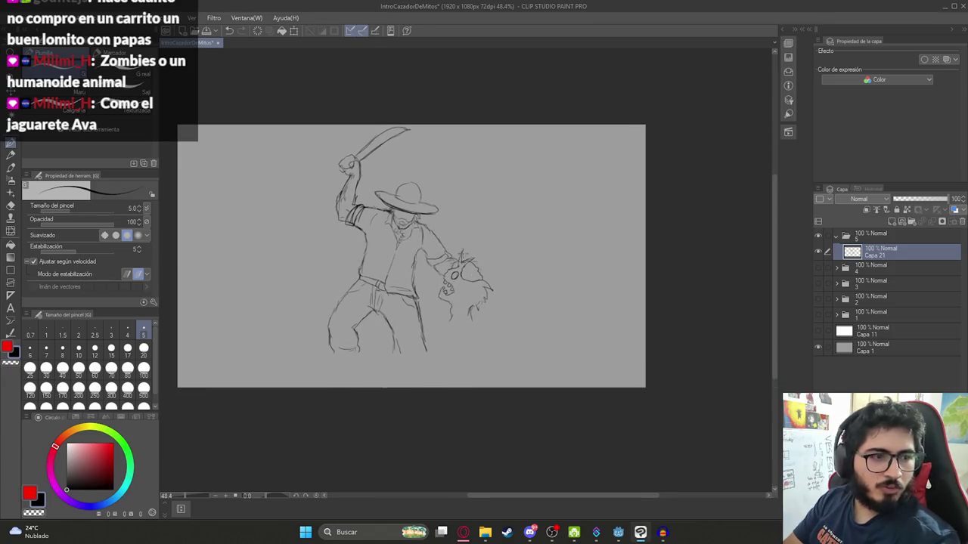
pyautogui.scroll(4, 482, 259)
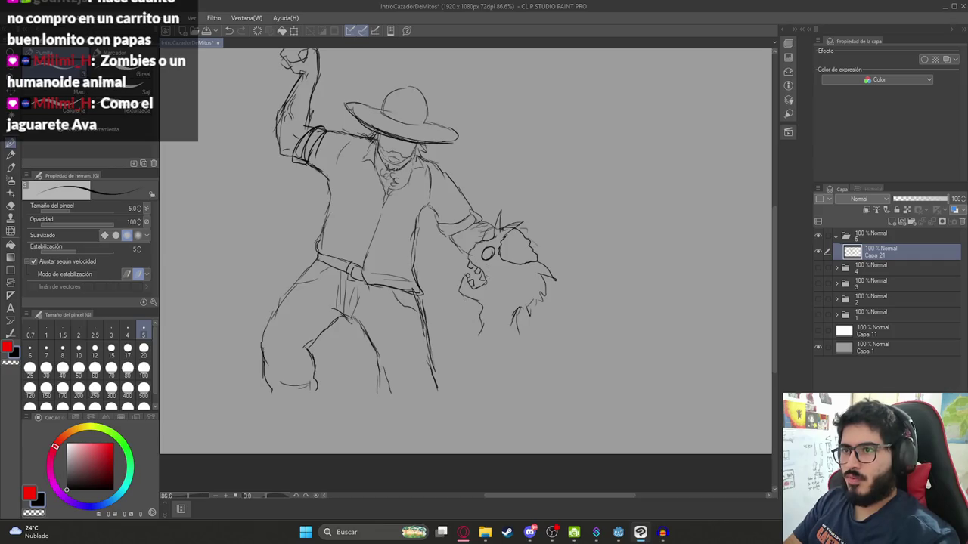
pyautogui.moveTo(467, 315); pyautogui.dragTo(468, 284)
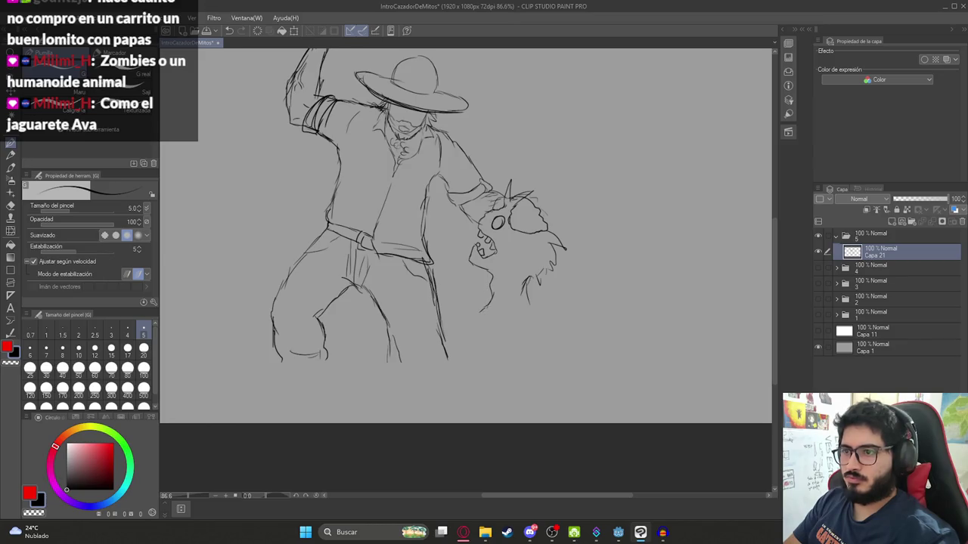
pyautogui.moveTo(538, 301)
pyautogui.mouseDown()
pyautogui.moveTo(597, 312)
pyautogui.moveTo(508, 259)
pyautogui.moveTo(552, 265)
pyautogui.mouseUp()
pyautogui.moveTo(458, 251)
pyautogui.mouseDown()
pyautogui.moveTo(508, 245)
pyautogui.moveTo(499, 262)
pyautogui.moveTo(532, 244)
pyautogui.mouseUp()
pyautogui.moveTo(450, 267)
pyautogui.mouseDown()
pyautogui.moveTo(413, 332)
pyautogui.moveTo(404, 368)
pyautogui.mouseUp()
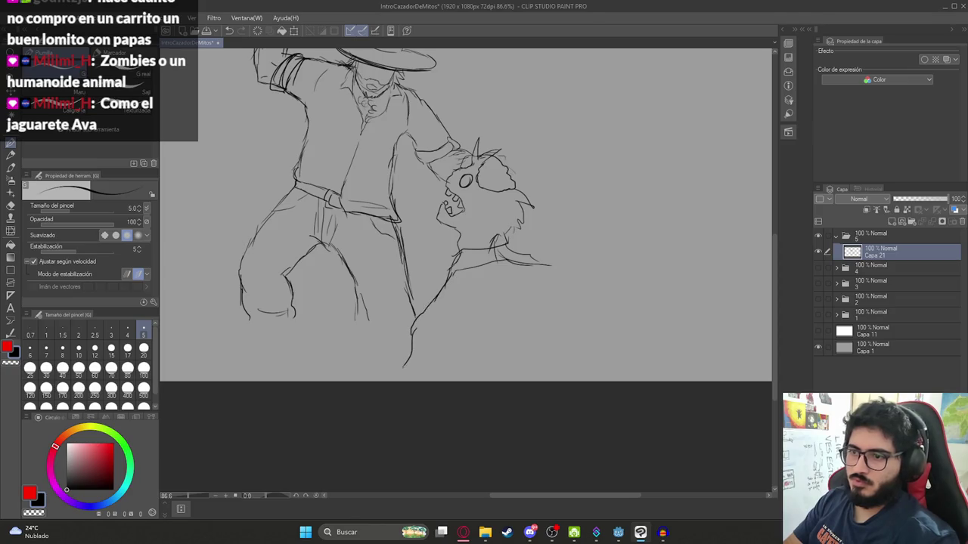
# - Redraw a short curve on the creature's body and extend its back line down-right
pyautogui.moveTo(450, 326); pyautogui.dragTo(487, 364)
pyautogui.hotkey('ctrl', 'z')
pyautogui.hotkey('ctrl', 'z')
pyautogui.moveTo(417, 332)
pyautogui.mouseDown()
pyautogui.moveTo(417, 346)
pyautogui.moveTo(482, 373)
pyautogui.mouseUp()
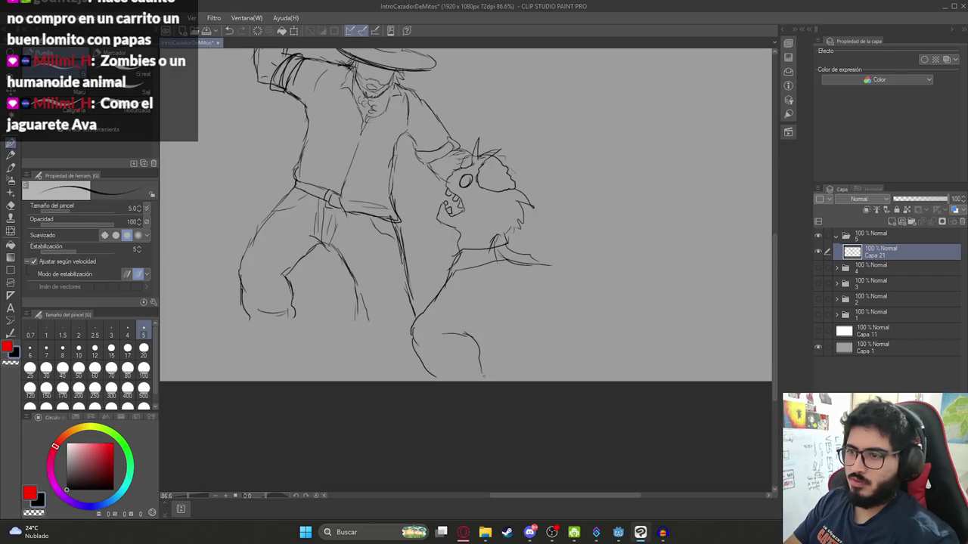
pyautogui.moveTo(571, 267); pyautogui.dragTo(620, 321)
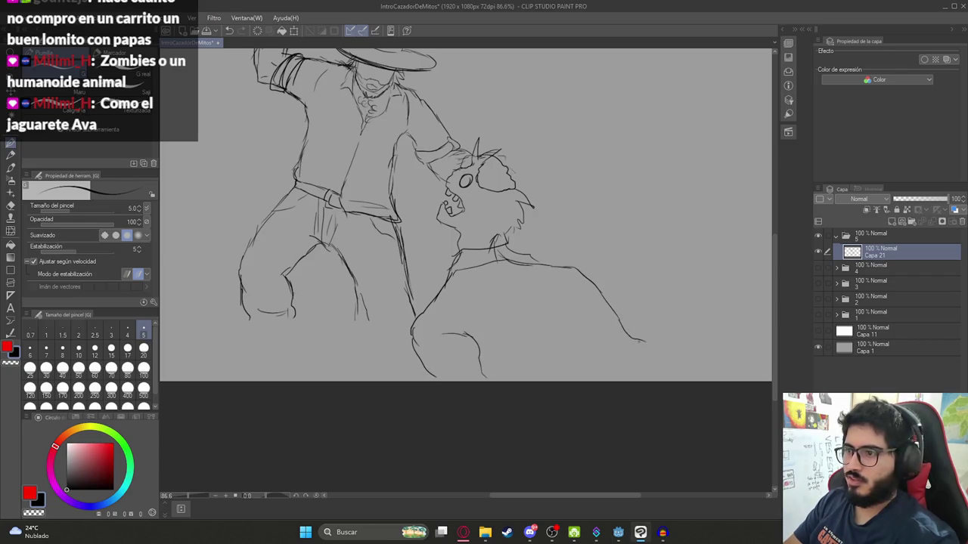
pyautogui.moveTo(685, 353); pyautogui.dragTo(723, 383)
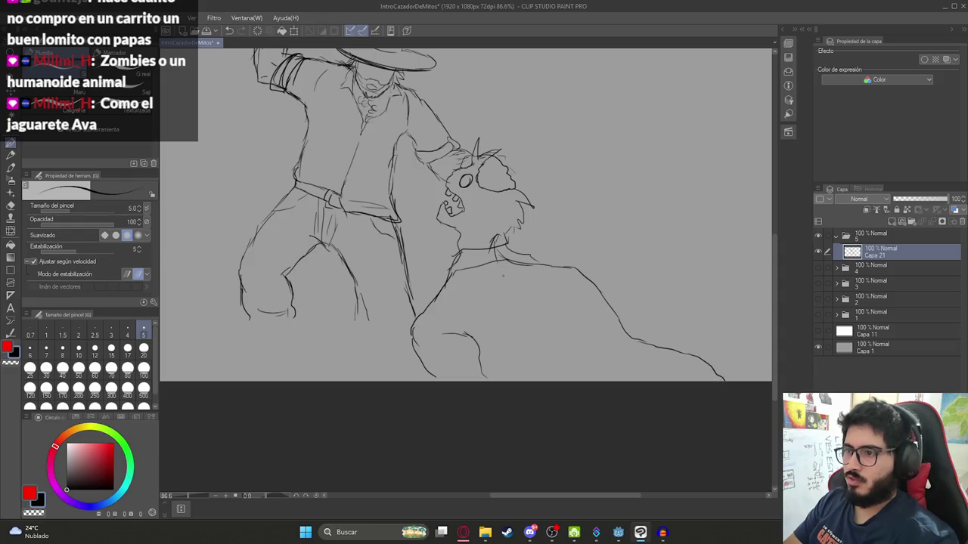
pyautogui.scroll(-5, 532, 287)
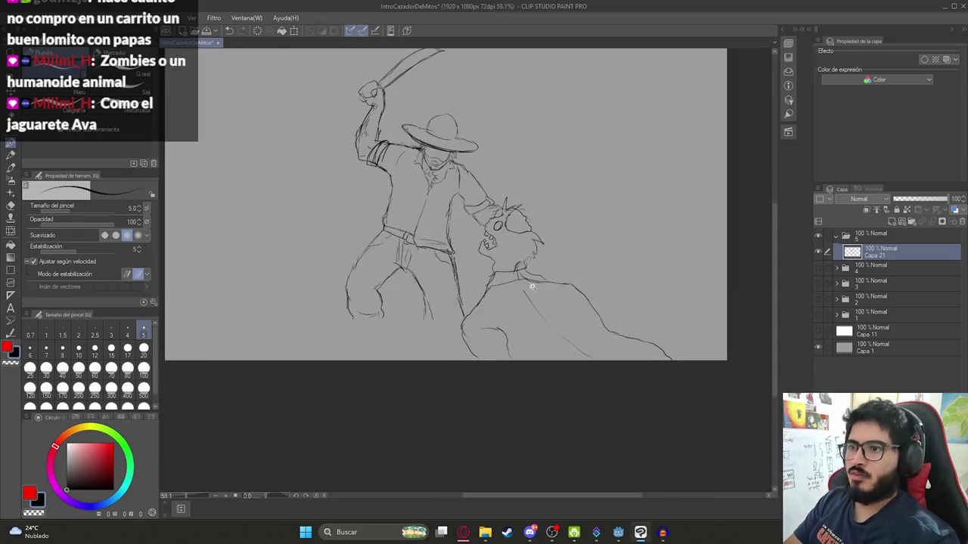
pyautogui.scroll(4, 427, 318)
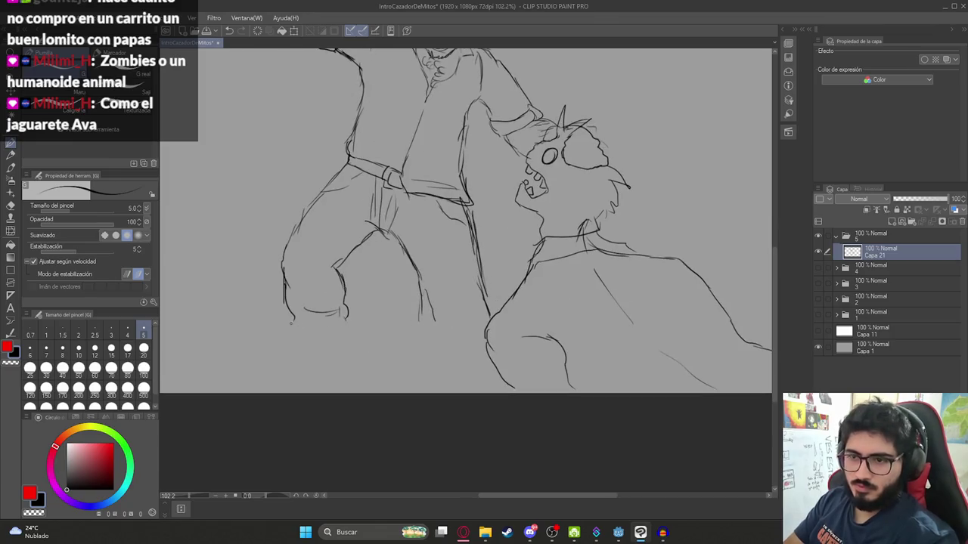
# - Draw lines at the hunter's feet and beside the leg, redoing one stray stroke
pyautogui.moveTo(301, 340)
pyautogui.mouseDown()
pyautogui.moveTo(302, 367)
pyautogui.moveTo(332, 375)
pyautogui.moveTo(363, 361)
pyautogui.mouseUp()
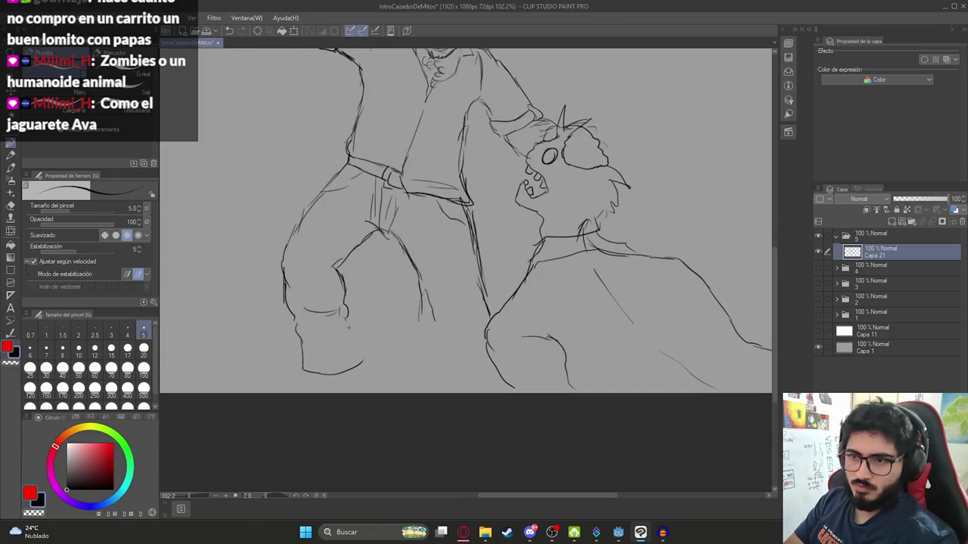
pyautogui.scroll(-3, 359, 332)
pyautogui.scroll(4, 360, 333)
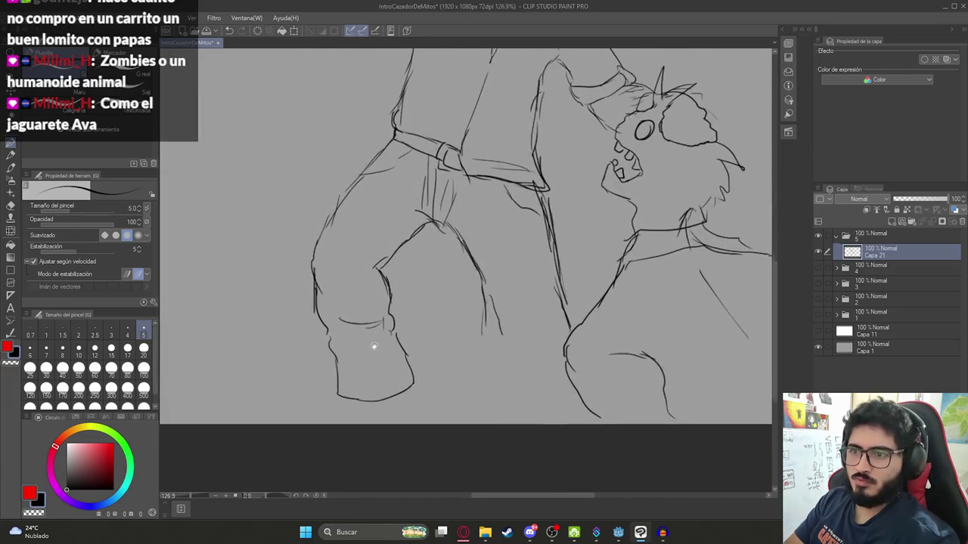
pyautogui.moveTo(355, 349); pyautogui.dragTo(303, 372)
pyautogui.hotkey('ctrl', 'z')
pyautogui.moveTo(358, 347); pyautogui.dragTo(316, 374)
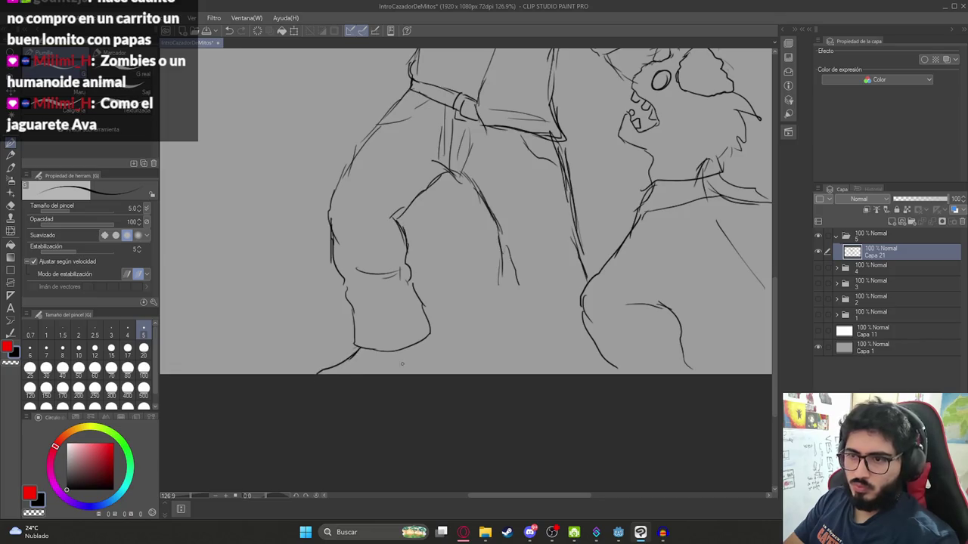
pyautogui.moveTo(430, 344); pyautogui.dragTo(435, 371)
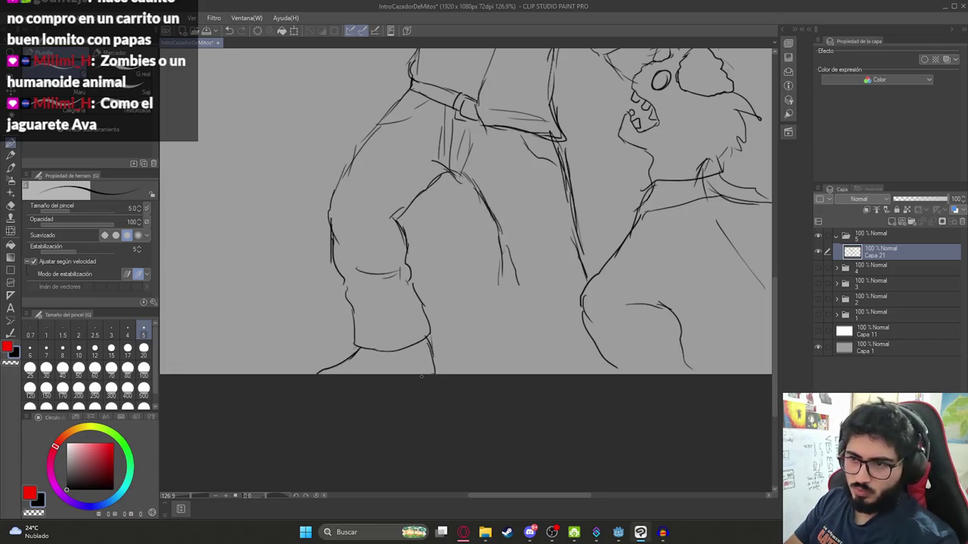
pyautogui.moveTo(502, 279); pyautogui.dragTo(522, 374)
pyautogui.scroll(-5, 527, 354)
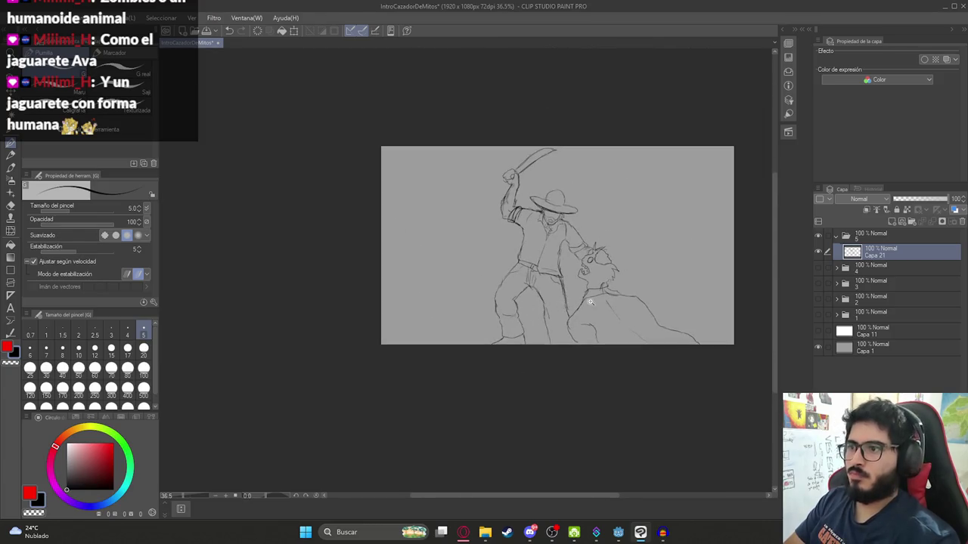
pyautogui.scroll(-2, 568, 307)
pyautogui.scroll(2, 567, 306)
pyautogui.scroll(3, 493, 309)
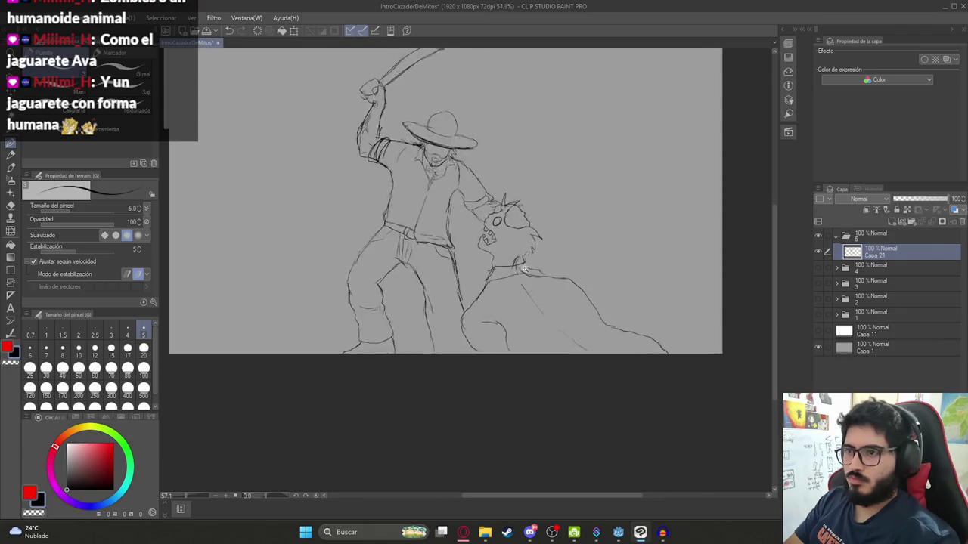
# - Add contour lines on the creature's body and draw its paw
pyautogui.moveTo(484, 324)
pyautogui.mouseDown()
pyautogui.moveTo(494, 355)
pyautogui.moveTo(545, 394)
pyautogui.mouseUp()
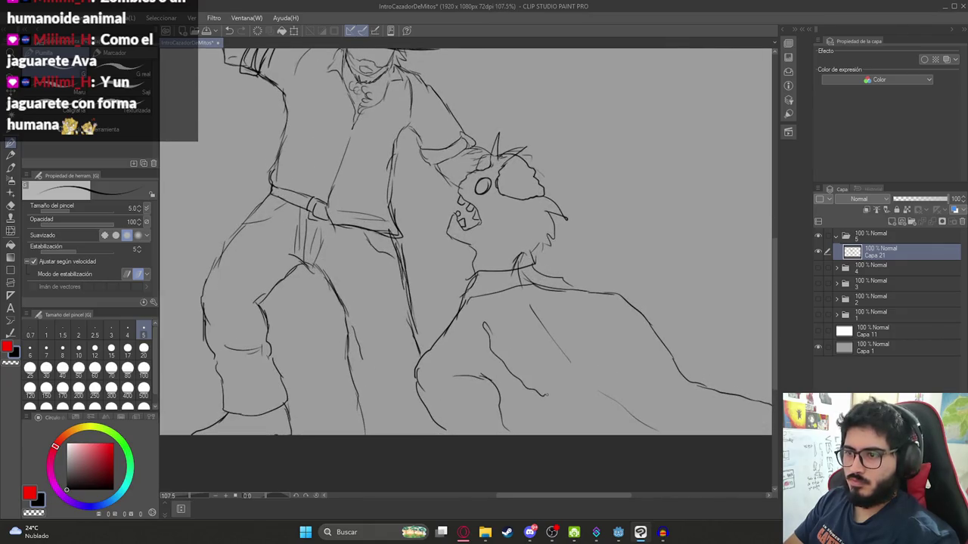
pyautogui.moveTo(496, 296); pyautogui.dragTo(488, 320)
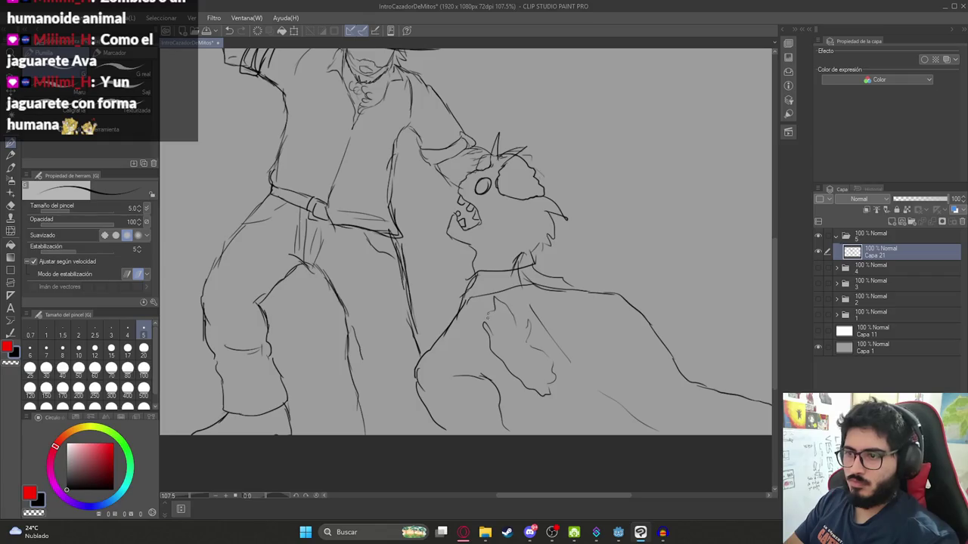
pyautogui.moveTo(613, 336)
pyautogui.mouseDown()
pyautogui.moveTo(556, 310)
pyautogui.moveTo(555, 342)
pyautogui.moveTo(611, 376)
pyautogui.mouseUp()
pyautogui.moveTo(545, 324)
pyautogui.mouseDown()
pyautogui.moveTo(604, 344)
pyautogui.moveTo(626, 370)
pyautogui.moveTo(614, 376)
pyautogui.mouseUp()
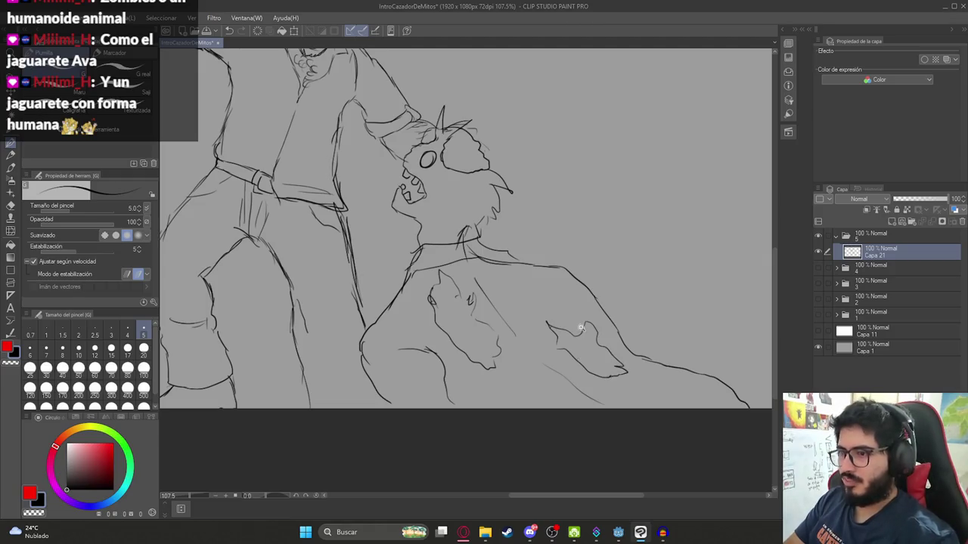
pyautogui.scroll(-5, 580, 327)
pyautogui.scroll(5, 558, 267)
pyautogui.scroll(1, 558, 266)
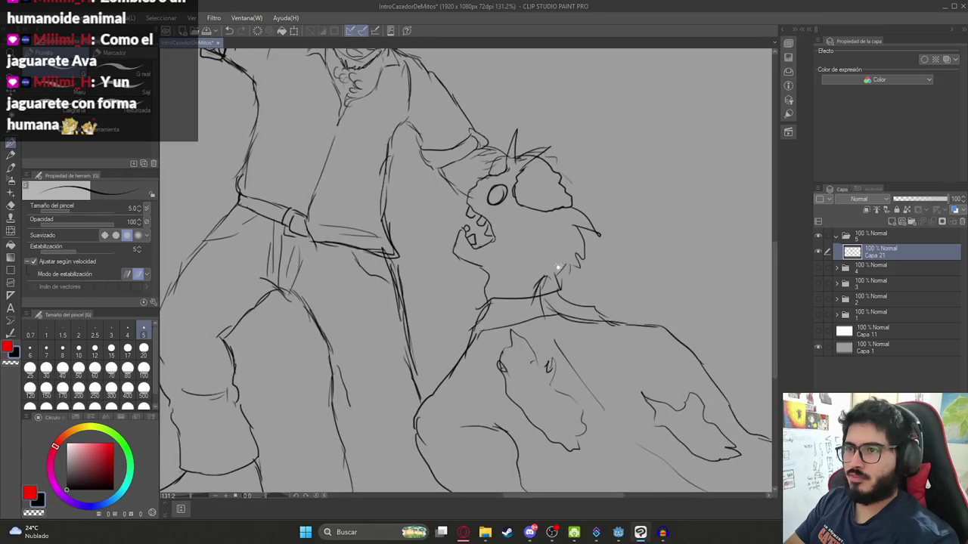
# - Add a cheek stroke and jagged hair along the creature's head
pyautogui.moveTo(517, 203)
pyautogui.mouseDown()
pyautogui.moveTo(500, 220)
pyautogui.moveTo(497, 284)
pyautogui.moveTo(525, 299)
pyautogui.moveTo(522, 292)
pyautogui.mouseUp()
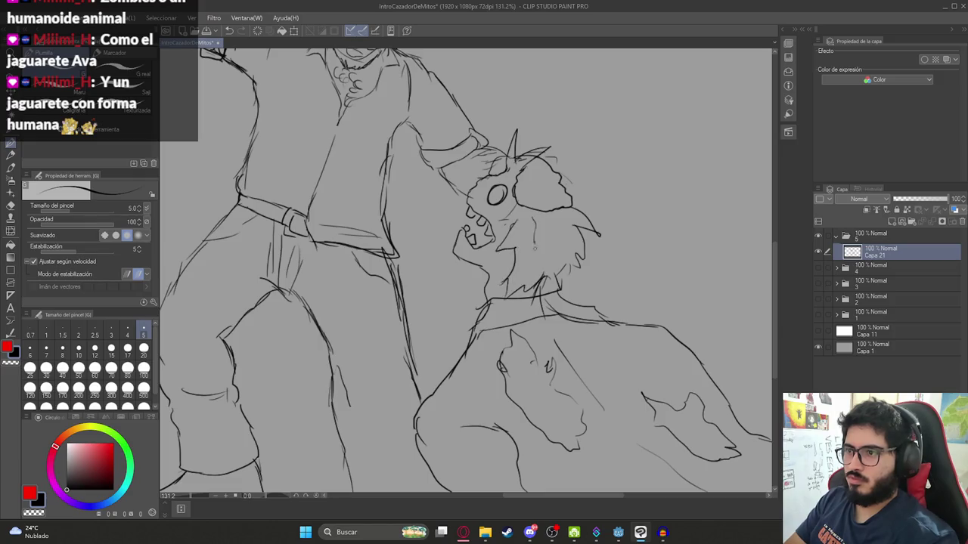
pyautogui.moveTo(540, 219)
pyautogui.mouseDown()
pyautogui.moveTo(562, 231)
pyautogui.moveTo(560, 254)
pyautogui.mouseUp()
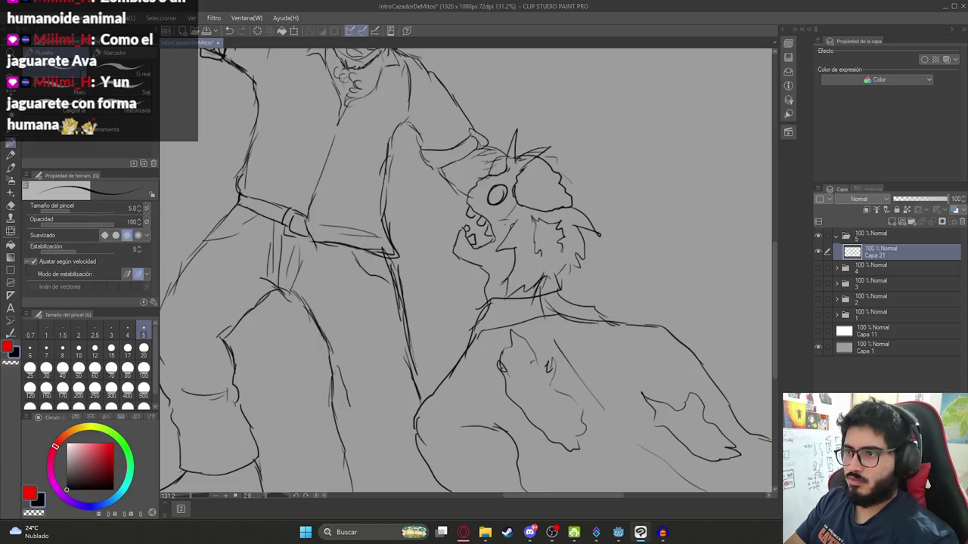
pyautogui.scroll(-5, 549, 241)
pyautogui.scroll(2, 500, 195)
pyautogui.scroll(-3, 500, 195)
pyautogui.scroll(5, 500, 195)
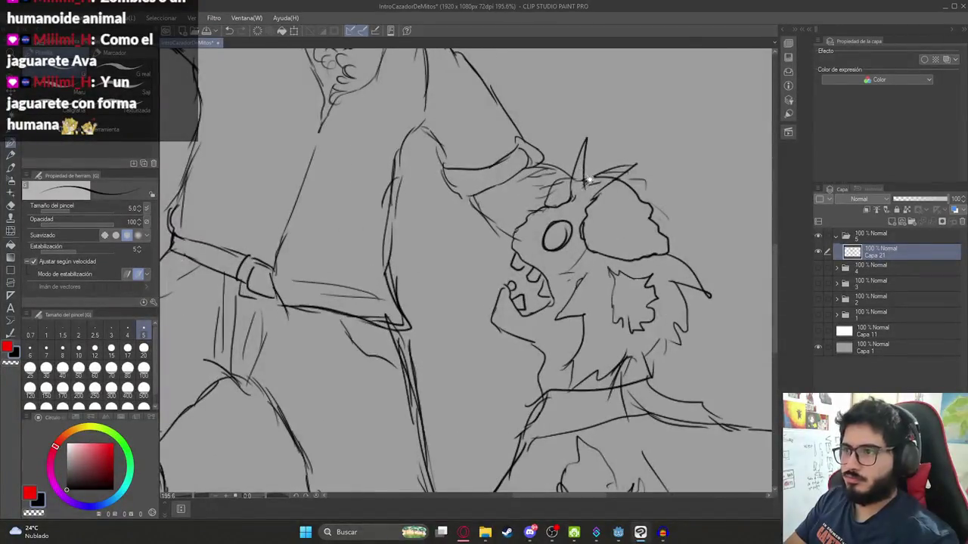
# - Draw spiky hair strokes above and around the creature's head, then begin transforming the layer
pyautogui.moveTo(592, 178)
pyautogui.mouseDown()
pyautogui.moveTo(584, 143)
pyautogui.moveTo(632, 163)
pyautogui.mouseUp()
pyautogui.moveTo(608, 203)
pyautogui.mouseDown()
pyautogui.moveTo(588, 207)
pyautogui.moveTo(652, 212)
pyautogui.mouseUp()
pyautogui.moveTo(571, 235); pyautogui.dragTo(646, 224)
pyautogui.moveTo(590, 254); pyautogui.dragTo(647, 241)
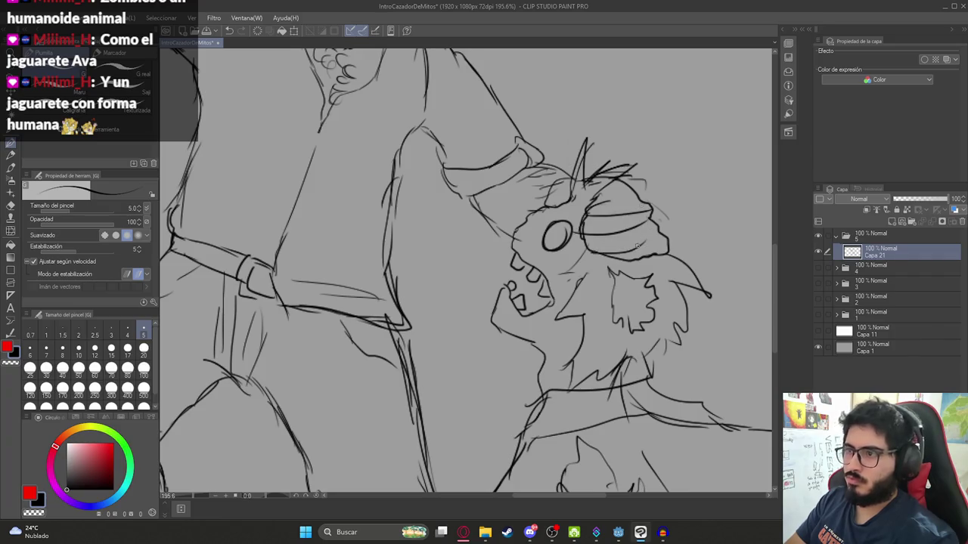
pyautogui.scroll(-4, 614, 220)
pyautogui.scroll(-3, 615, 227)
pyautogui.scroll(-2, 506, 214)
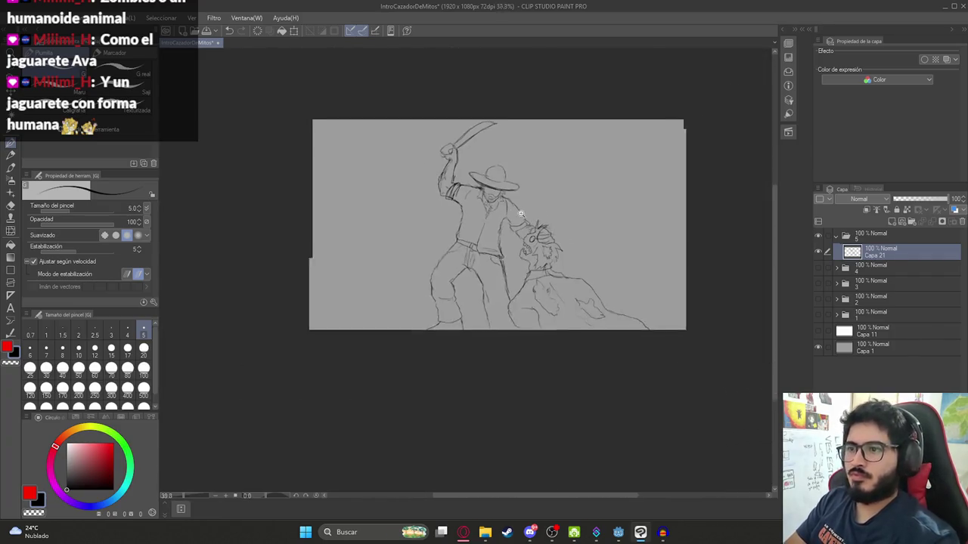
pyautogui.scroll(2, 519, 211)
pyautogui.hotkey('ctrl', 't')
# - Tilt the sketch counter-clockwise, scale it to 107%, shift it lower-left, and reveal the coloured family illustration
pyautogui.moveTo(679, 254)
pyautogui.mouseDown()
pyautogui.moveTo(705, 224)
pyautogui.moveTo(671, 233)
pyautogui.mouseUp()
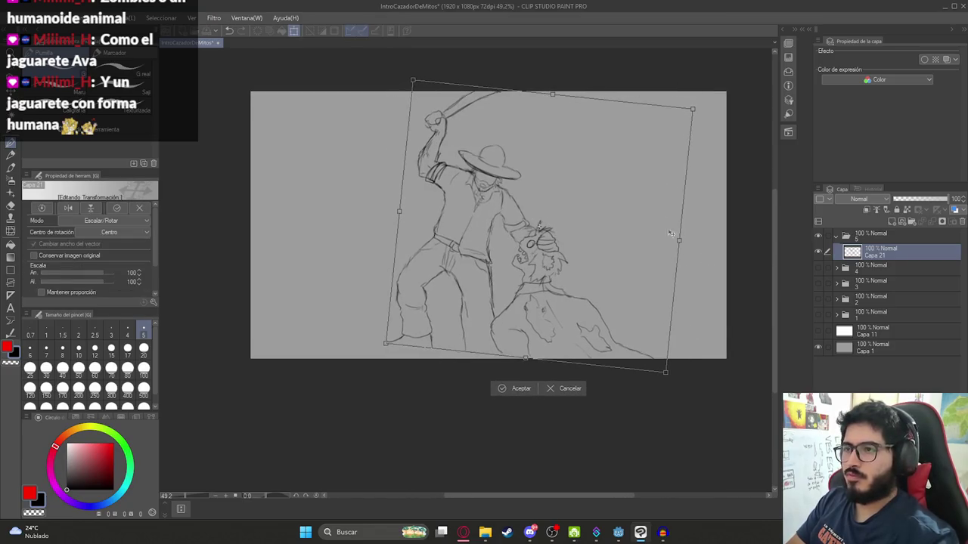
pyautogui.moveTo(555, 107); pyautogui.dragTo(560, 80)
pyautogui.moveTo(560, 162)
pyautogui.mouseDown()
pyautogui.moveTo(527, 177)
pyautogui.moveTo(544, 177)
pyautogui.mouseUp()
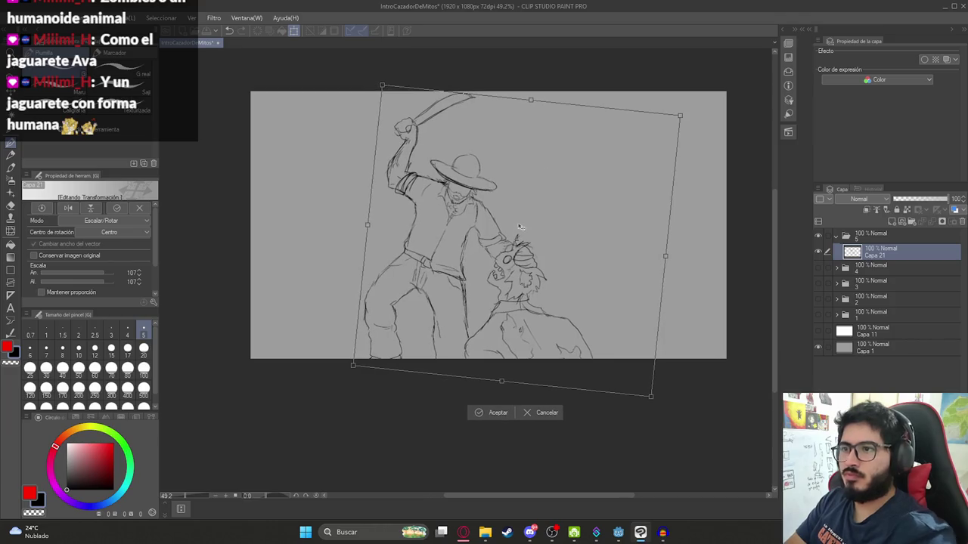
pyautogui.press('Return')
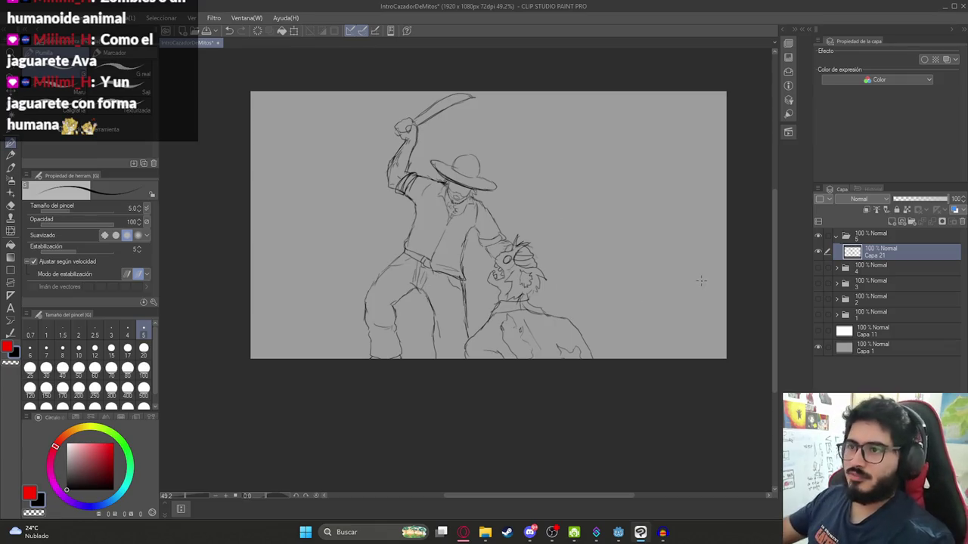
pyautogui.scroll(2, 521, 204)
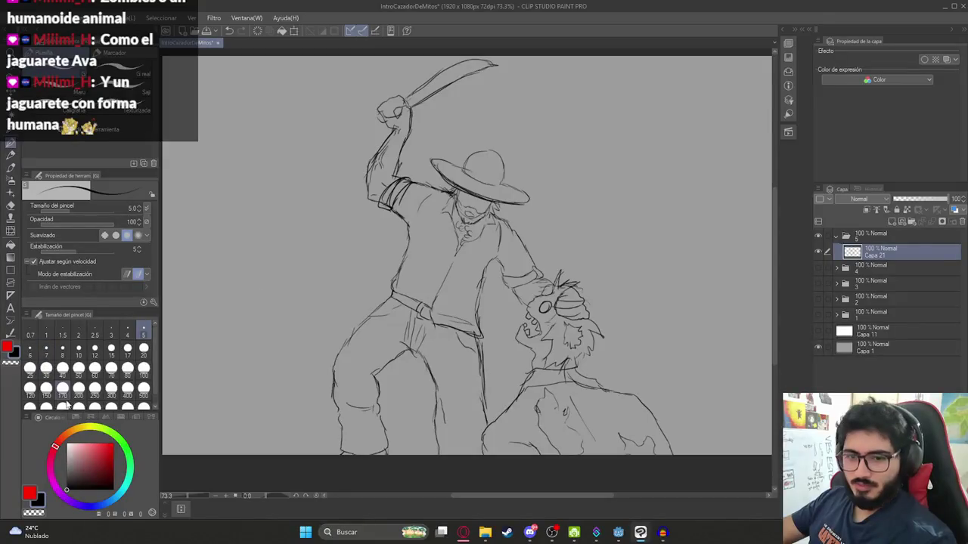
pyautogui.click(817, 315)
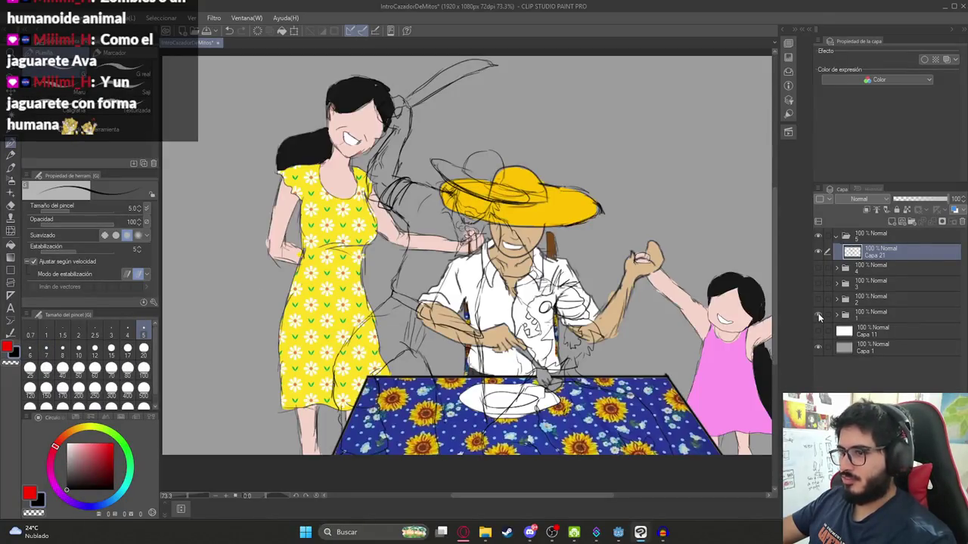
# - Sample the skin tone from the family illustration, hide it, and add a new colour folder with a layer
pyautogui.keyDown('alt'); pyautogui.click(542, 230); pyautogui.keyUp('alt')
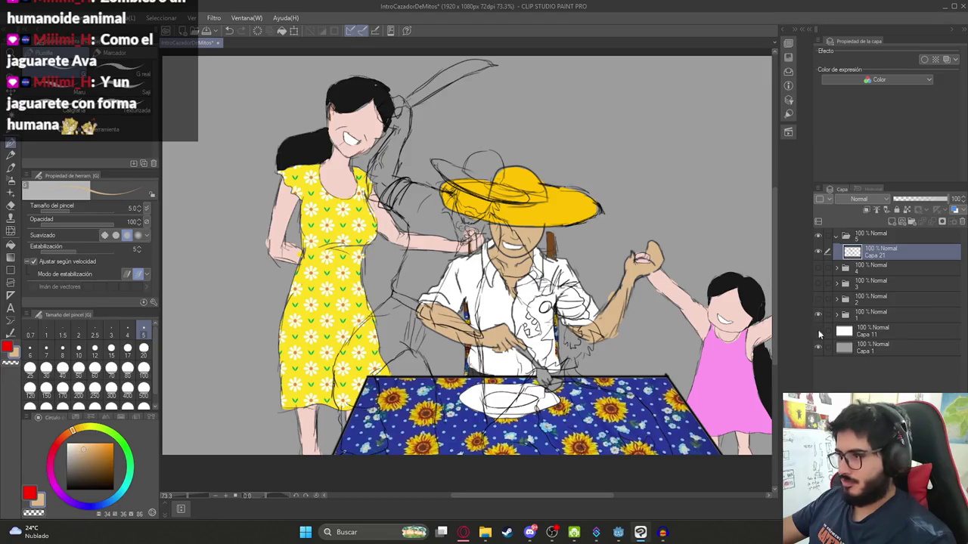
pyautogui.click(817, 314)
pyautogui.click(907, 220)
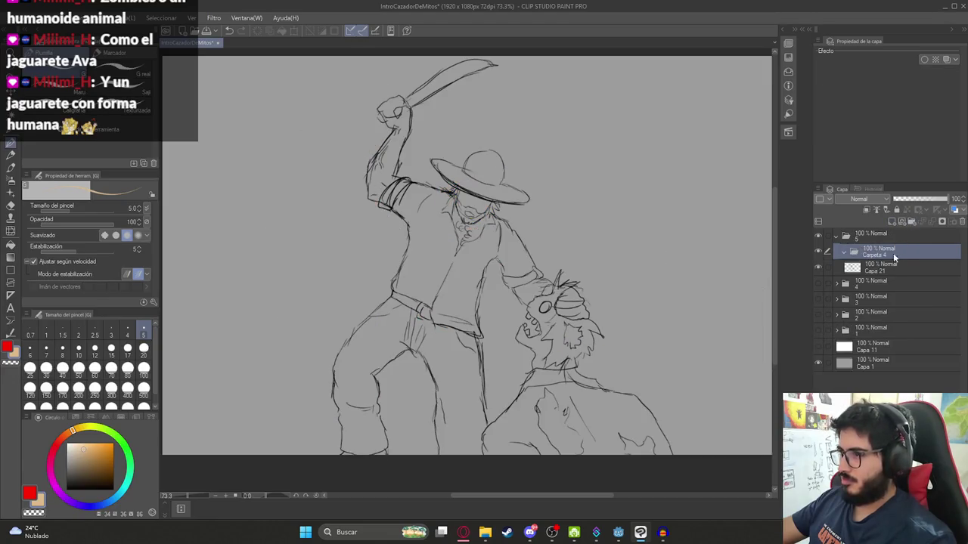
pyautogui.click(890, 222)
pyautogui.press('g')
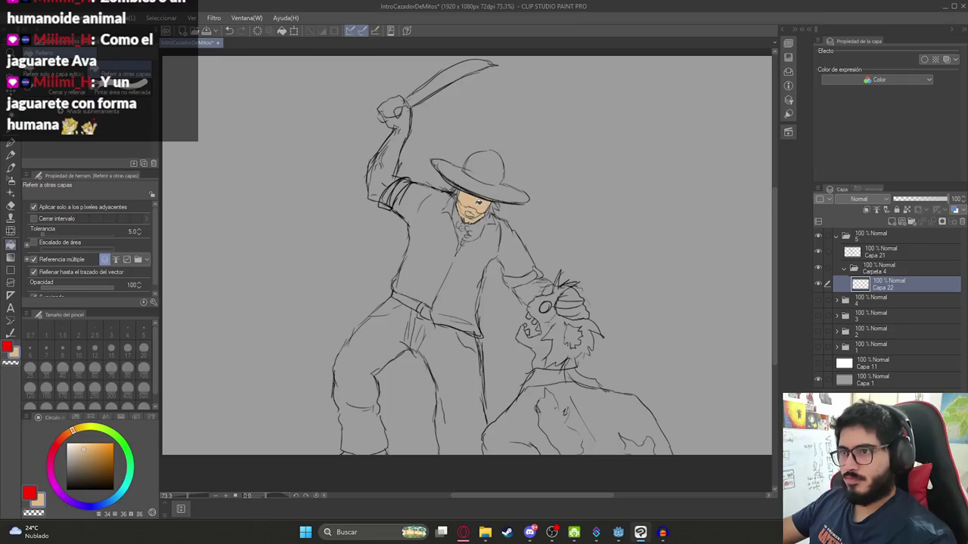
pyautogui.scroll(5, 474, 202)
pyautogui.press('p')
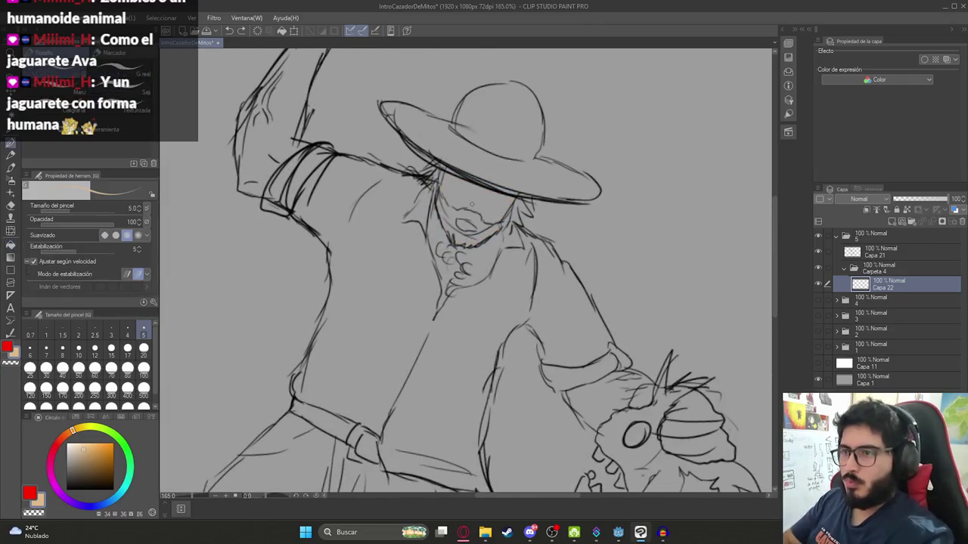
pyautogui.scroll(3, 462, 215)
pyautogui.press('g')
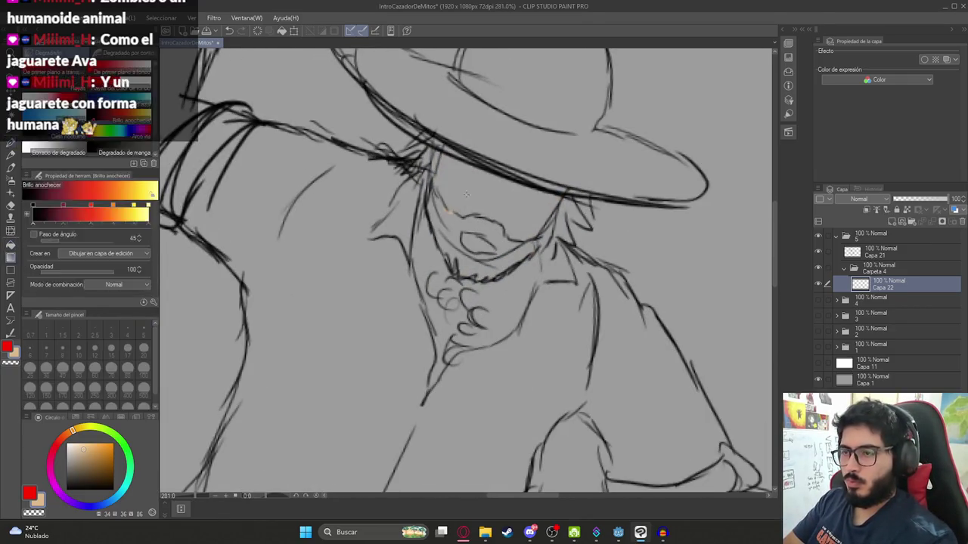
# - Try filling the hunter's face and mouth with the sampled skin tone, then undo those fills
pyautogui.click(450, 215)
pyautogui.click(475, 253)
pyautogui.hotkey('ctrl', 'z')
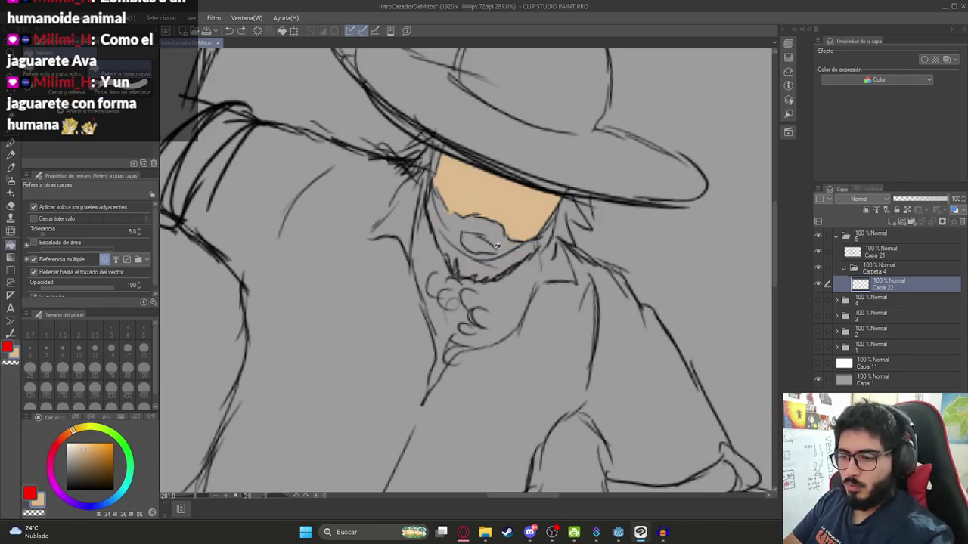
pyautogui.press('p')
pyautogui.press('g')
pyautogui.click(478, 243)
pyautogui.scroll(-3, 484, 253)
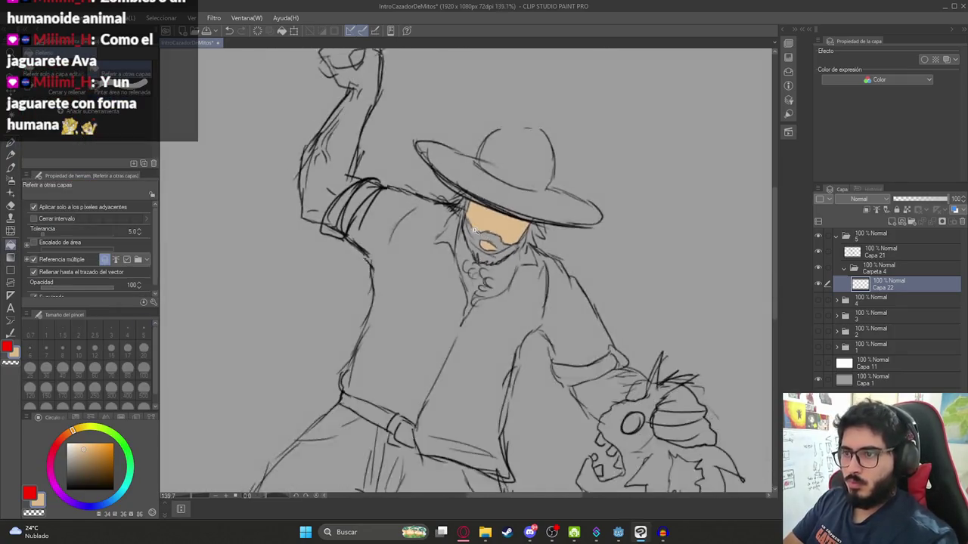
pyautogui.scroll(2, 473, 257)
pyautogui.press('p')
pyautogui.scroll(1, 489, 280)
pyautogui.scroll(-3, 491, 292)
pyautogui.hotkey('ctrl', 'z')
pyautogui.hotkey('ctrl', 'z')
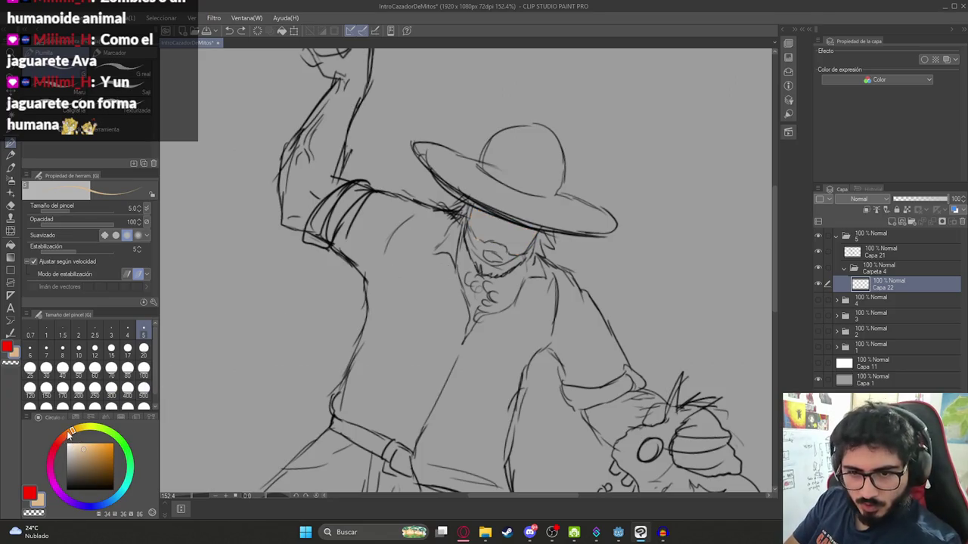
# - Choose a darker reddish-brown skin tone and fill the face under the sombrero with it
pyautogui.click(65, 434)
pyautogui.click(89, 452)
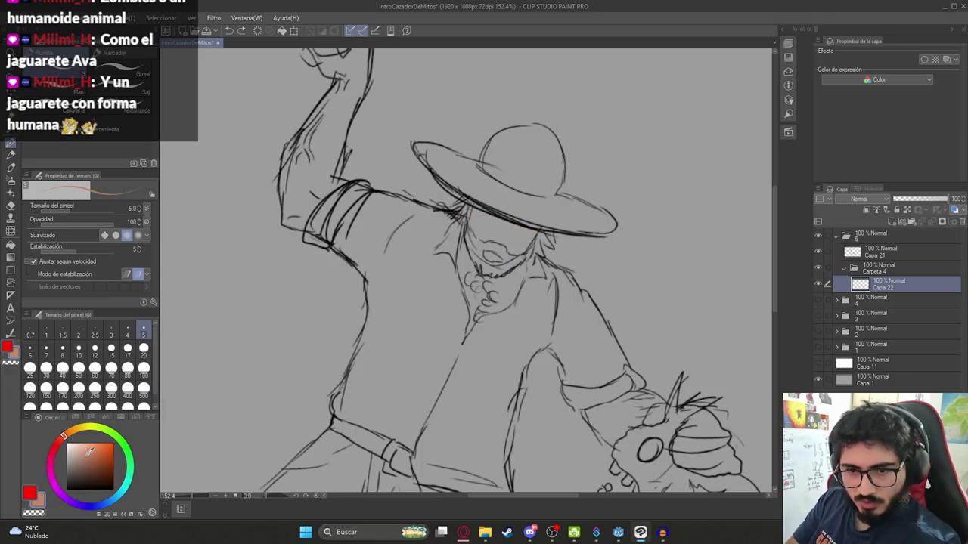
pyautogui.press('g')
pyautogui.click(505, 230)
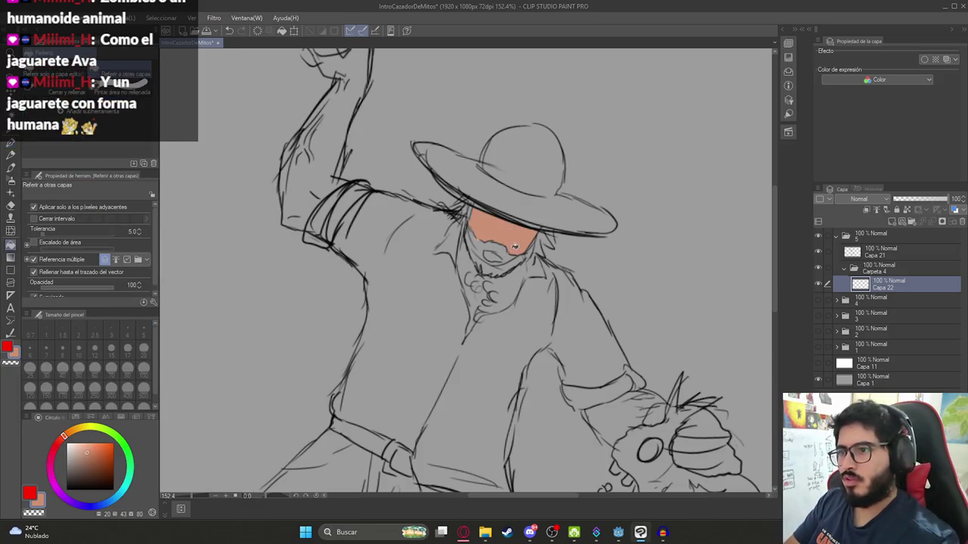
pyautogui.click(86, 457)
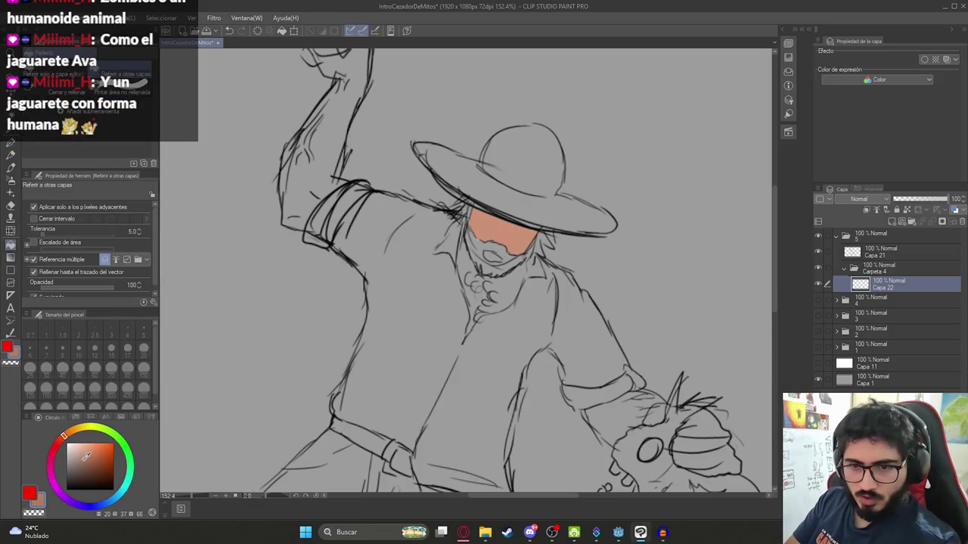
pyautogui.click(509, 233)
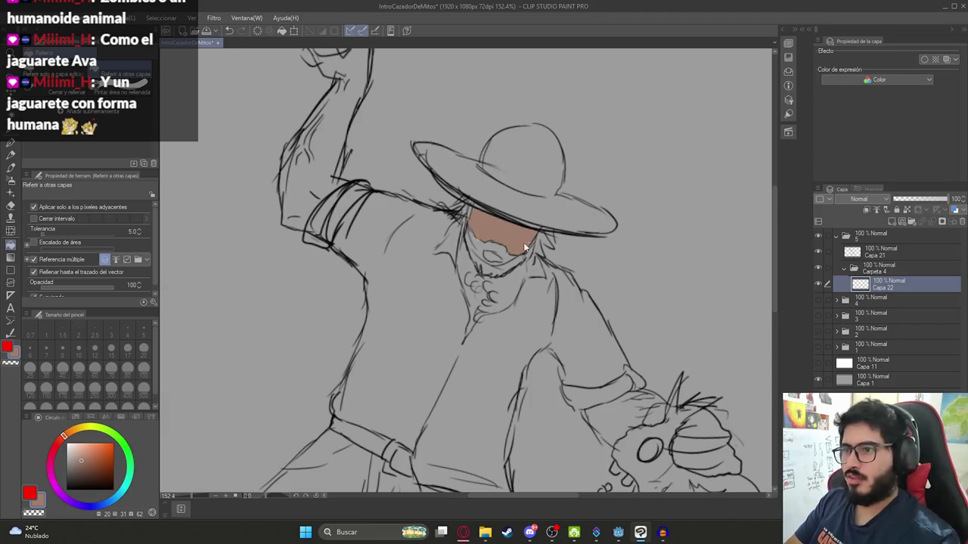
pyautogui.scroll(3, 496, 258)
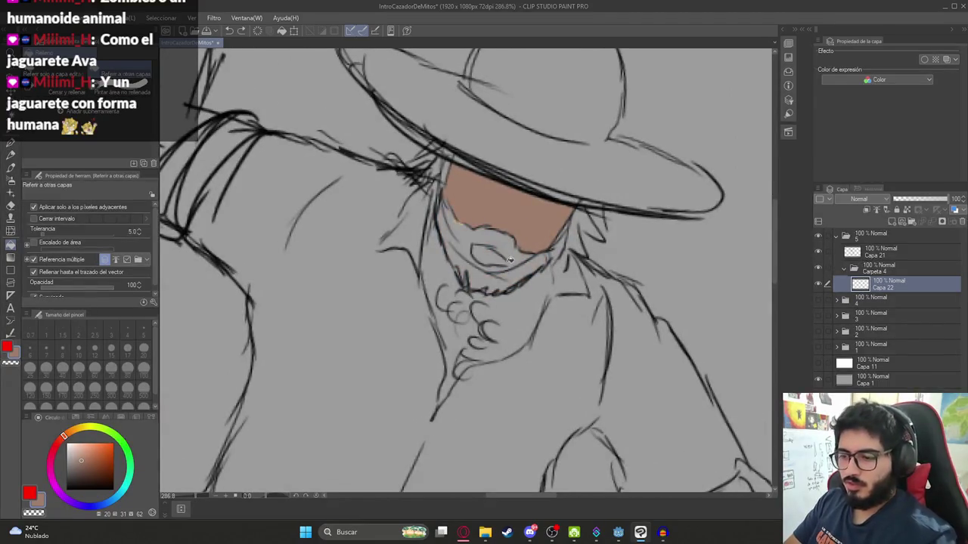
pyautogui.press('p')
pyautogui.press('g')
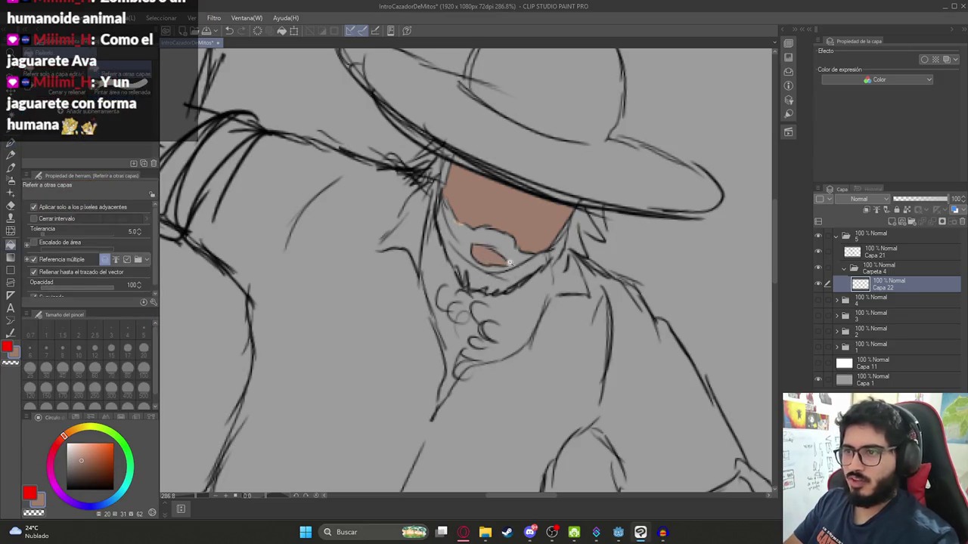
pyautogui.scroll(-5, 477, 201)
pyautogui.scroll(1, 477, 200)
pyautogui.scroll(3, 491, 294)
# - Fill the chest, raised arm and raised fist with skin-brown, undoing a whole-canvas leak
pyautogui.click(500, 294)
pyautogui.scroll(2, 500, 294)
pyautogui.hotkey('ctrl', 'z')
pyautogui.press('p')
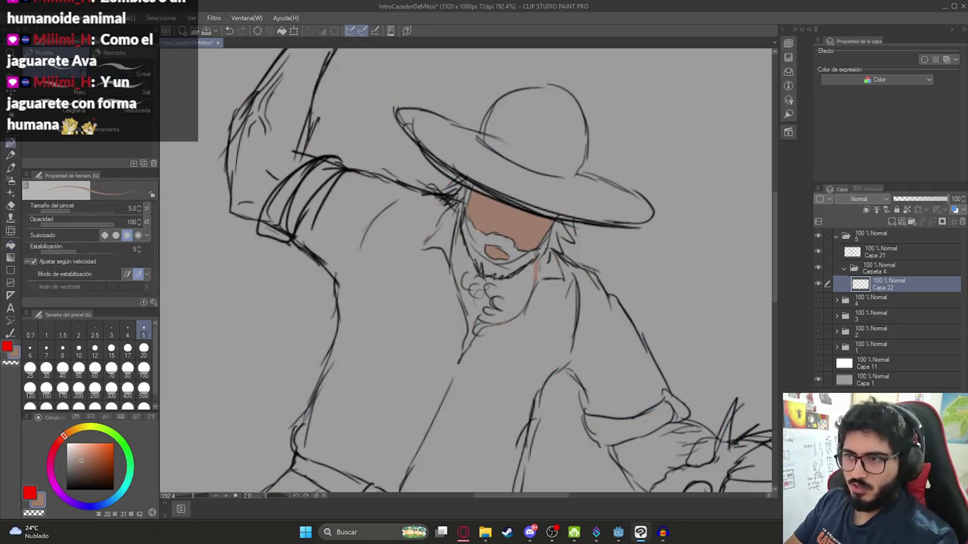
pyautogui.press('g')
pyautogui.click(464, 262)
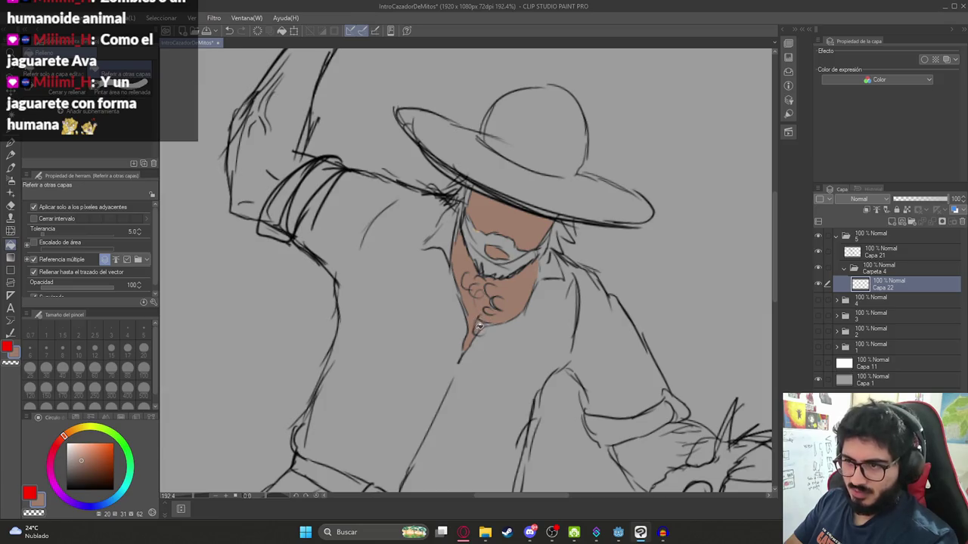
pyautogui.scroll(-4, 473, 258)
pyautogui.click(412, 226)
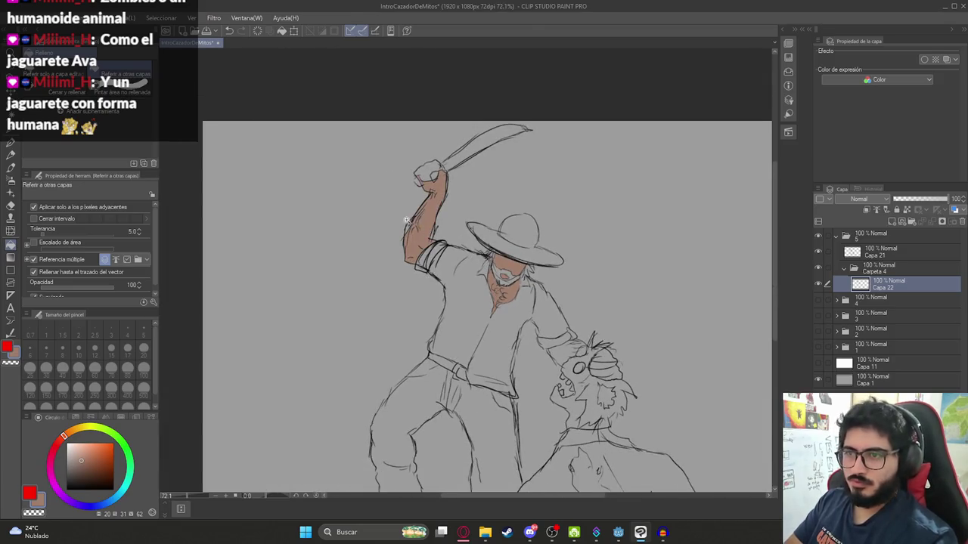
pyautogui.scroll(4, 409, 218)
pyautogui.click(470, 100)
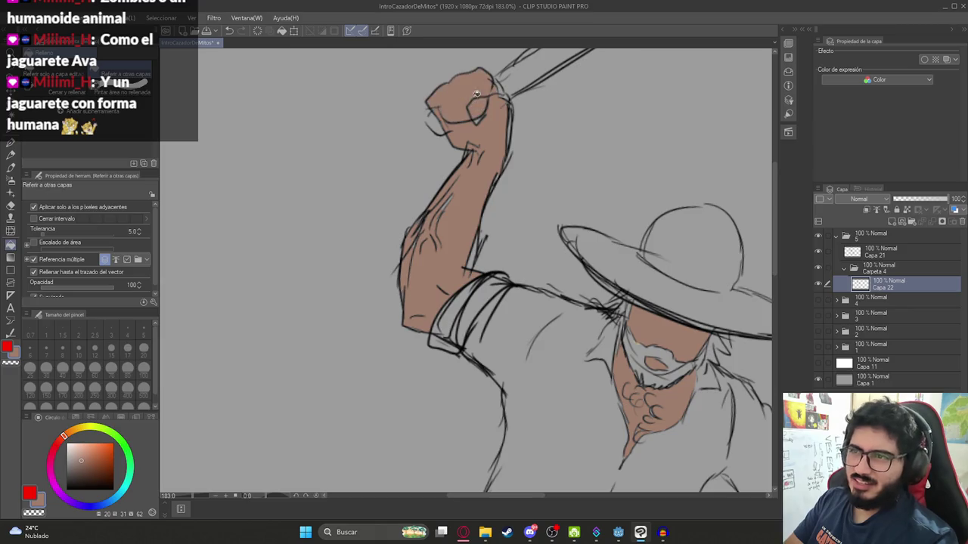
pyautogui.scroll(-4, 473, 95)
pyautogui.scroll(4, 506, 242)
# - Fill the gripping arm and hand with skin-brown after undoing a leaked fill
pyautogui.click(506, 243)
pyautogui.hotkey('ctrl', 'z')
pyautogui.press('p')
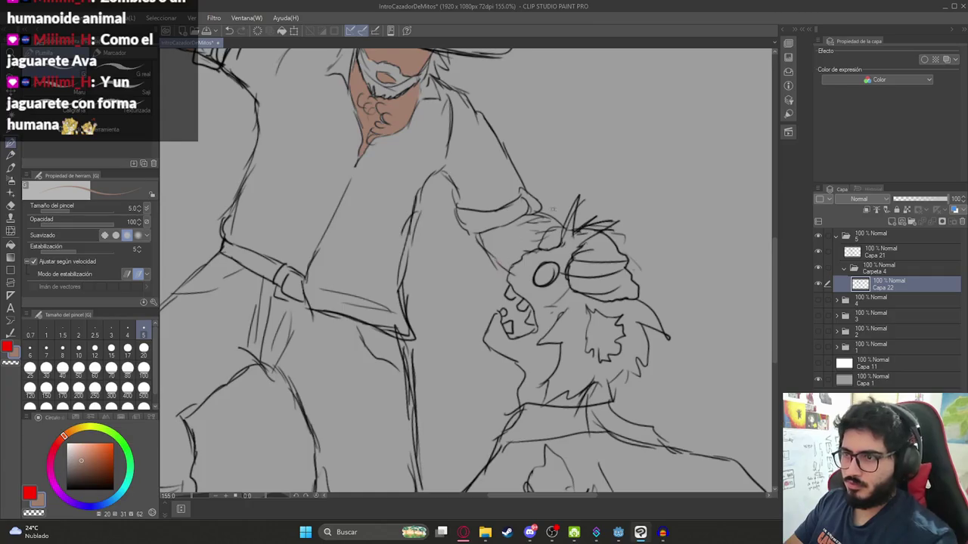
pyautogui.press('g')
pyautogui.moveTo(506, 242)
pyautogui.mouseDown()
pyautogui.moveTo(562, 241)
pyautogui.moveTo(609, 285)
pyautogui.mouseUp()
pyautogui.scroll(-4, 610, 285)
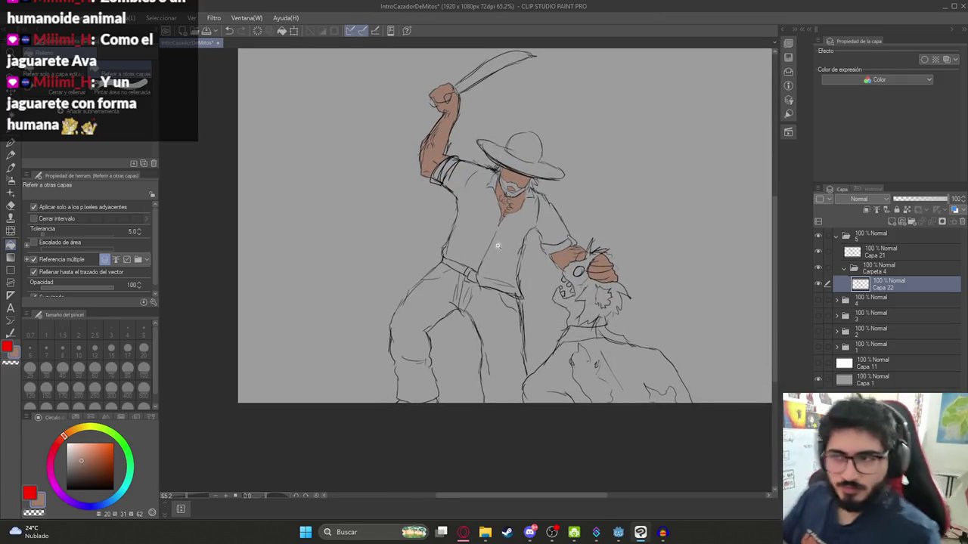
pyautogui.scroll(-2, 308, 267)
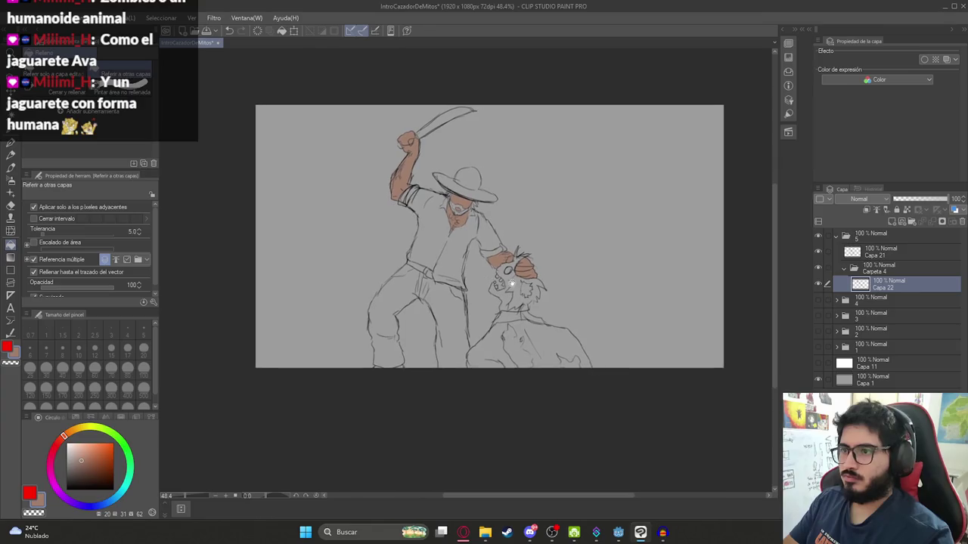
# - Check the family illustration for reference, then draw a yellow stroke along the sombrero's crown
pyautogui.click(818, 346)
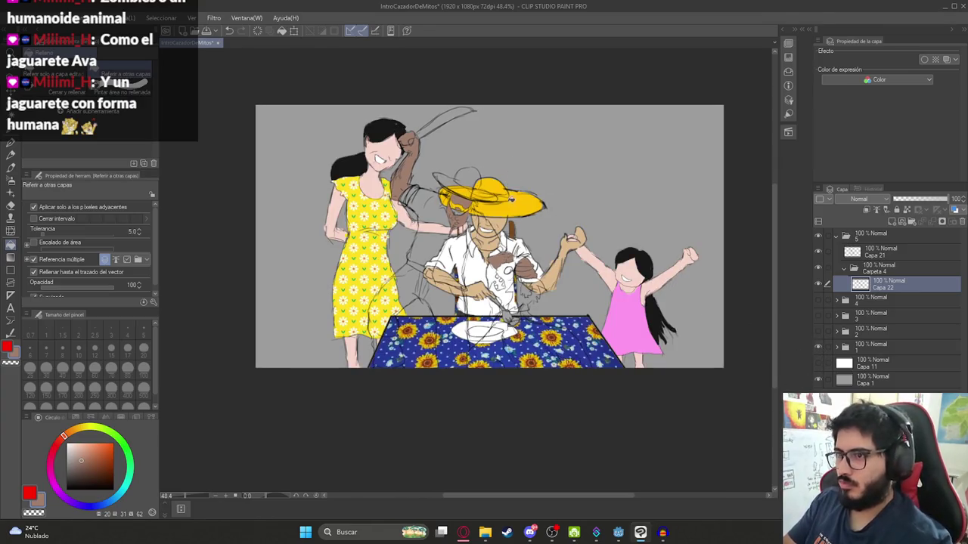
pyautogui.click(818, 346)
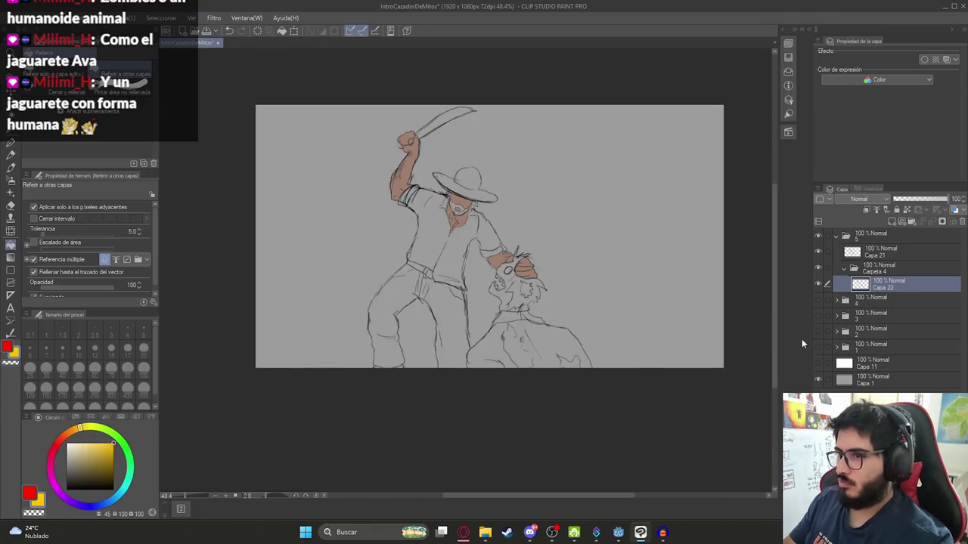
pyautogui.scroll(4, 474, 177)
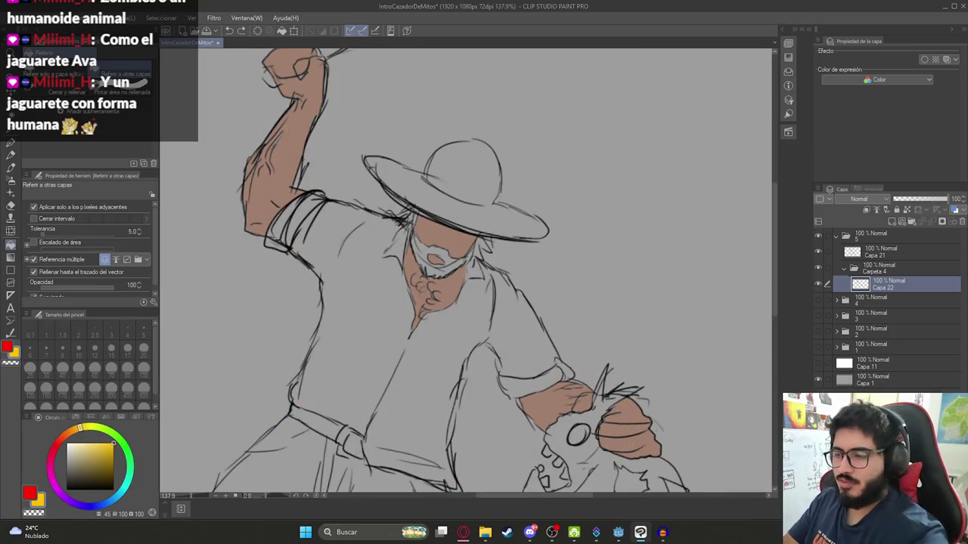
pyautogui.press('p')
pyautogui.moveTo(458, 143); pyautogui.dragTo(479, 140)
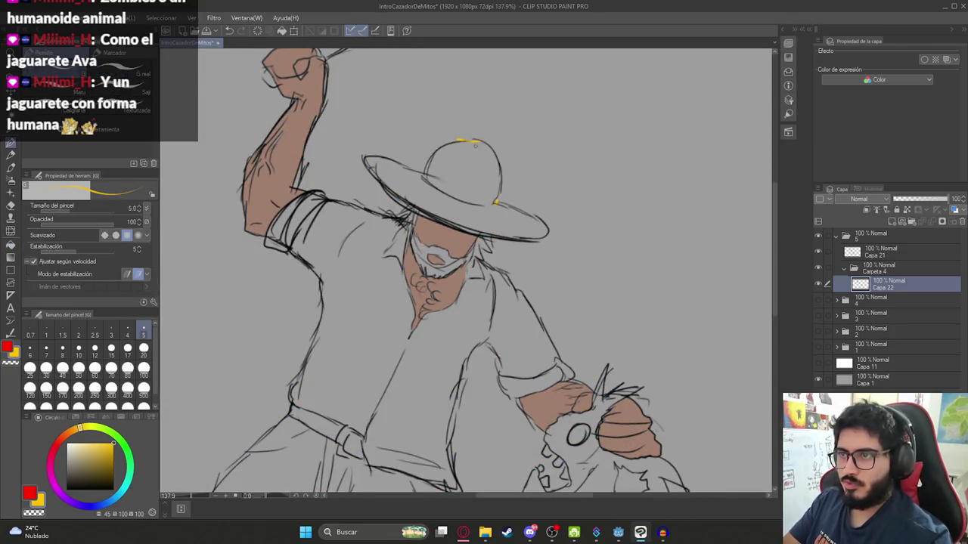
# - Undo a yellow fill that leaked over the canvas and close the hat brim gaps with yellow strokes
pyautogui.press('g')
pyautogui.click(473, 174)
pyautogui.hotkey('ctrl', 'z')
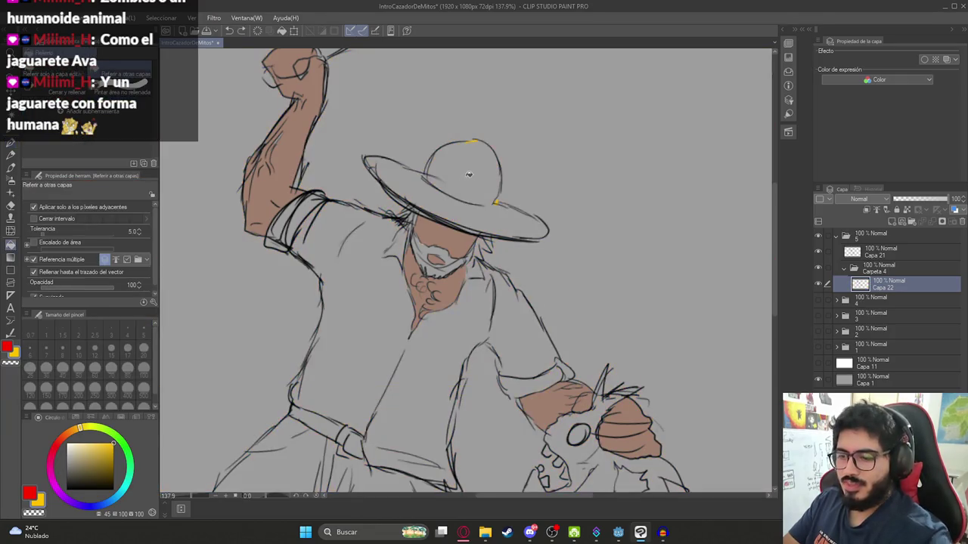
pyautogui.press('p')
pyautogui.moveTo(415, 171)
pyautogui.mouseDown()
pyautogui.moveTo(426, 176)
pyautogui.moveTo(417, 173)
pyautogui.mouseUp()
pyautogui.moveTo(496, 202); pyautogui.dragTo(514, 212)
# - Fill the sombrero with solid yellow
pyautogui.press('g')
pyautogui.click(521, 227)
pyautogui.hotkey('ctrl', 'z')
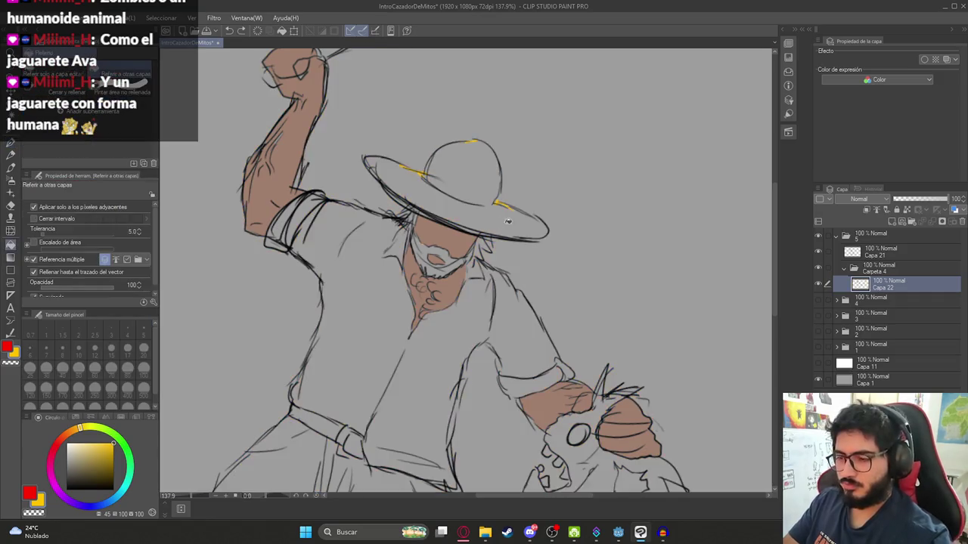
pyautogui.press('p')
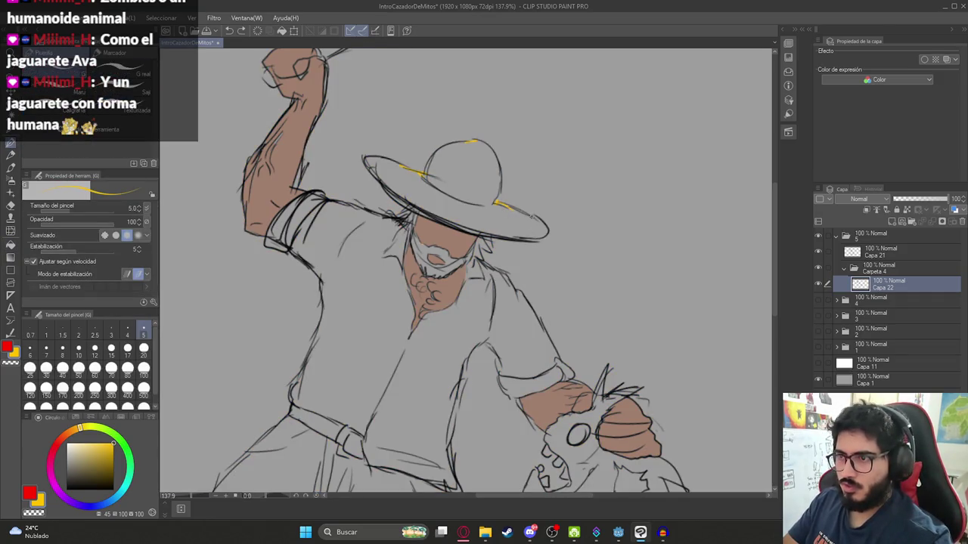
pyautogui.press('g')
pyautogui.click(530, 225)
pyautogui.scroll(-5, 505, 228)
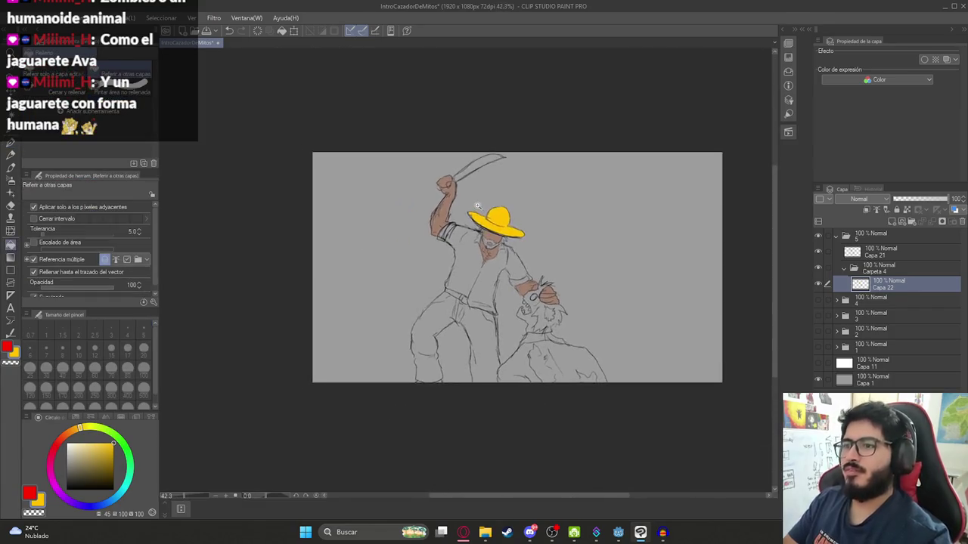
pyautogui.scroll(6, 476, 229)
# - Pick black and fill the hunter's beard with it
pyautogui.press('p')
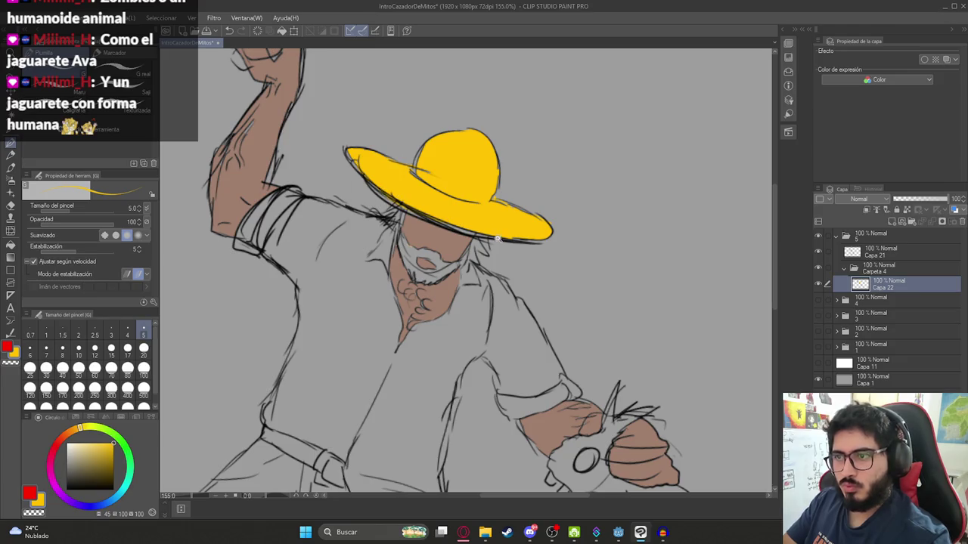
pyautogui.scroll(-5, 498, 239)
pyautogui.click(65, 482)
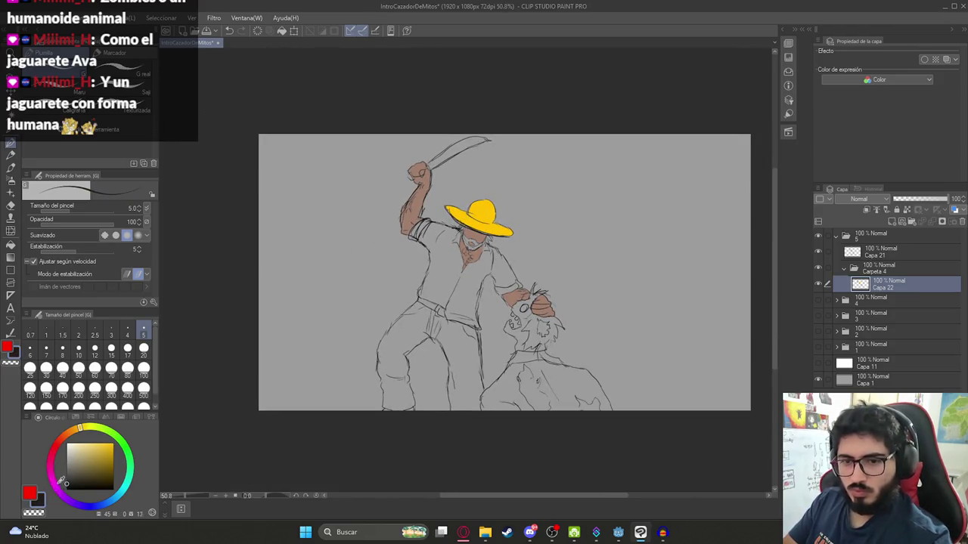
pyautogui.scroll(6, 467, 227)
pyautogui.press('g')
pyautogui.click(493, 282)
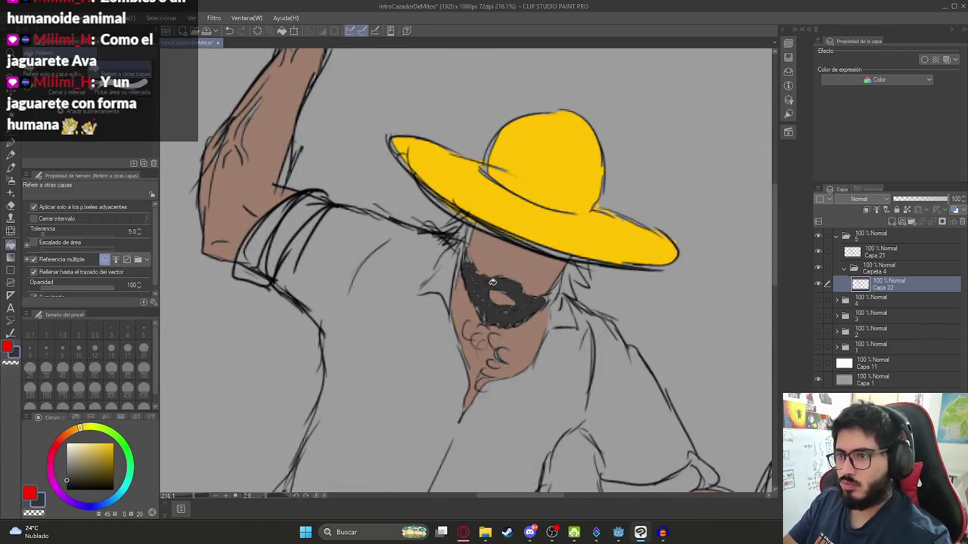
# - Add dark line touch-ups near the left brim edge and on the collar beside the beard
pyautogui.press('p')
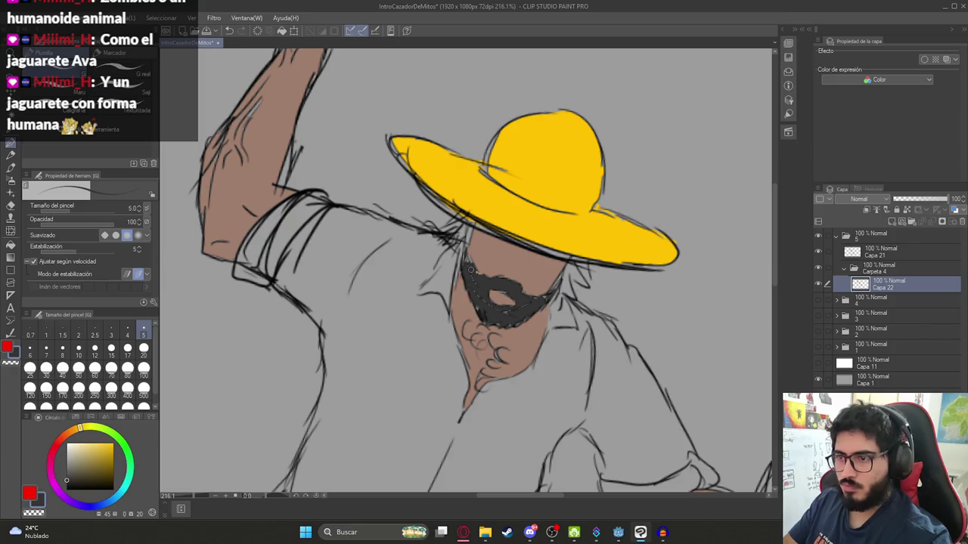
pyautogui.moveTo(465, 260); pyautogui.dragTo(466, 238)
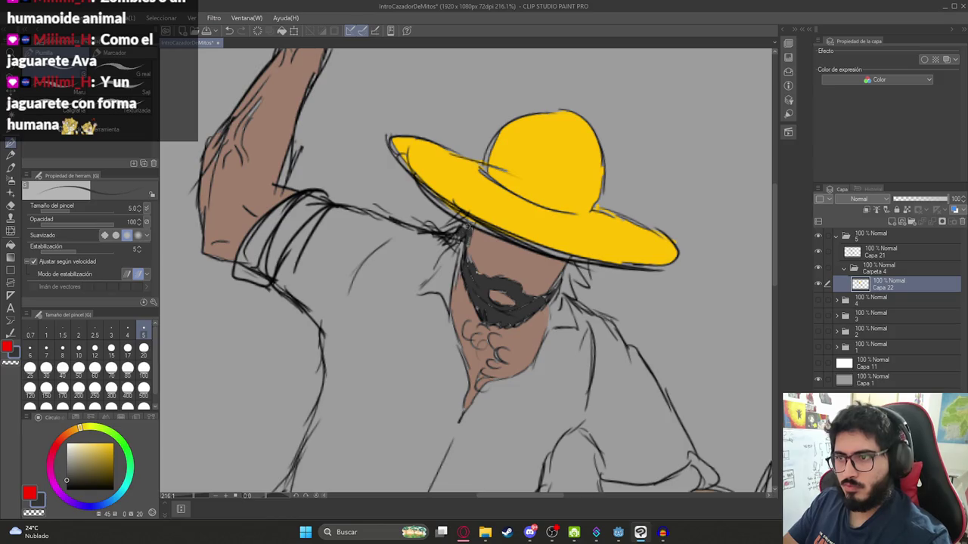
pyautogui.moveTo(565, 266)
pyautogui.mouseDown()
pyautogui.moveTo(569, 294)
pyautogui.moveTo(586, 285)
pyautogui.mouseUp()
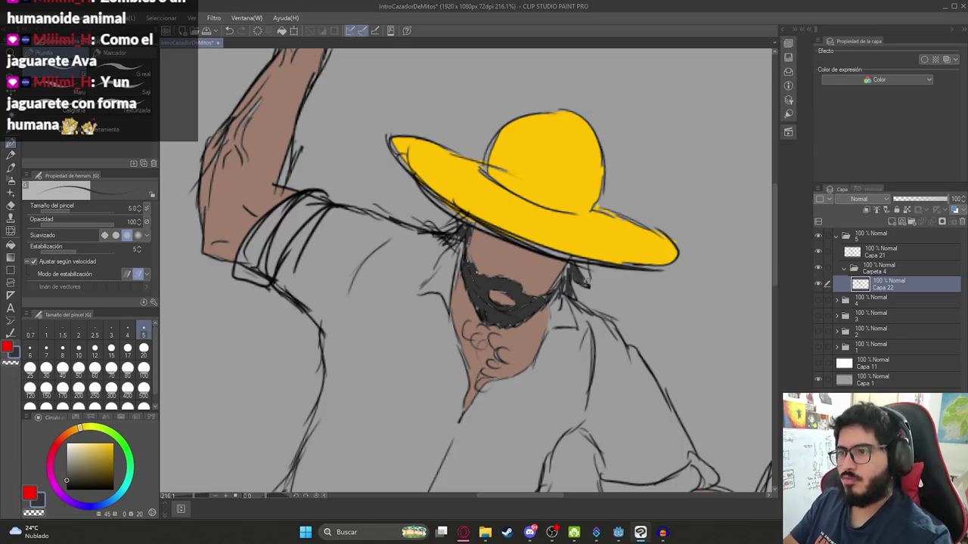
pyautogui.scroll(-5, 470, 227)
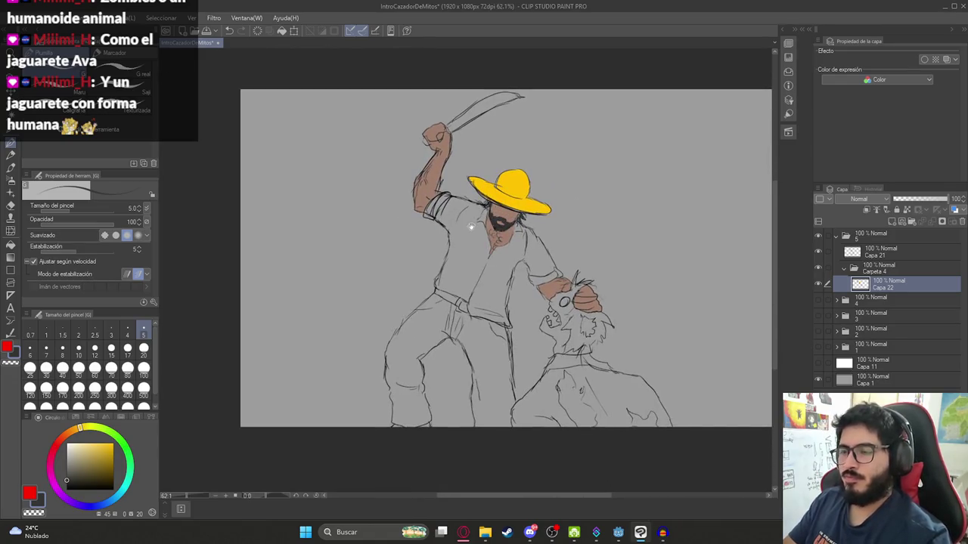
# - Switch to white and undo a fill that covered the grey background
pyautogui.press('x')
pyautogui.press('g')
pyautogui.click(490, 260)
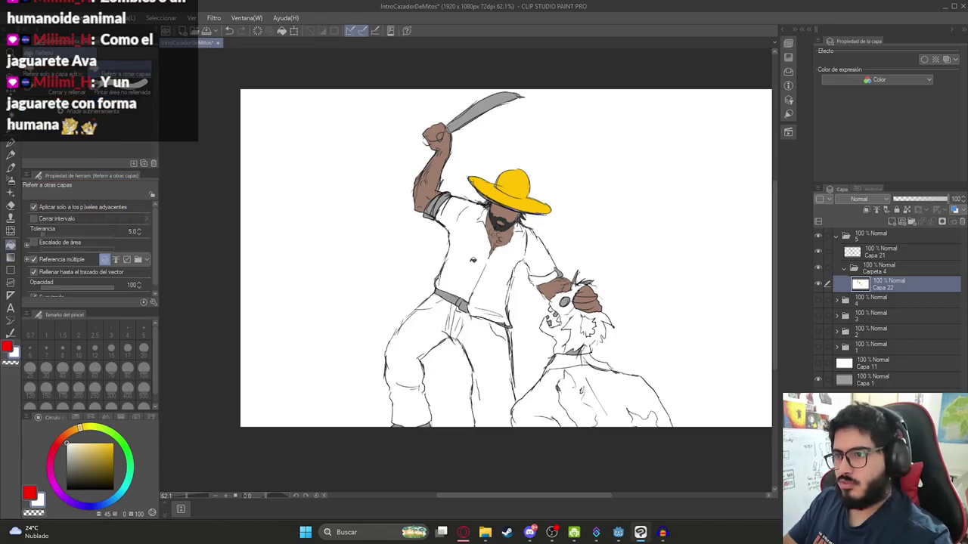
pyautogui.scroll(-2, 490, 259)
pyautogui.scroll(3, 490, 260)
pyautogui.hotkey('ctrl', 'z')
pyautogui.press('p')
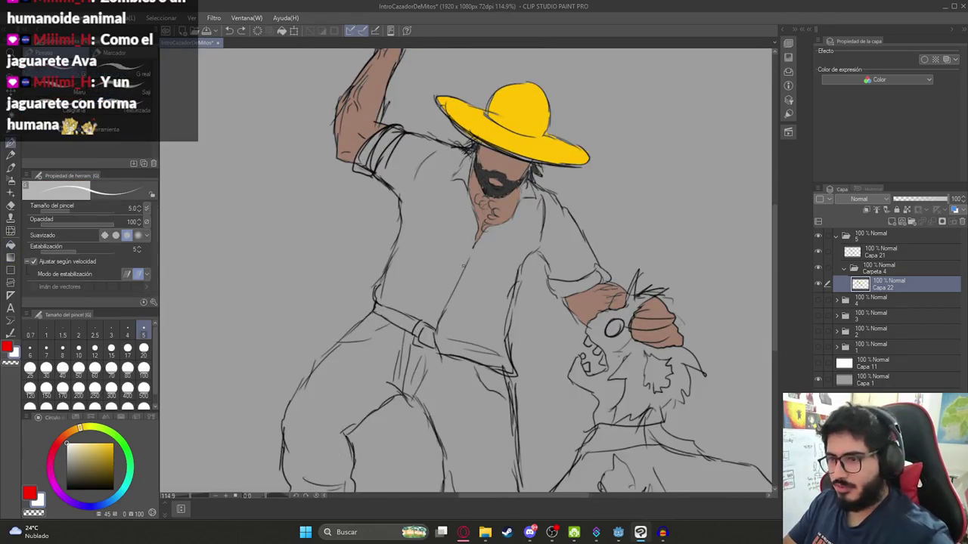
pyautogui.press('g')
# - Fill the shirt front, upper sleeve and right side of the shirt with white
pyautogui.click(435, 256)
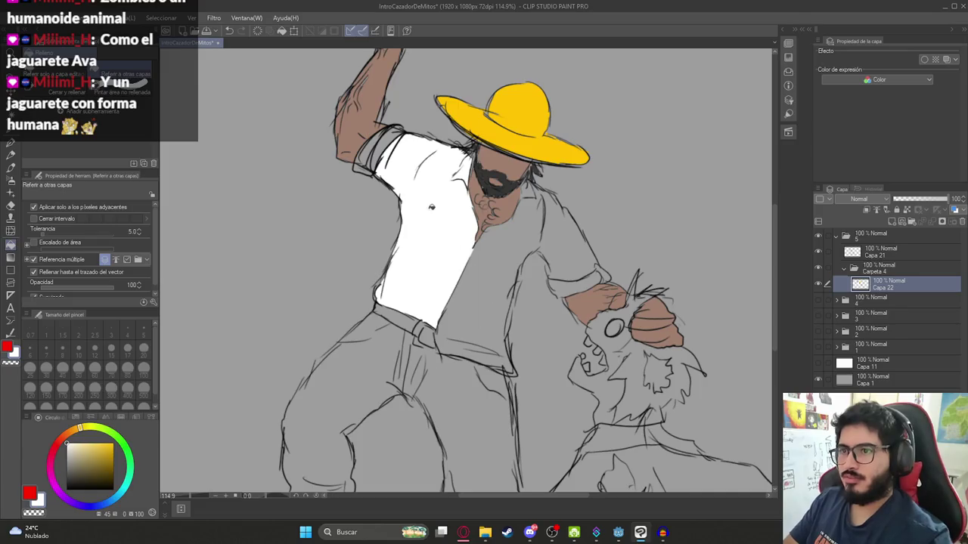
pyautogui.click(382, 152)
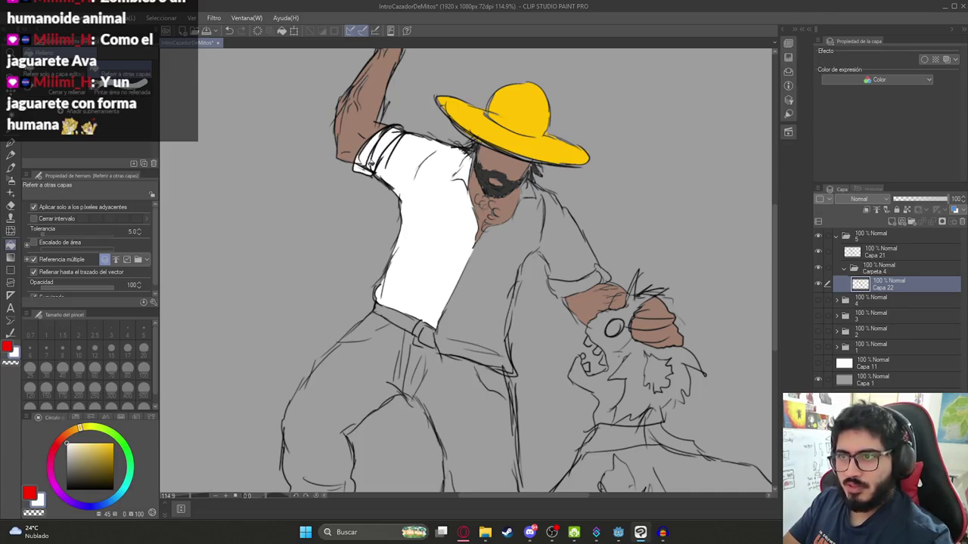
pyautogui.moveTo(501, 241); pyautogui.dragTo(450, 211)
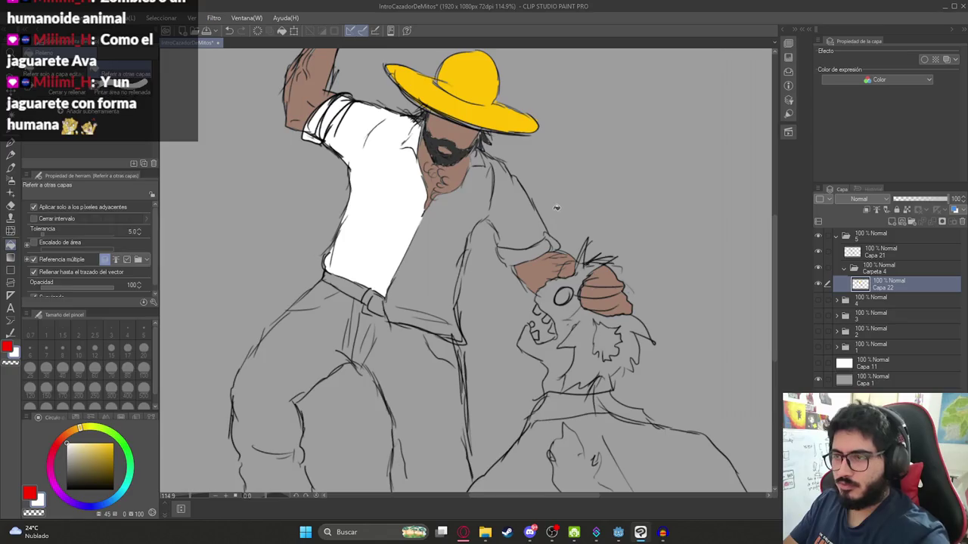
pyautogui.press('p')
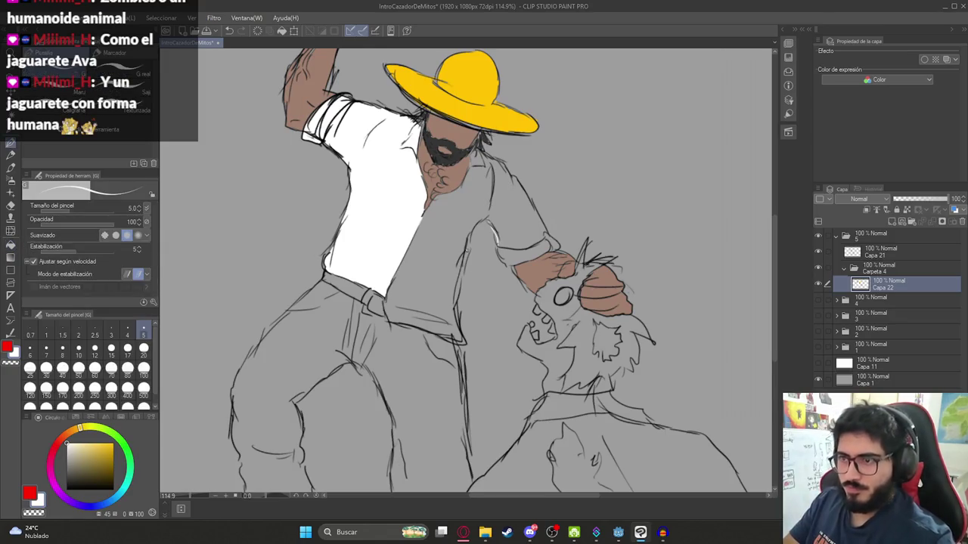
pyautogui.press('g')
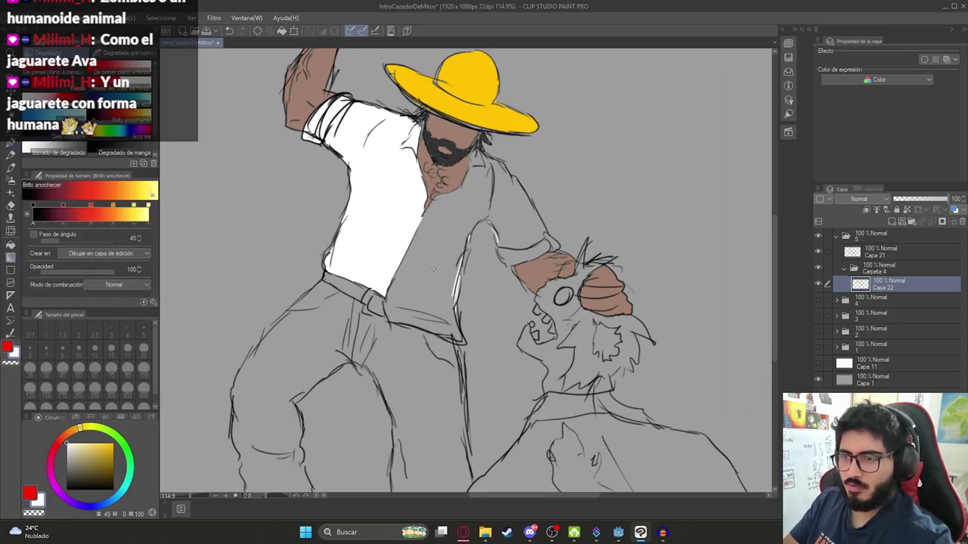
pyautogui.click(439, 263)
pyautogui.press('p')
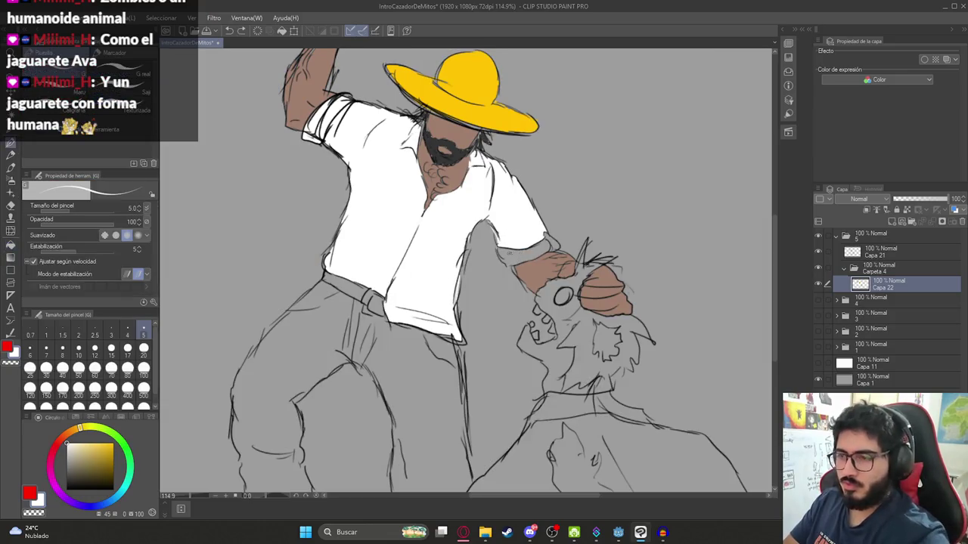
pyautogui.press('g')
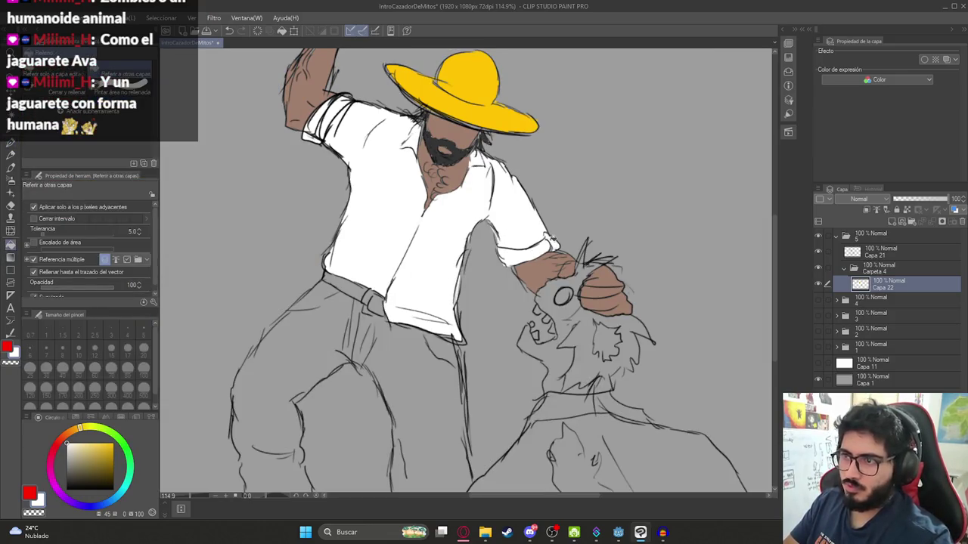
pyautogui.scroll(-4, 513, 237)
pyautogui.scroll(4, 512, 238)
pyautogui.scroll(-1, 380, 301)
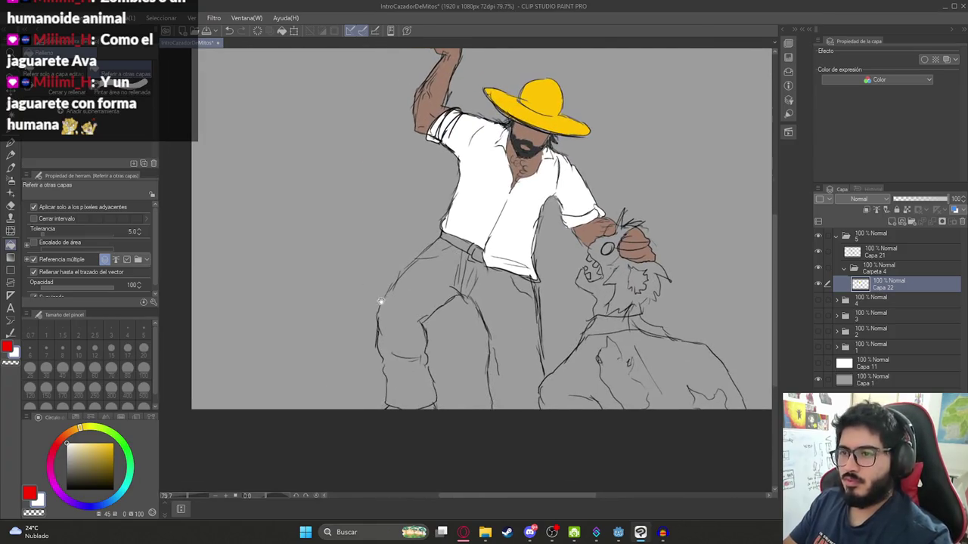
# - Pick a near-black, check the leg line art on Capa 22, and patch a left-thigh gap after leaked fills
pyautogui.moveTo(81, 436); pyautogui.dragTo(54, 481)
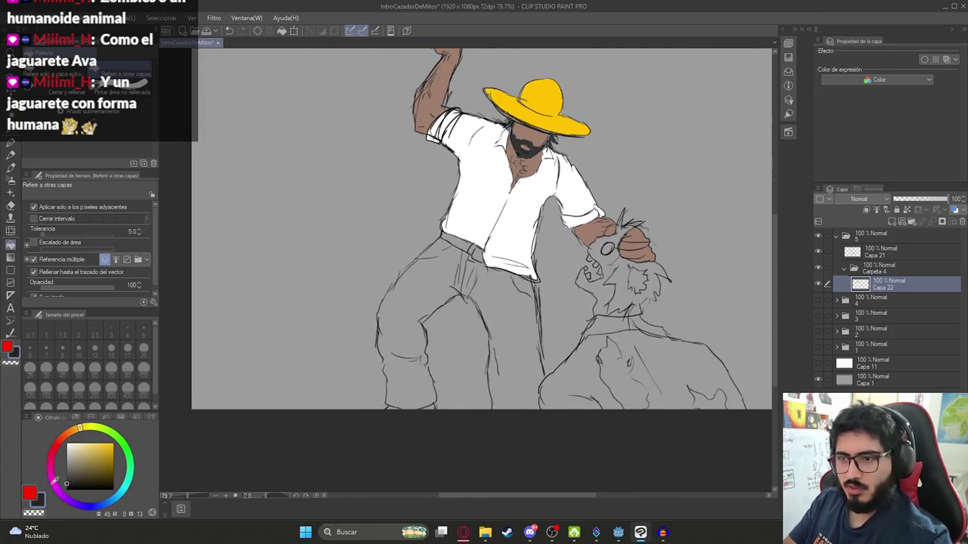
pyautogui.click(415, 306)
pyautogui.hotkey('ctrl', 'z')
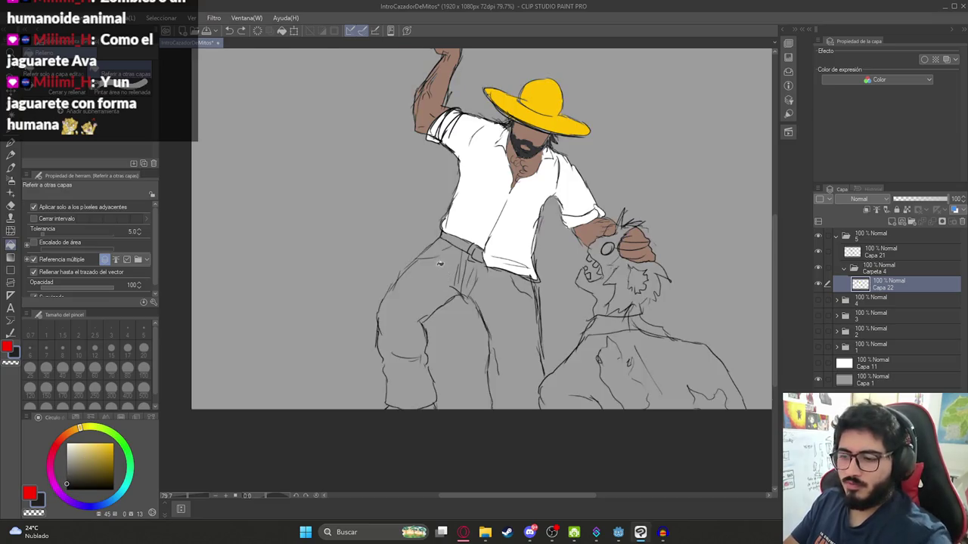
pyautogui.press('p')
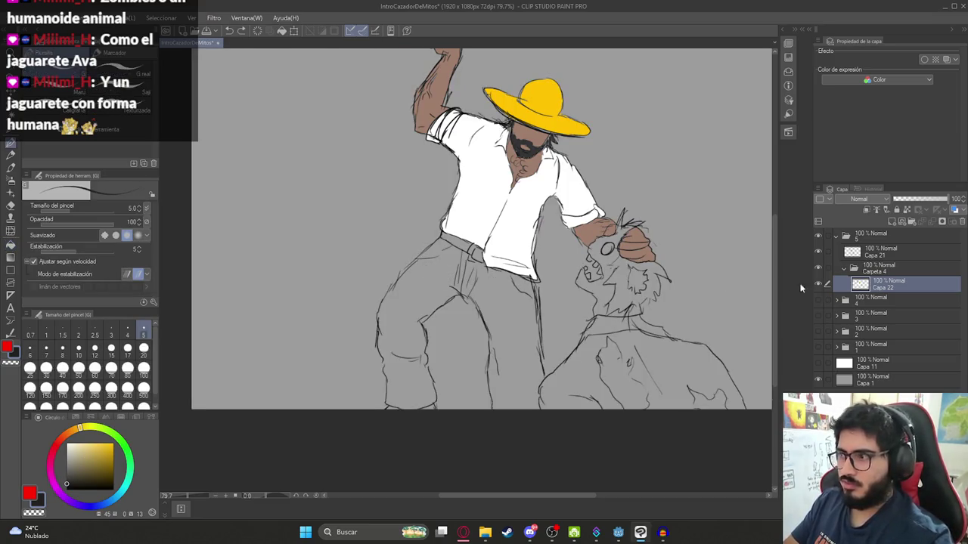
pyautogui.click(816, 284)
pyautogui.click(817, 284)
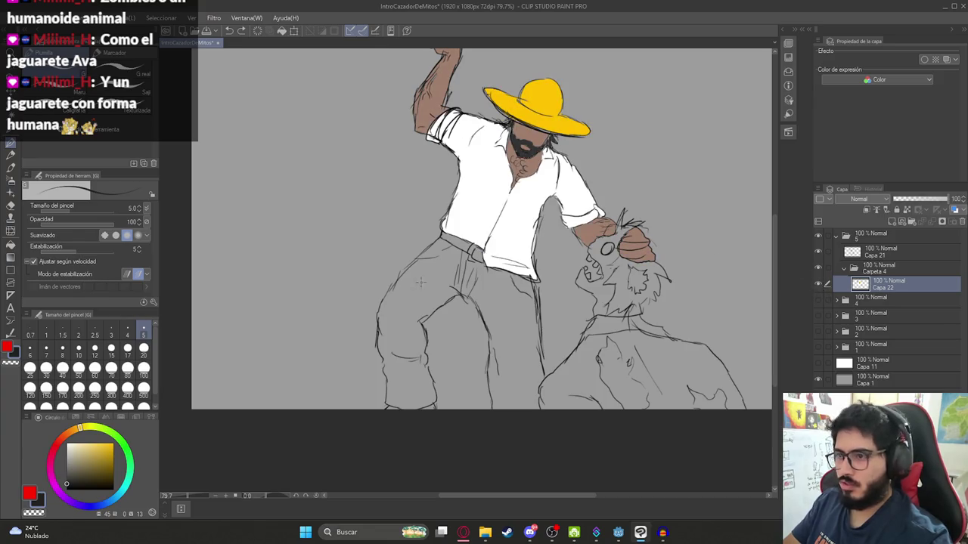
pyautogui.moveTo(390, 281); pyautogui.dragTo(422, 319)
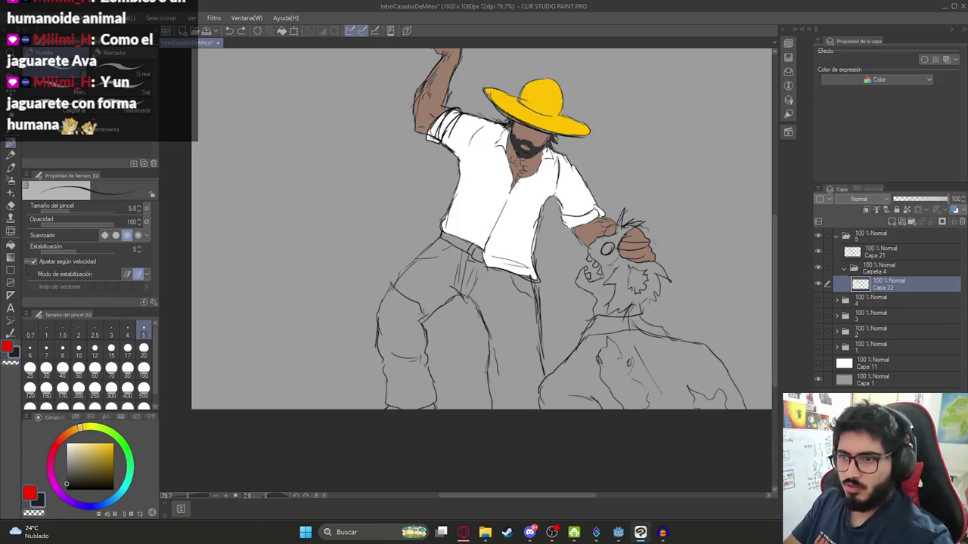
pyautogui.press('g')
pyautogui.click(407, 318)
pyautogui.hotkey('ctrl', 'z')
pyautogui.hotkey('ctrl', 'z')
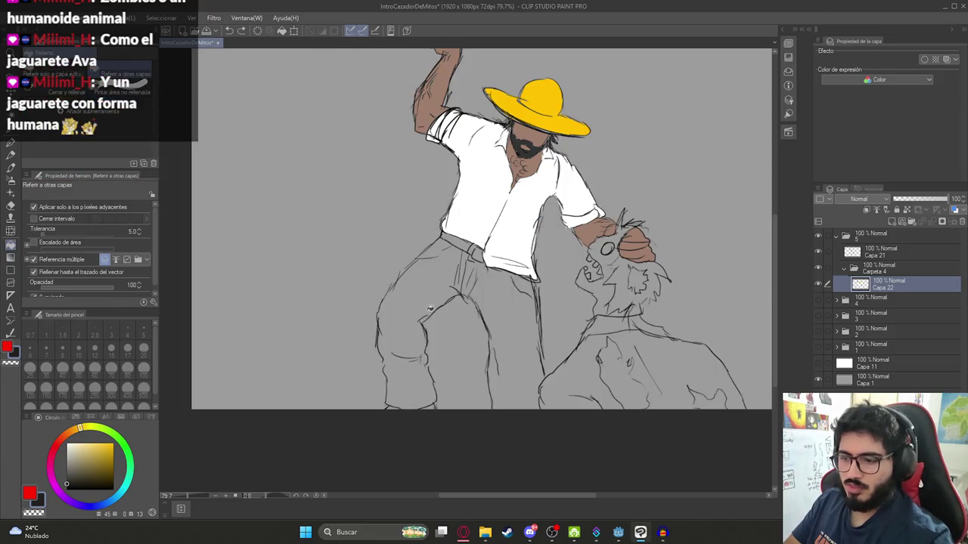
pyautogui.press('p')
# - Close the remaining thigh outline gap and fill the trousers with near-black
pyautogui.scroll(3, 412, 327)
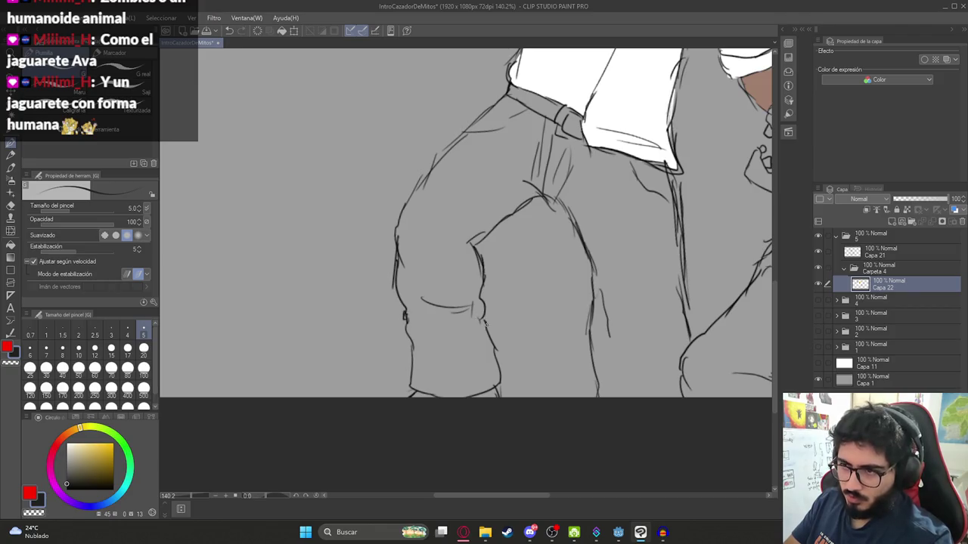
pyautogui.press('g')
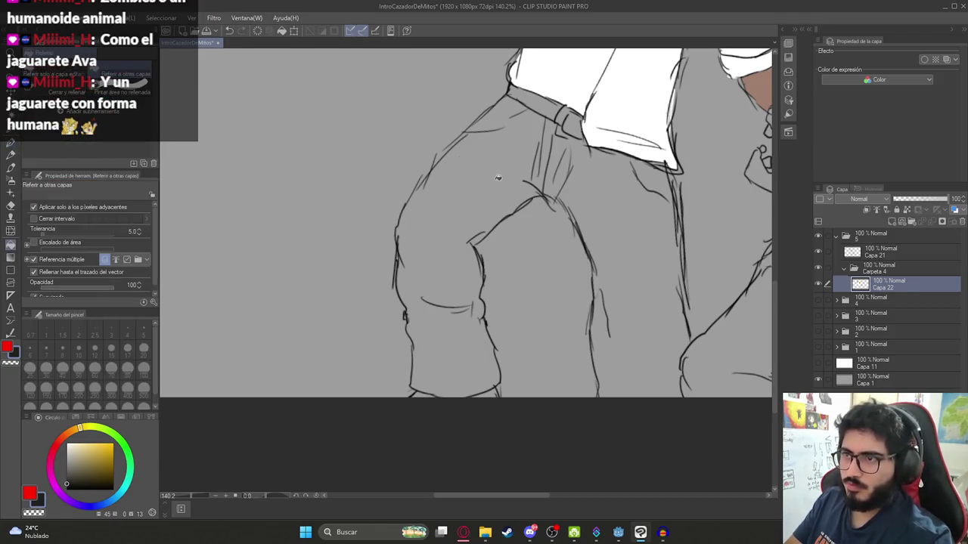
pyautogui.click(505, 180)
pyautogui.hotkey('ctrl', 'z')
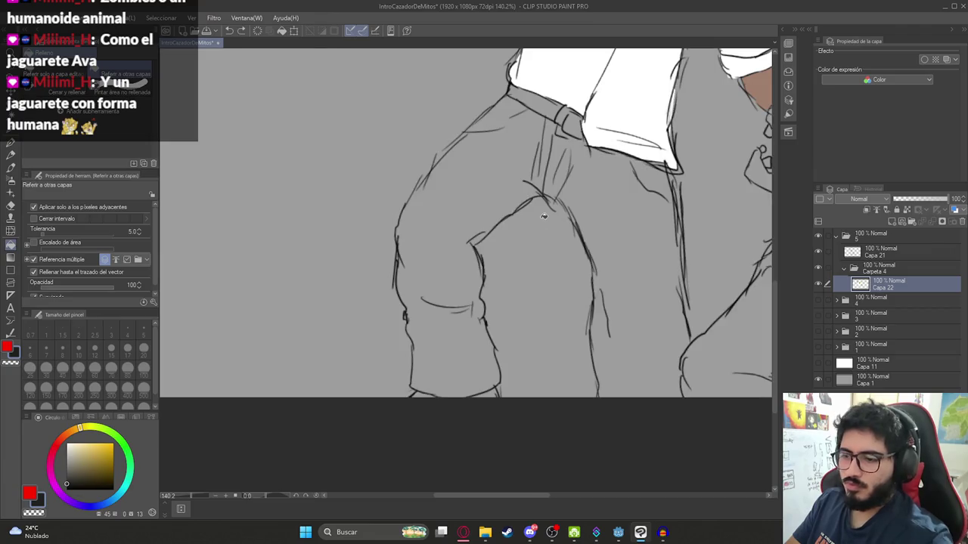
pyautogui.press('p')
pyautogui.moveTo(556, 225); pyautogui.dragTo(578, 202)
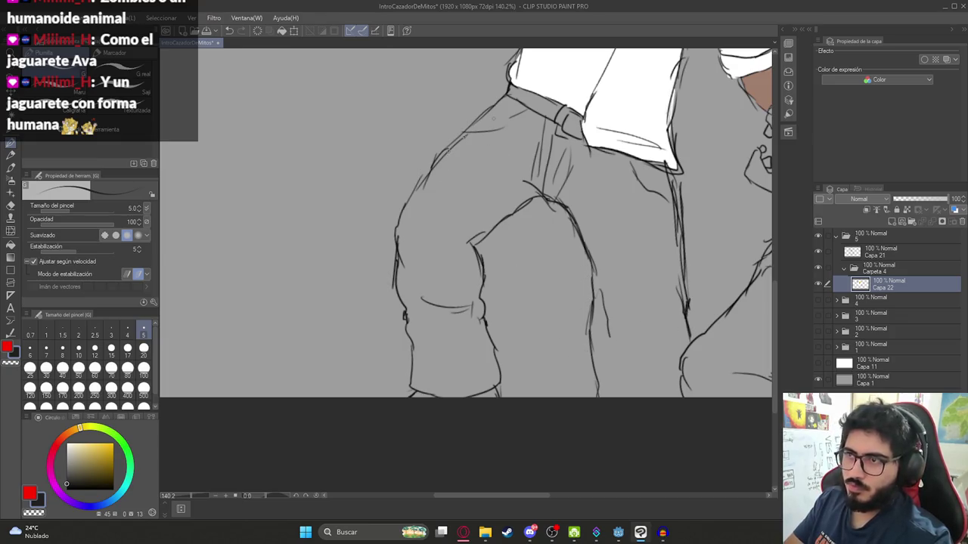
pyautogui.press('g')
pyautogui.click(473, 185)
pyautogui.scroll(-10, 484, 189)
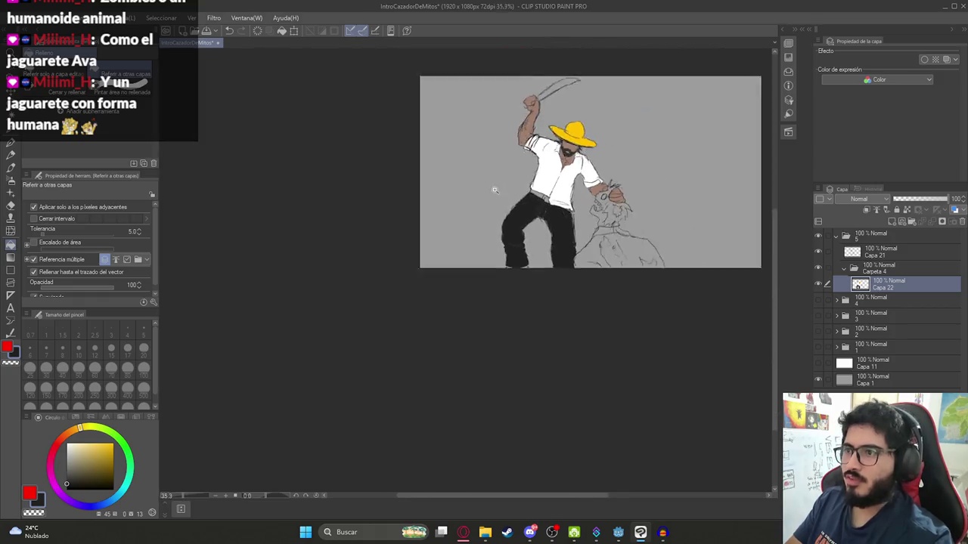
pyautogui.scroll(10, 537, 222)
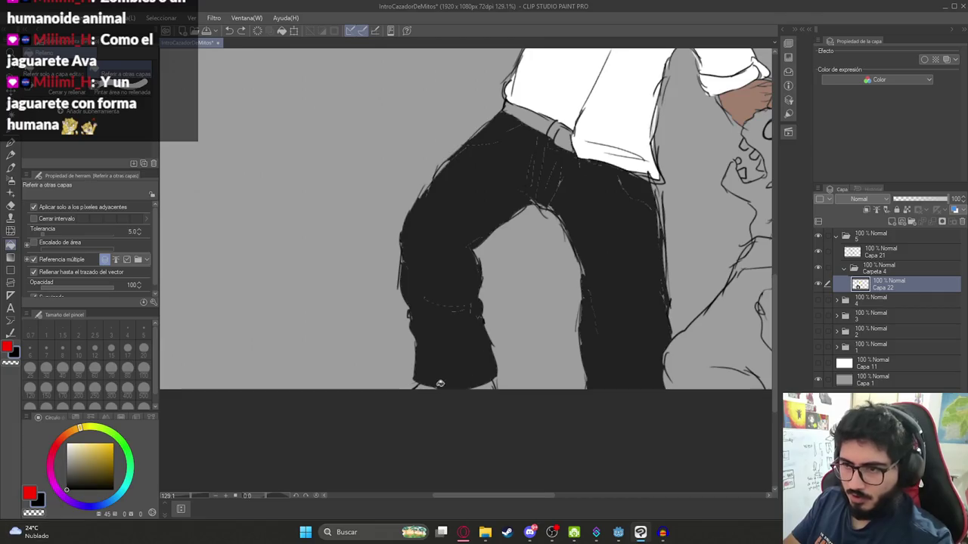
pyautogui.scroll(-4, 442, 390)
pyautogui.scroll(10, 358, 313)
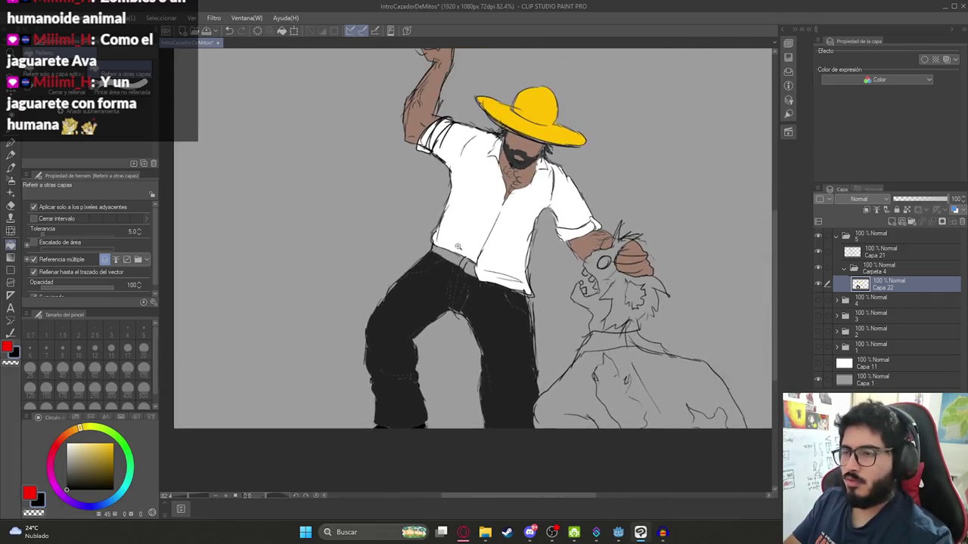
# - Fill the hunter's belt and belt loop with a dark brownish red
pyautogui.click(74, 418)
pyautogui.click(27, 478)
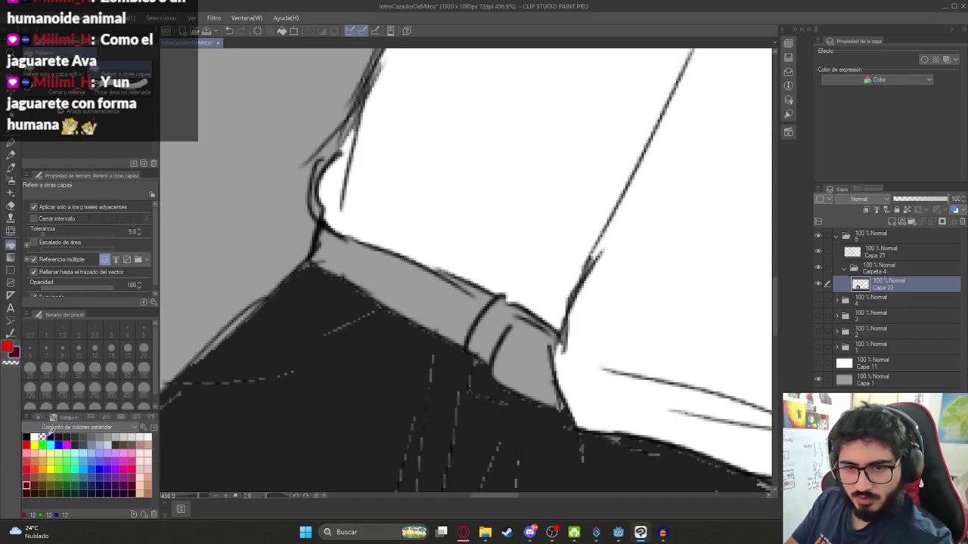
pyautogui.click(36, 417)
pyautogui.click(423, 291)
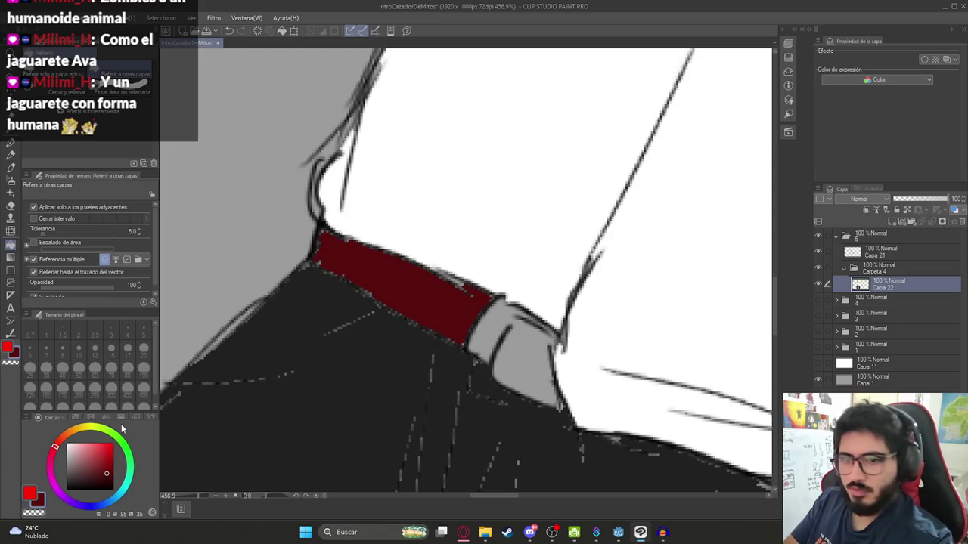
pyautogui.hotkey('ctrl', 'z')
pyautogui.moveTo(56, 447); pyautogui.dragTo(63, 441)
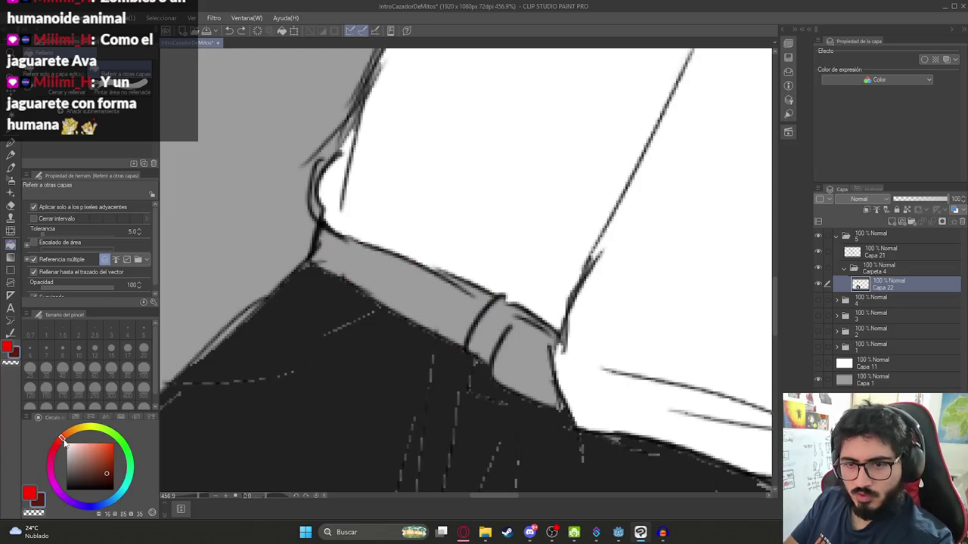
pyautogui.click(447, 337)
pyautogui.scroll(-1, 484, 341)
pyautogui.click(528, 344)
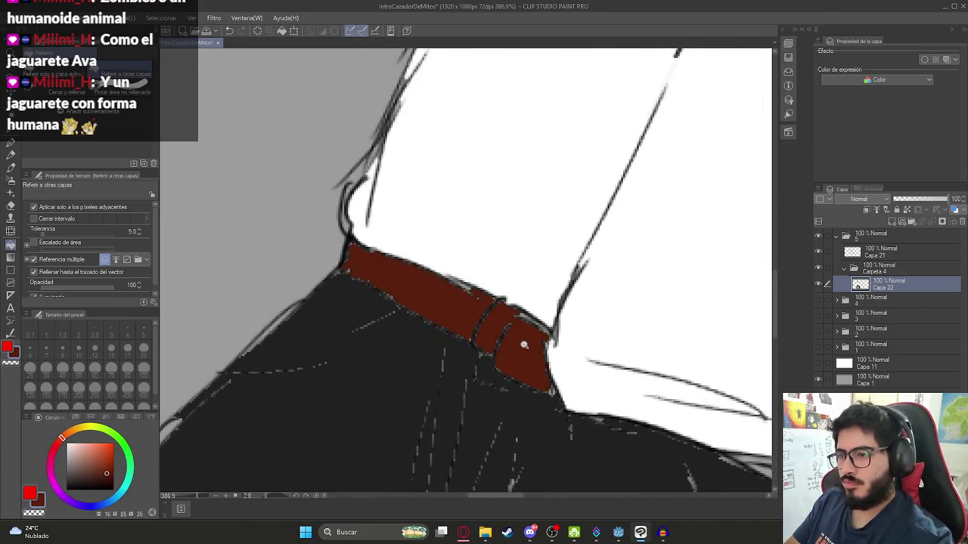
# - Paint the belt buckle bright yellow with the G-pen
pyautogui.press('p')
pyautogui.click(85, 433)
pyautogui.click(114, 443)
pyautogui.moveTo(482, 340)
pyautogui.mouseDown()
pyautogui.moveTo(487, 326)
pyautogui.moveTo(484, 344)
pyautogui.moveTo(530, 316)
pyautogui.moveTo(540, 333)
pyautogui.moveTo(506, 310)
pyautogui.moveTo(491, 321)
pyautogui.moveTo(499, 304)
pyautogui.mouseUp()
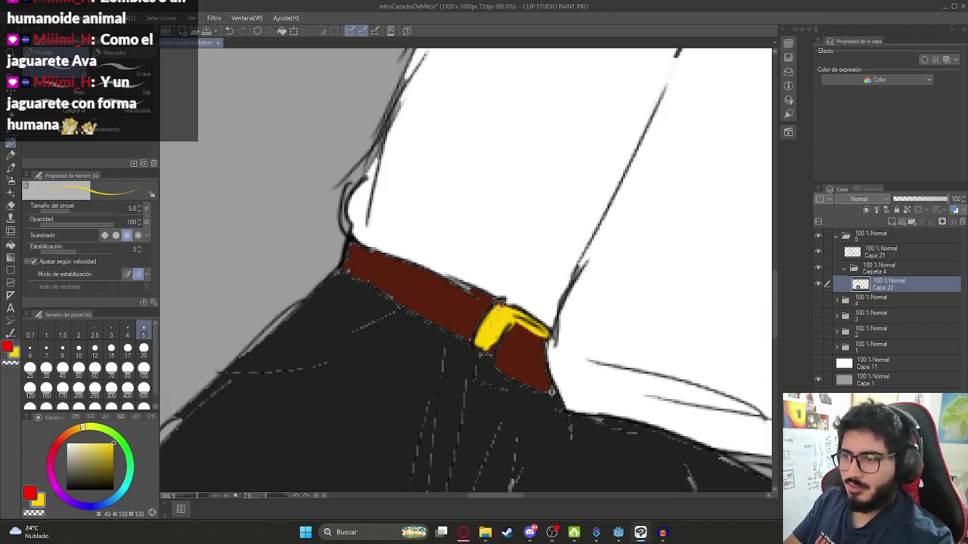
pyautogui.moveTo(490, 337)
pyautogui.mouseDown()
pyautogui.moveTo(491, 364)
pyautogui.moveTo(548, 393)
pyautogui.moveTo(483, 357)
pyautogui.mouseUp()
pyautogui.scroll(-10, 456, 351)
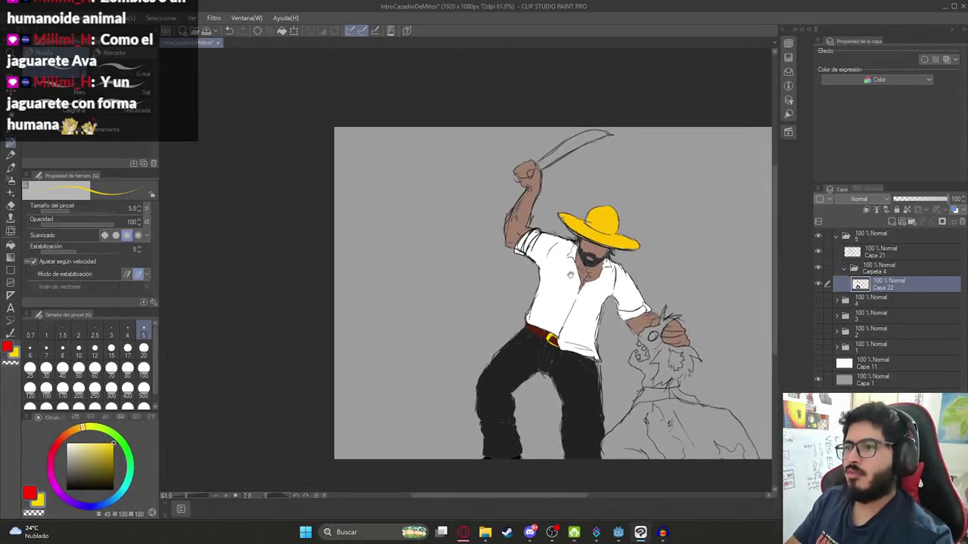
# - Fill the machete blade with dark grey
pyautogui.scroll(6, 483, 182)
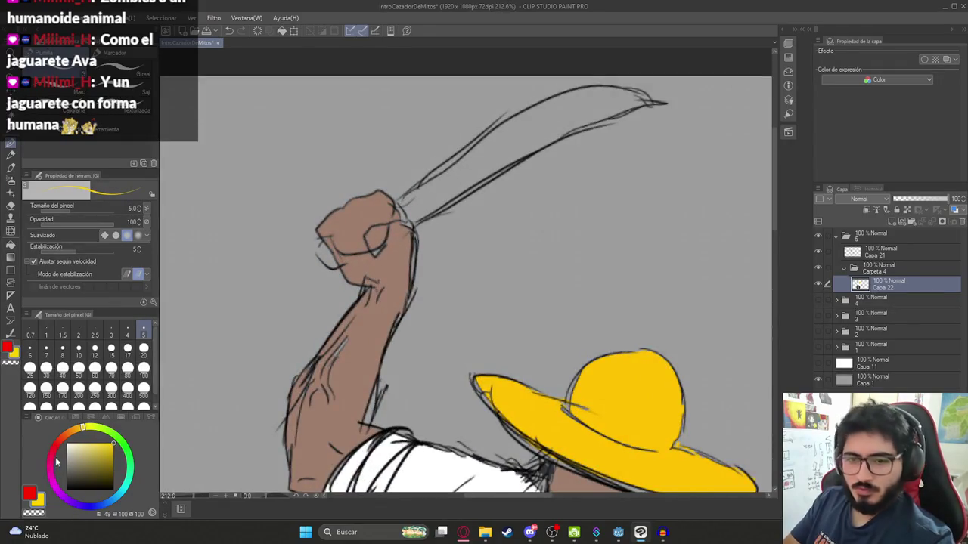
pyautogui.moveTo(72, 463); pyautogui.dragTo(44, 472)
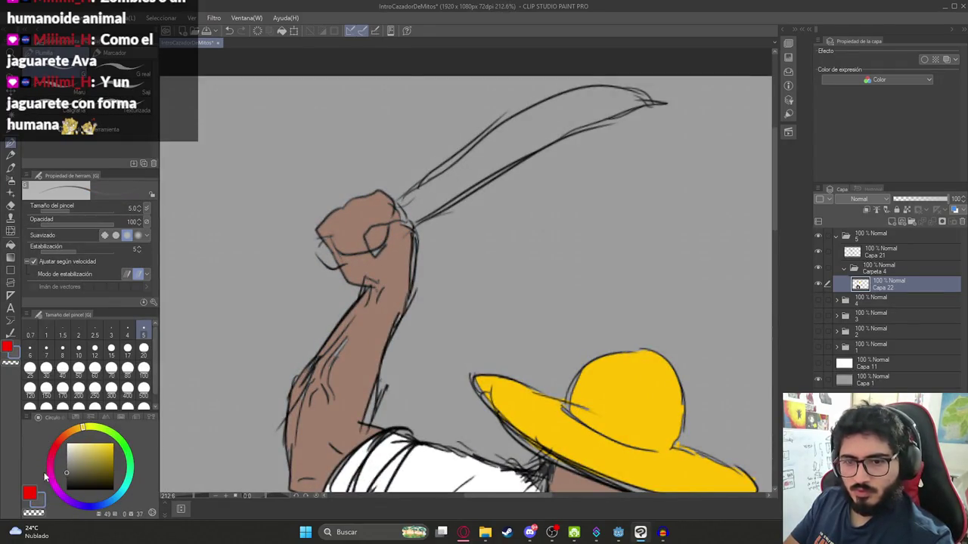
pyautogui.press('g')
pyautogui.click(440, 186)
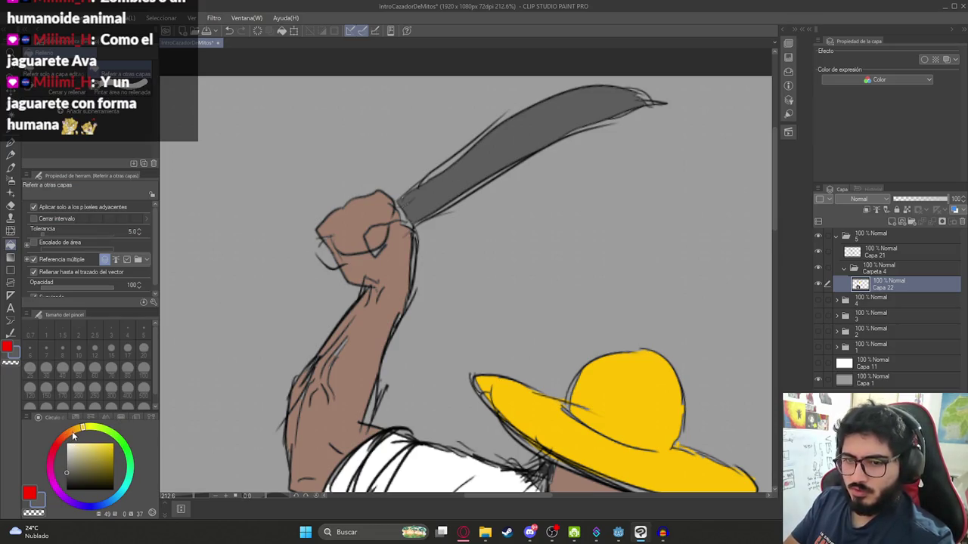
# - Fill the gap at the fist's edge with the hat yellow darkened to tan
pyautogui.keyDown('alt'); pyautogui.click(609, 389); pyautogui.keyUp('alt')
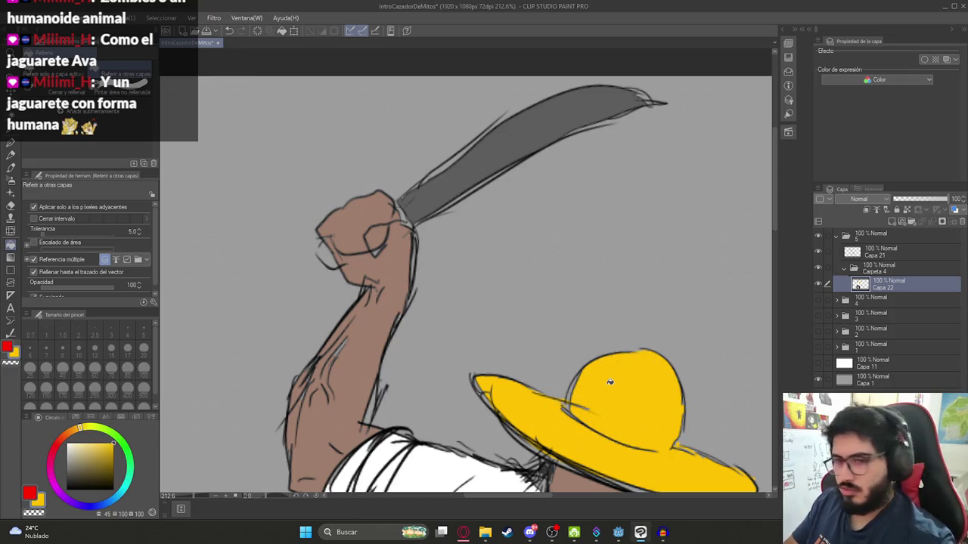
pyautogui.moveTo(90, 440); pyautogui.dragTo(91, 455)
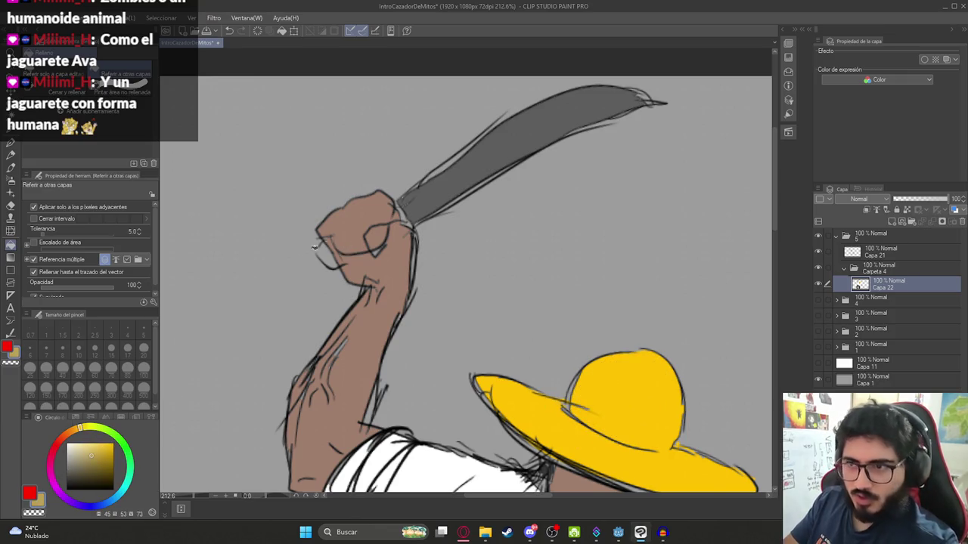
pyautogui.scroll(3, 323, 247)
pyautogui.click(327, 258)
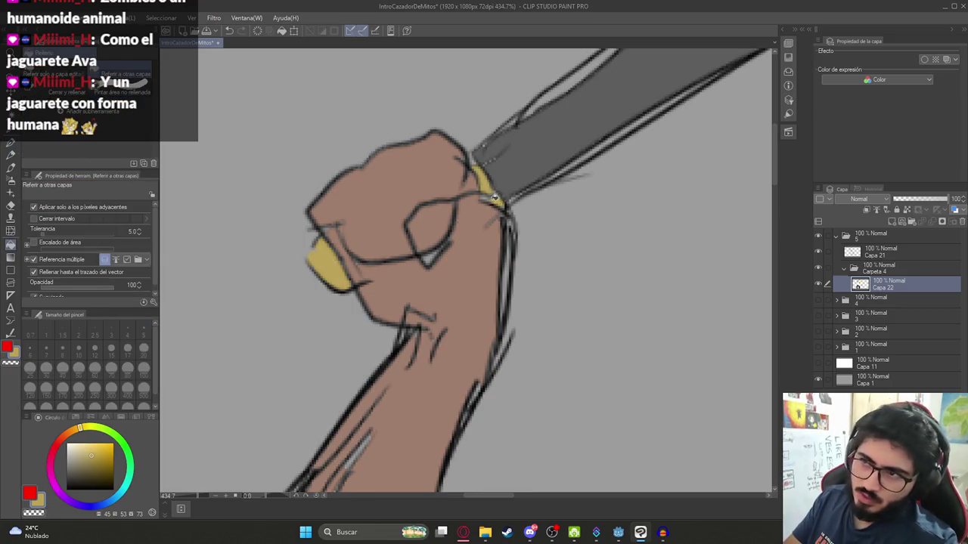
# - Add a new layer, Capa 23, and move it beneath Capa 22
pyautogui.scroll(-6, 512, 222)
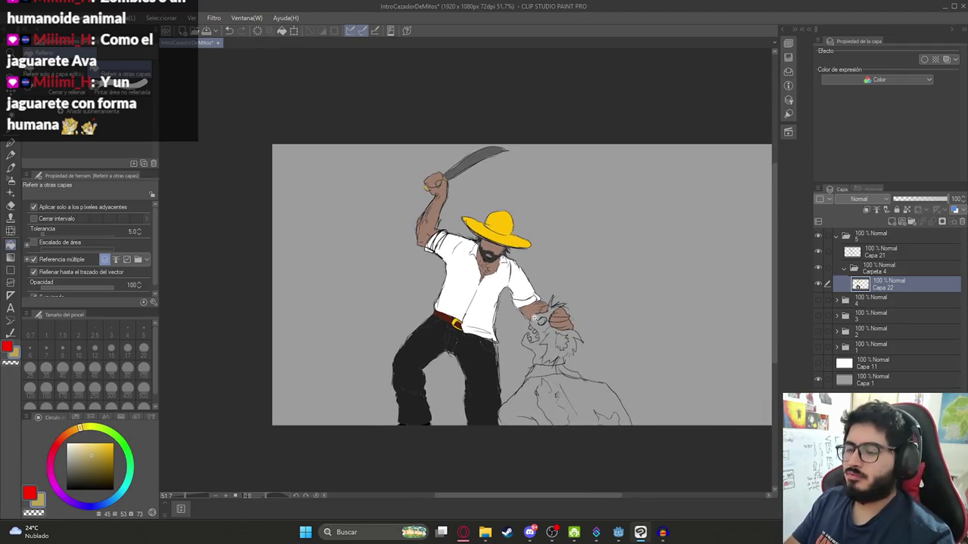
pyautogui.scroll(-1, 534, 318)
pyautogui.click(889, 220)
pyautogui.moveTo(879, 281)
pyautogui.mouseDown()
pyautogui.moveTo(886, 292)
pyautogui.moveTo(875, 307)
pyautogui.mouseUp()
pyautogui.scroll(4, 480, 326)
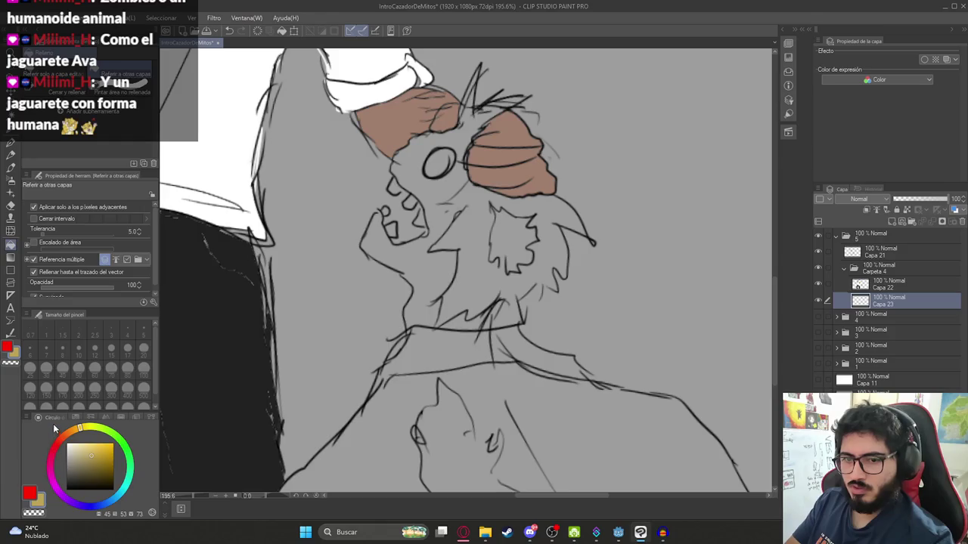
# - Fill the creature's eye with pure red from the standard colour set
pyautogui.click(76, 417)
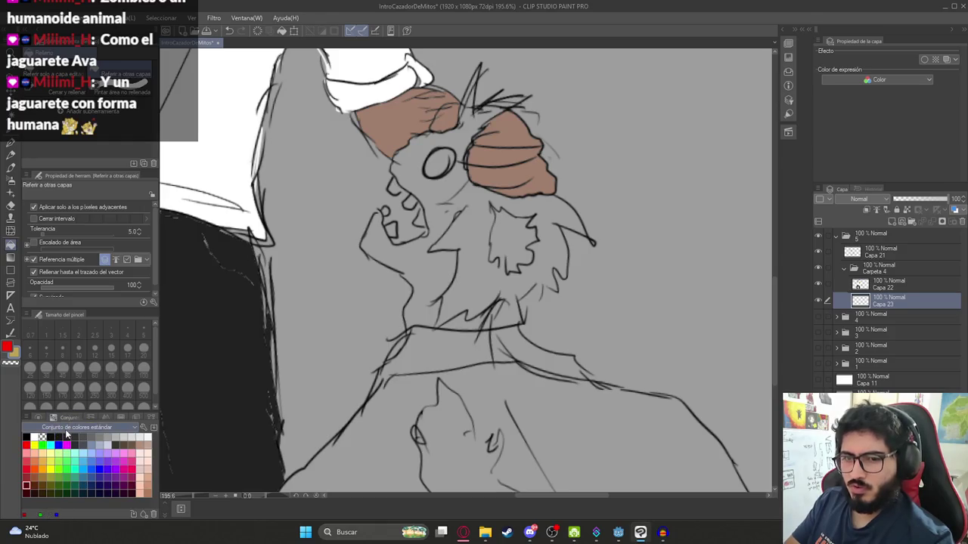
pyautogui.click(27, 444)
pyautogui.click(449, 158)
pyautogui.scroll(-4, 449, 158)
pyautogui.scroll(3, 456, 156)
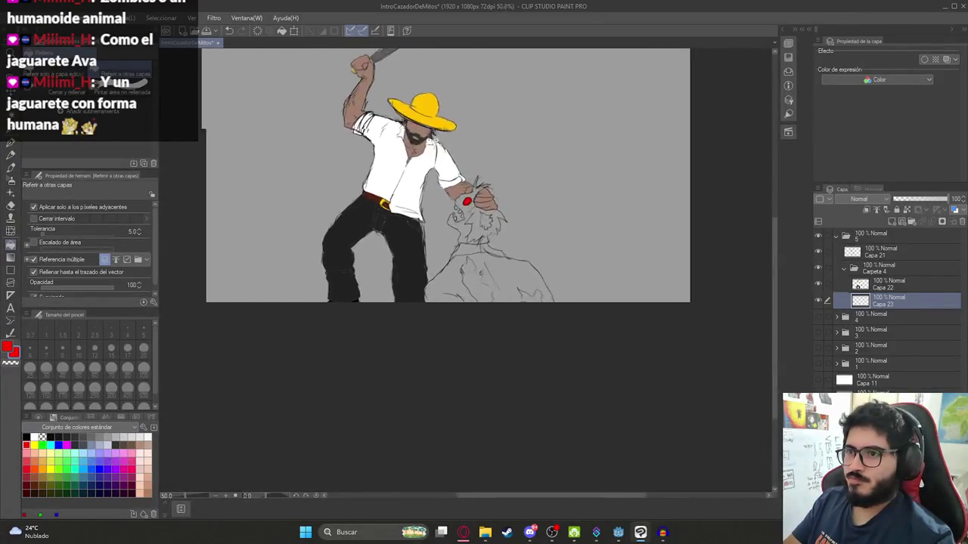
pyautogui.scroll(2, 456, 155)
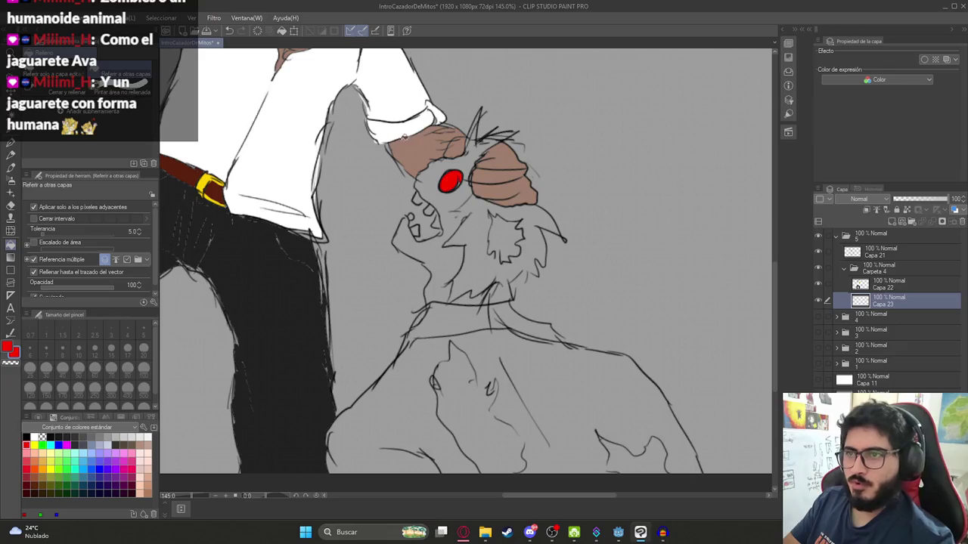
# - Try muted and beige skin fills on the creature's face, undoing each one
pyautogui.click(38, 417)
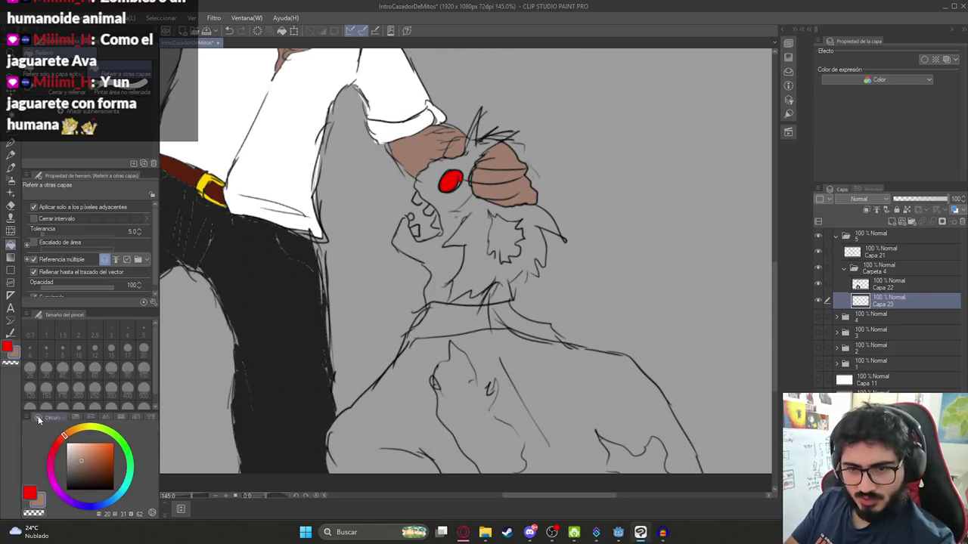
pyautogui.moveTo(83, 456); pyautogui.dragTo(74, 458)
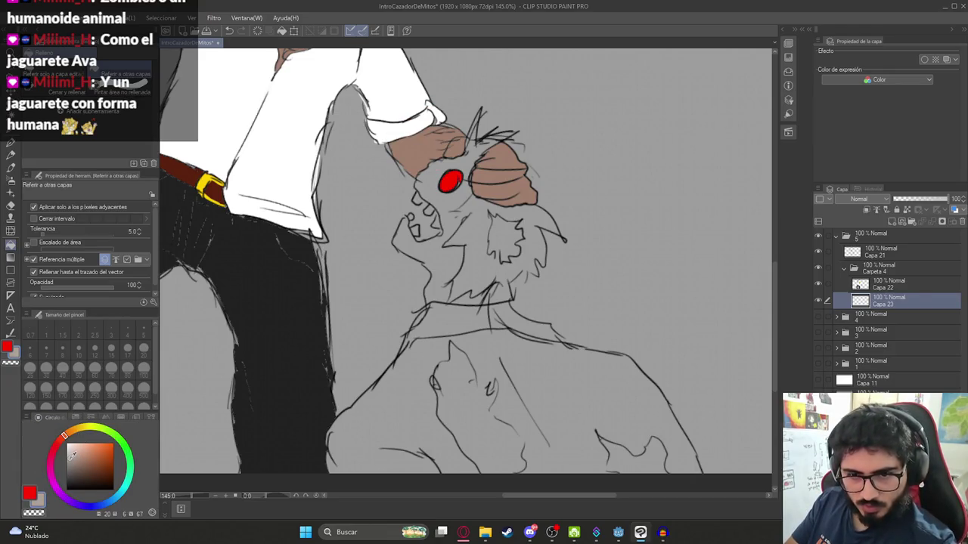
pyautogui.click(439, 250)
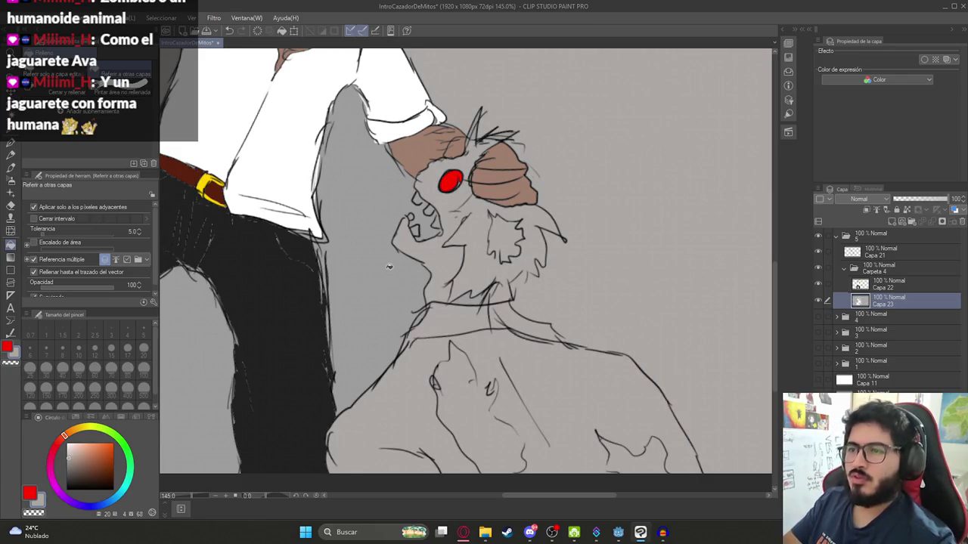
pyautogui.hotkey('ctrl', 'z')
pyautogui.moveTo(81, 433); pyautogui.dragTo(62, 438)
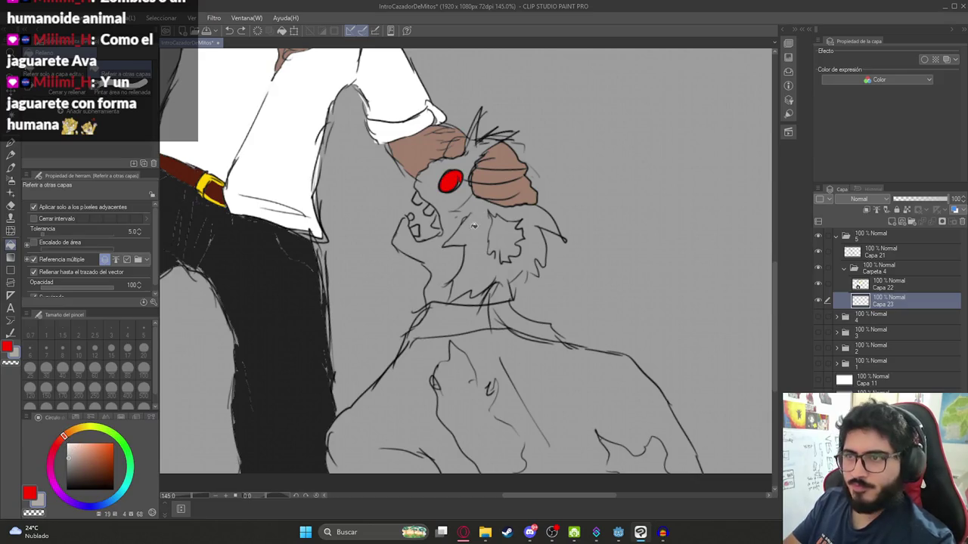
pyautogui.click(456, 247)
pyautogui.hotkey('ctrl', 'z')
pyautogui.press('p')
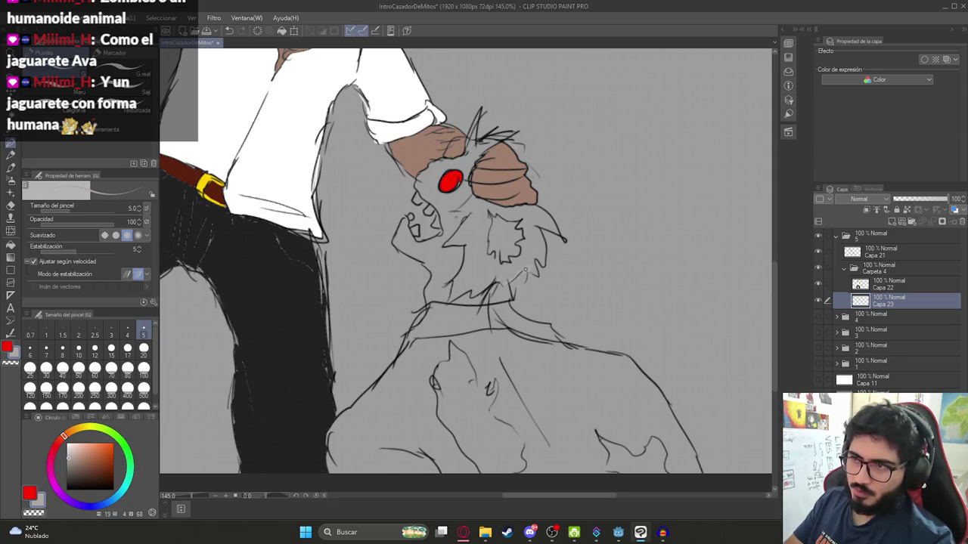
pyautogui.press('g')
pyautogui.click(484, 267)
pyautogui.hotkey('ctrl', 'z')
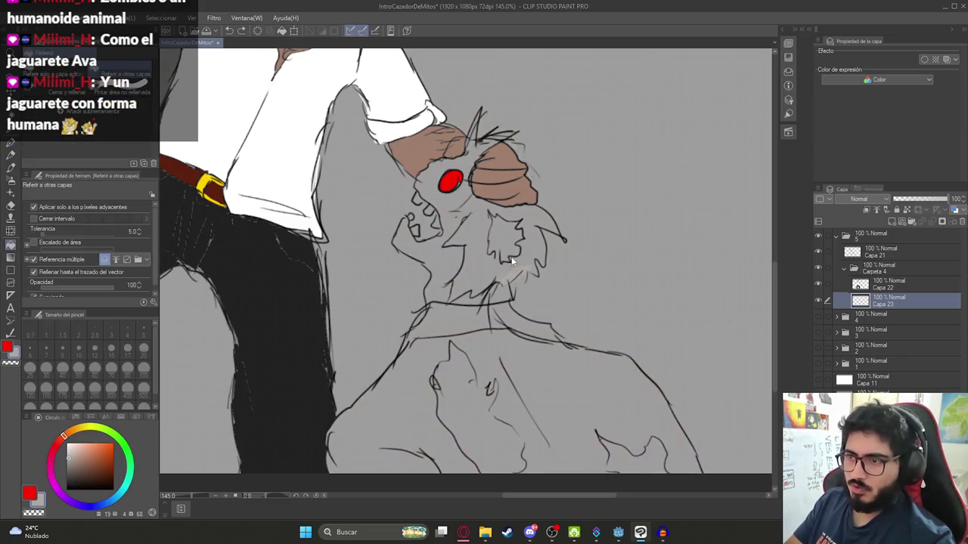
# - Pick a greyish-beige skin colour and lower the Fill tool tolerance to 0
pyautogui.scroll(5, 514, 260)
pyautogui.press('p')
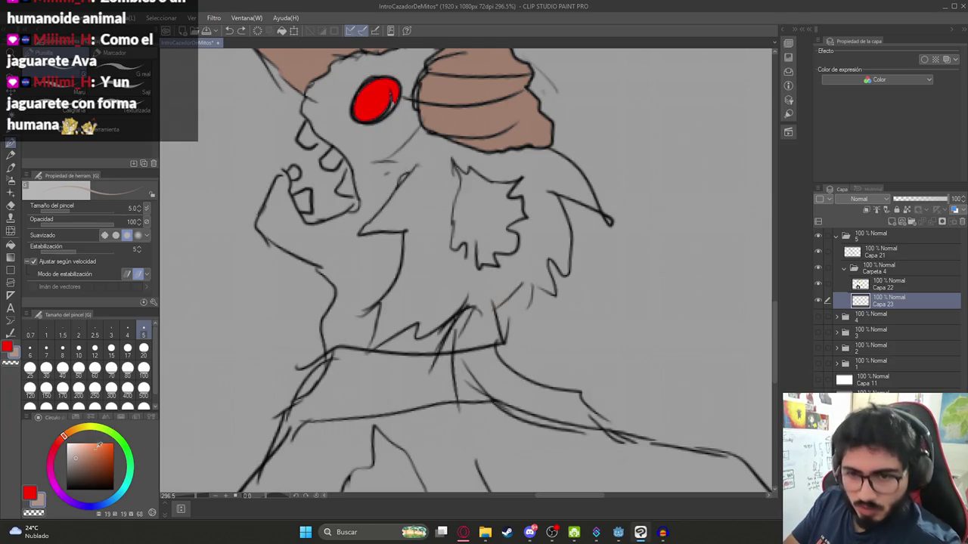
pyautogui.click(75, 452)
pyautogui.click(77, 458)
pyautogui.press('g')
pyautogui.click(474, 228)
pyautogui.hotkey('ctrl', 'z')
pyautogui.press('p')
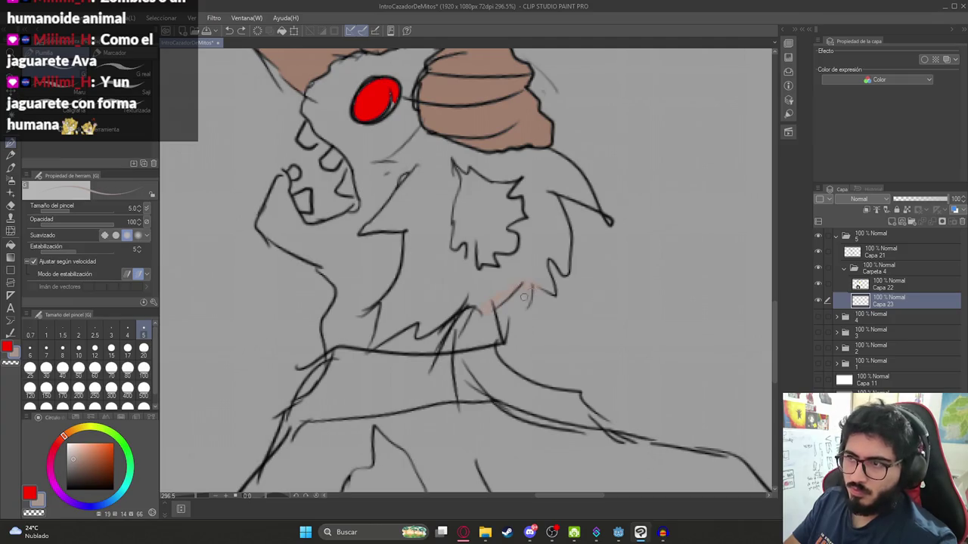
pyautogui.press('g')
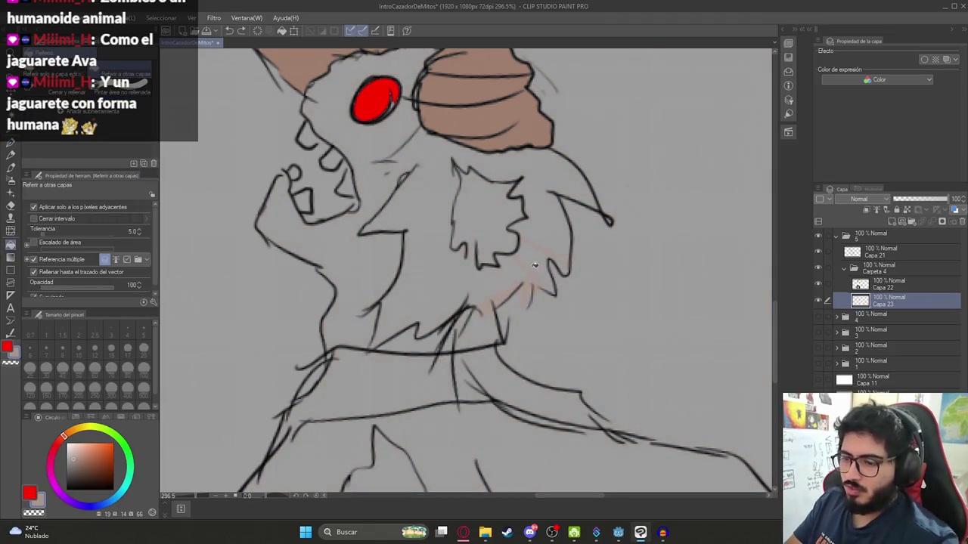
pyautogui.press('p')
pyautogui.press('g')
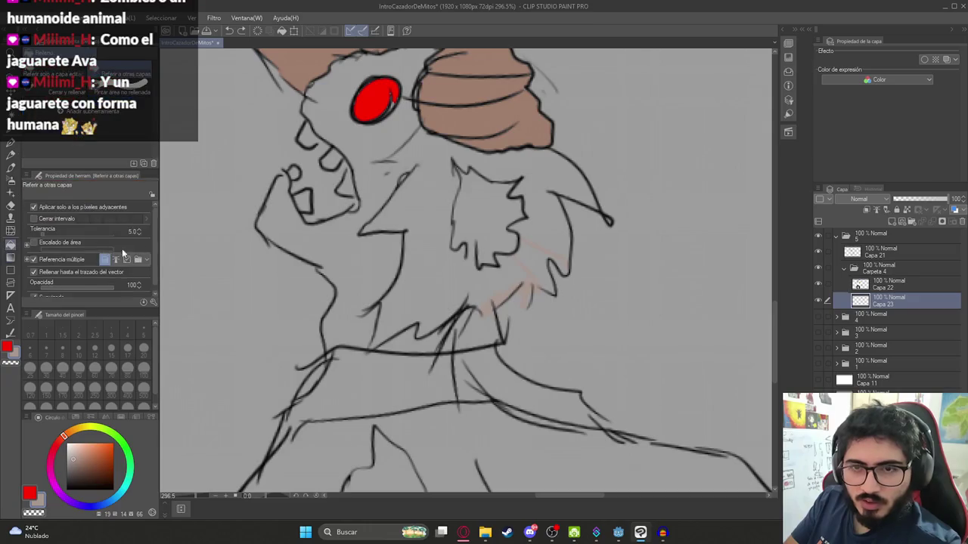
pyautogui.click(139, 233)
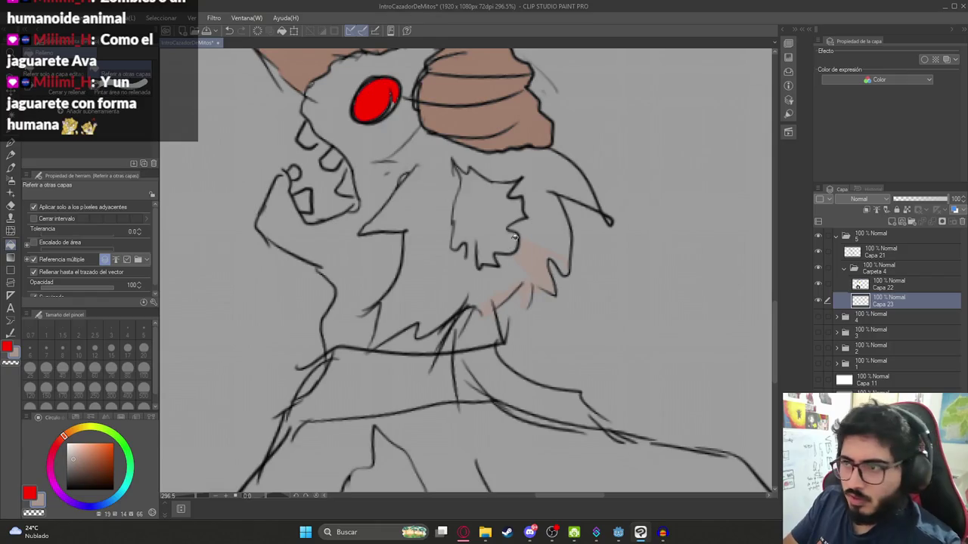
# - Fill the creature's upper and lower teeth white, then pick green for its shirt
pyautogui.scroll(-5, 488, 255)
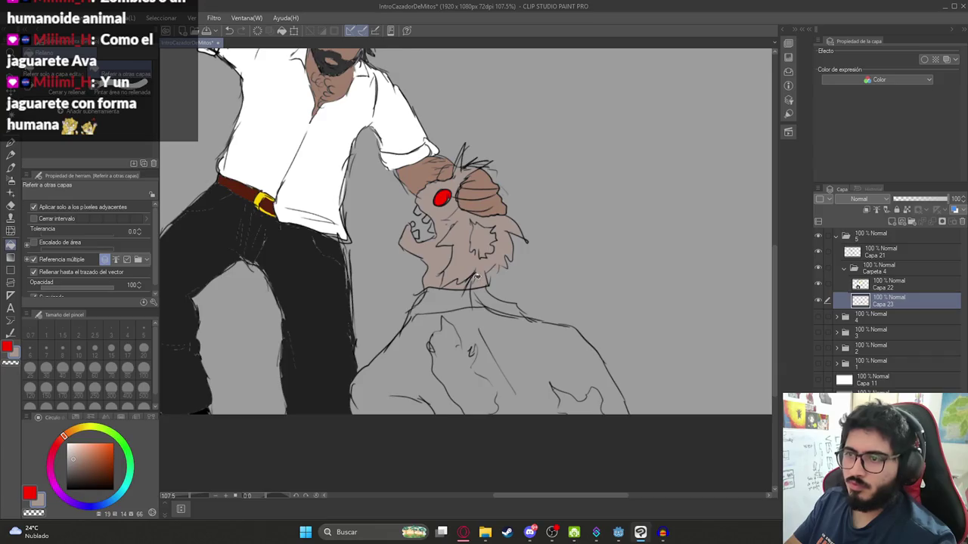
pyautogui.scroll(-2, 481, 280)
pyautogui.scroll(5, 449, 237)
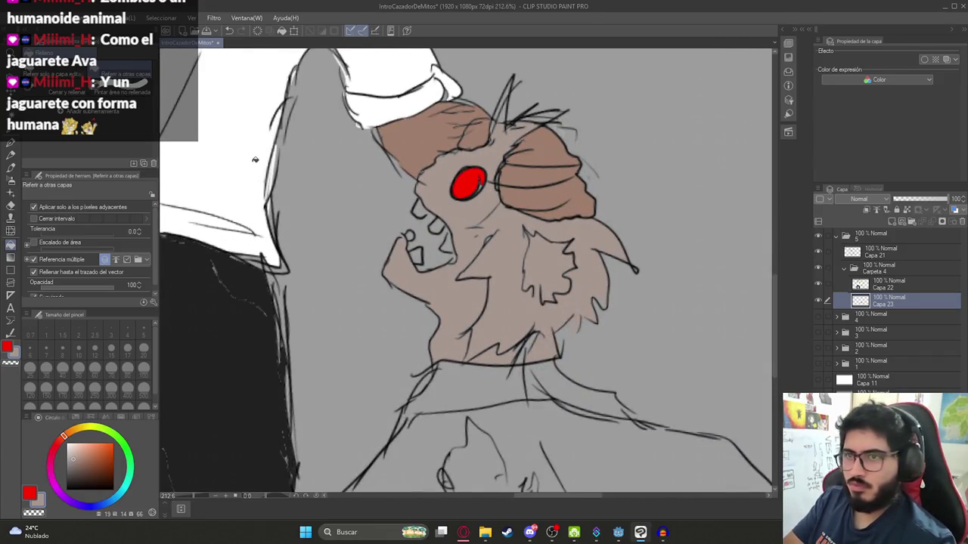
pyautogui.scroll(5, 420, 215)
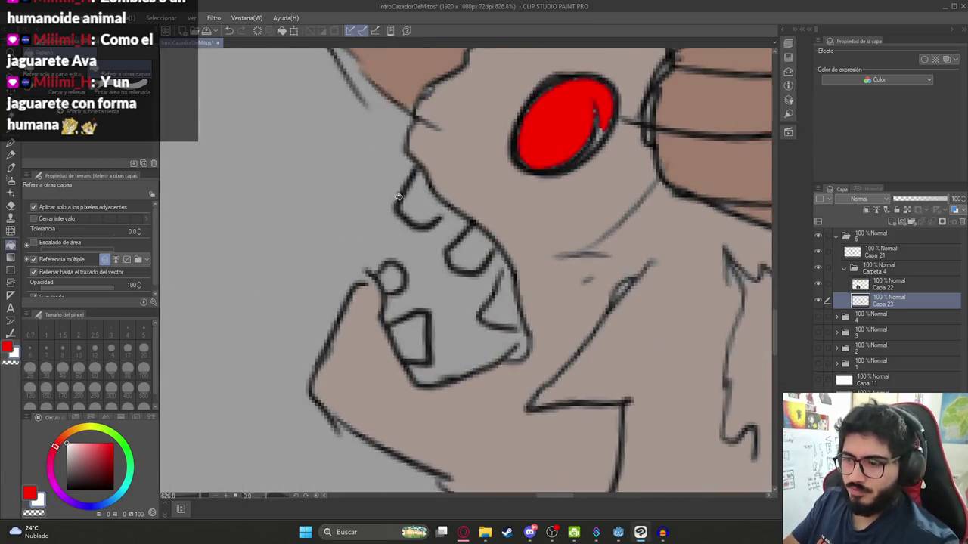
pyautogui.click(434, 207)
pyautogui.click(478, 259)
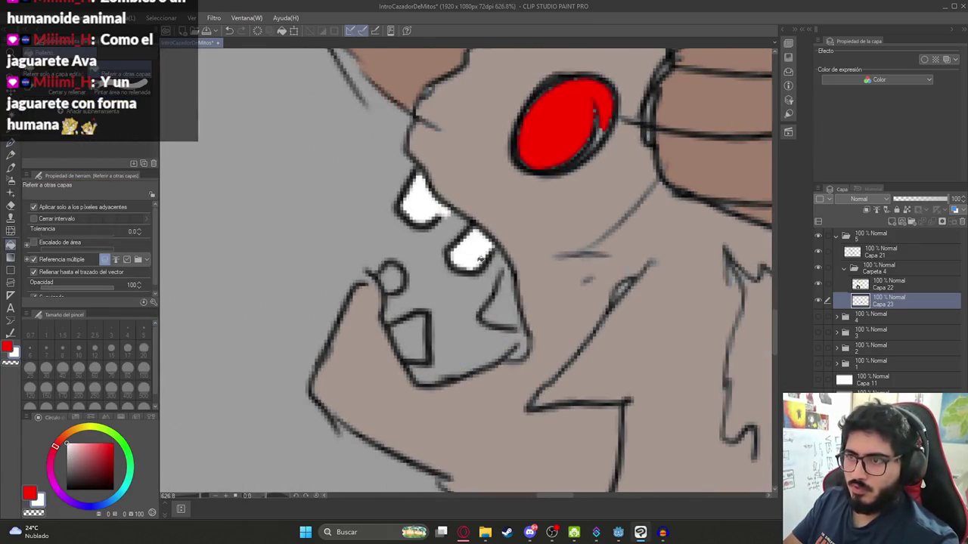
pyautogui.moveTo(504, 286)
pyautogui.mouseDown()
pyautogui.moveTo(503, 274)
pyautogui.moveTo(516, 325)
pyautogui.mouseUp()
pyautogui.scroll(-10, 486, 297)
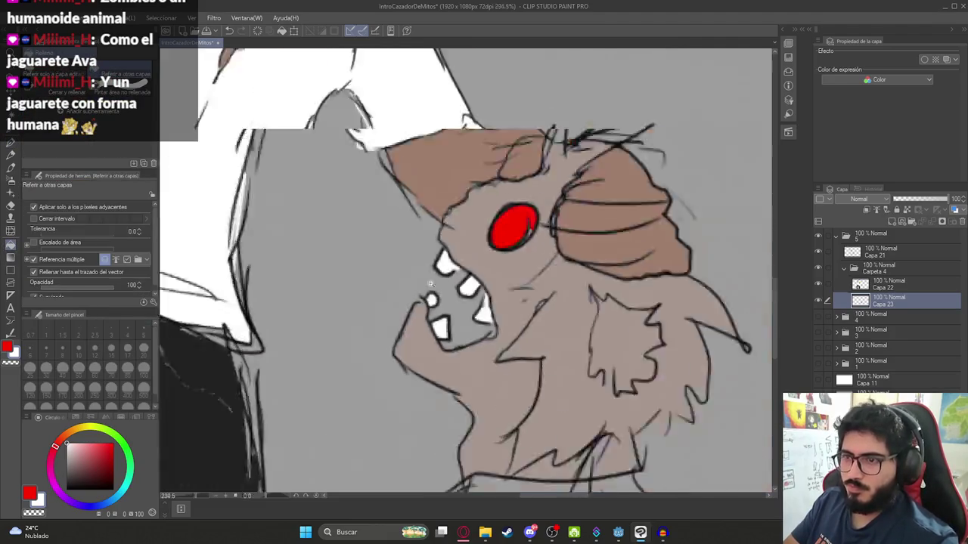
pyautogui.moveTo(113, 440)
pyautogui.mouseDown()
pyautogui.moveTo(132, 448)
pyautogui.moveTo(80, 463)
pyautogui.mouseUp()
# - Fill the creature's shirt green and the skin gaps around it with sampled skin colour
pyautogui.click(476, 288)
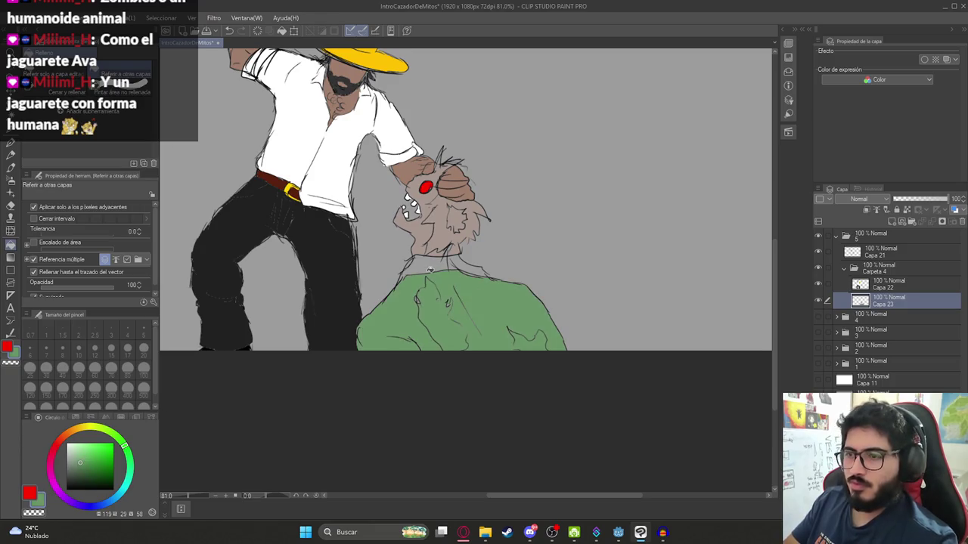
pyautogui.scroll(-3, 473, 303)
pyautogui.scroll(5, 436, 264)
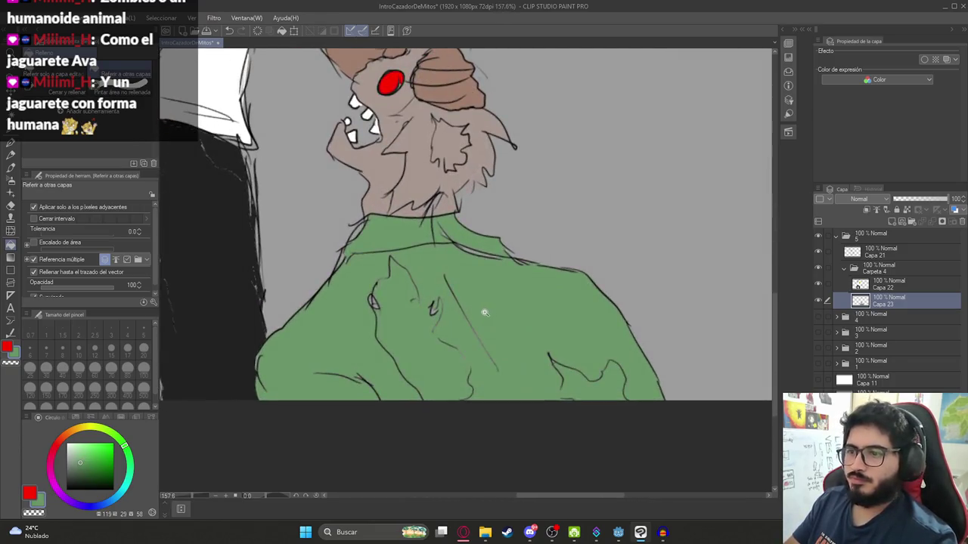
pyautogui.keyDown('alt'); pyautogui.click(416, 168); pyautogui.keyUp('alt')
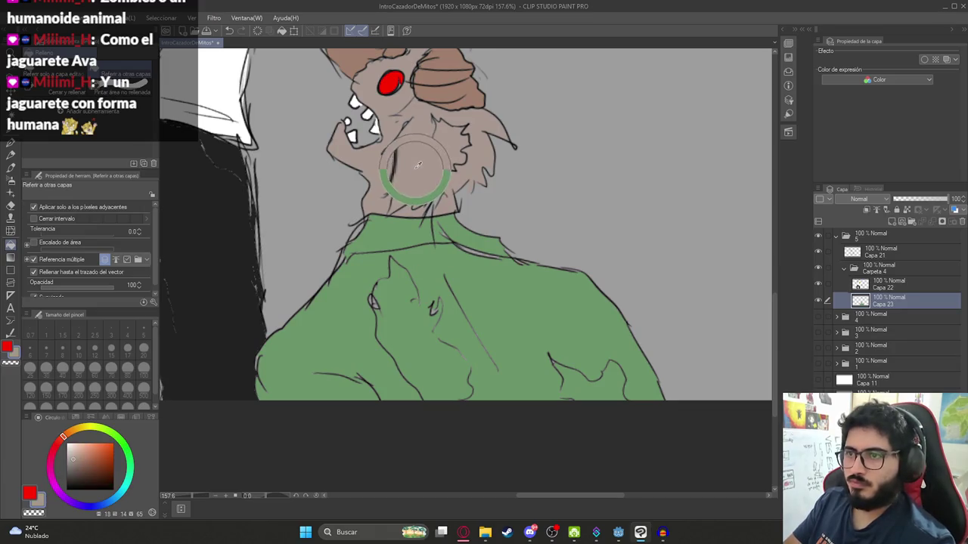
pyautogui.press('p')
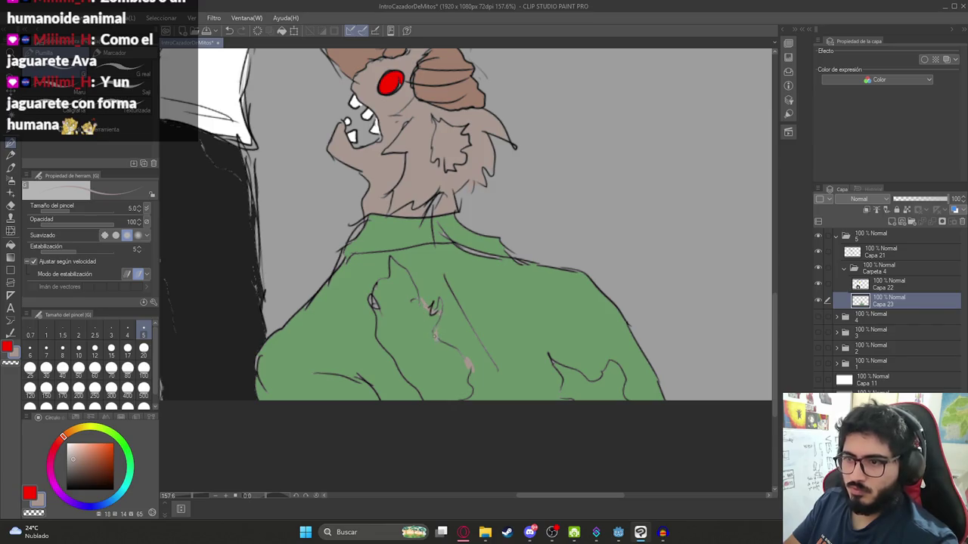
pyautogui.press('g')
pyautogui.click(435, 337)
pyautogui.scroll(-2, 468, 287)
pyautogui.scroll(5, 533, 352)
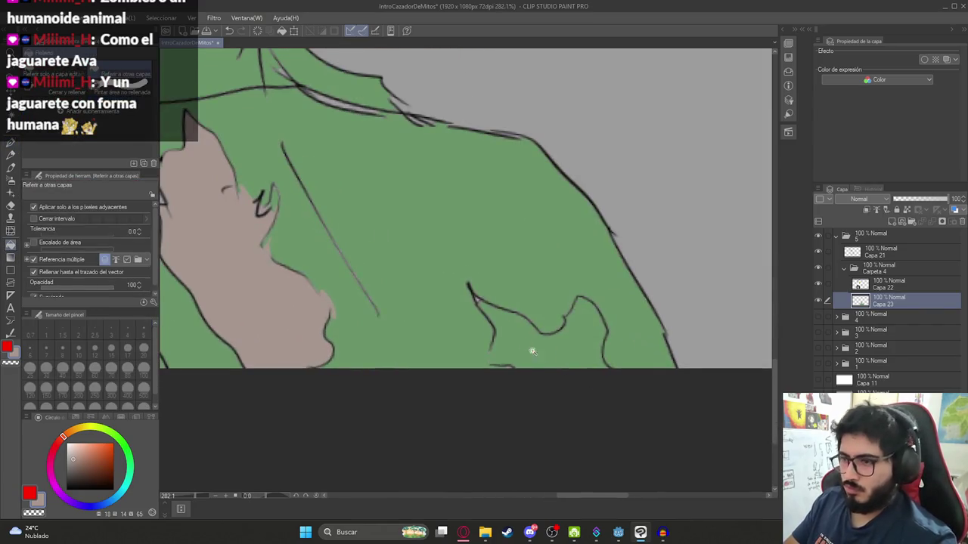
pyautogui.click(543, 345)
pyautogui.scroll(-2, 459, 268)
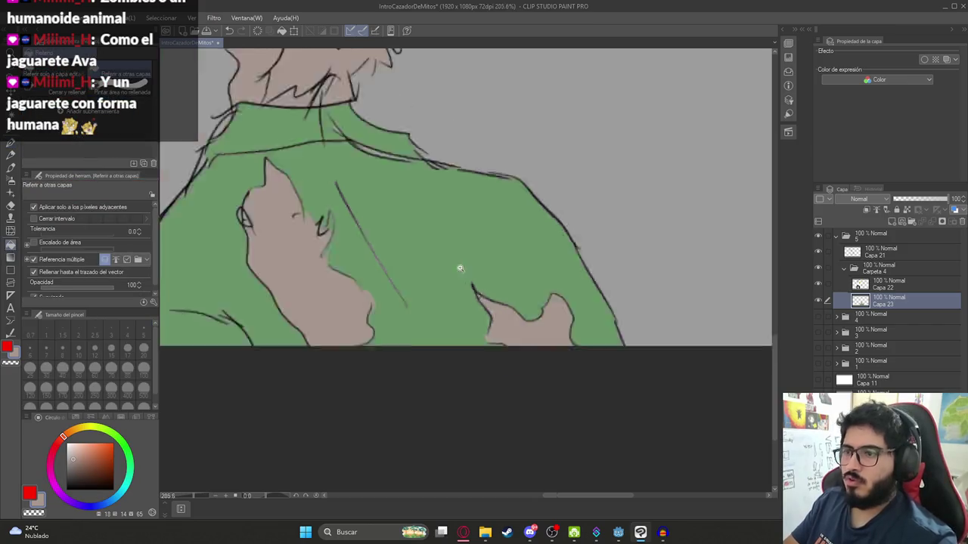
pyautogui.scroll(-3, 459, 267)
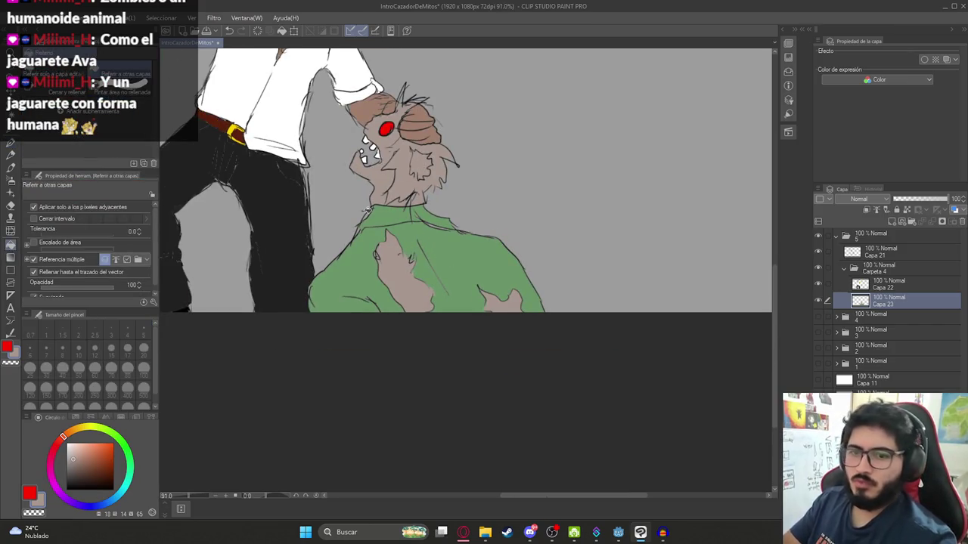
# - Close the hair outline with a short black pen line and fill the hair black
pyautogui.click(67, 488)
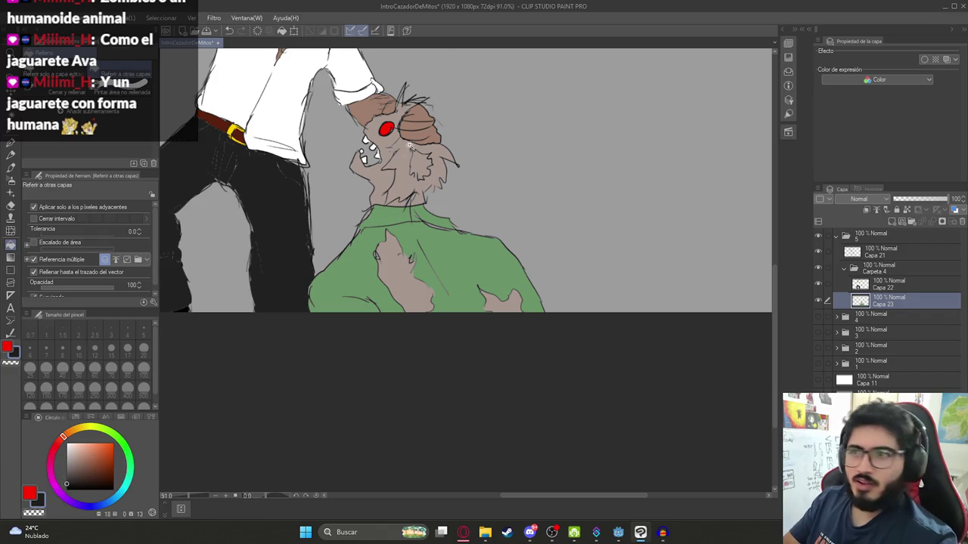
pyautogui.scroll(3, 412, 156)
pyautogui.press('p')
pyautogui.moveTo(424, 256); pyautogui.dragTo(461, 244)
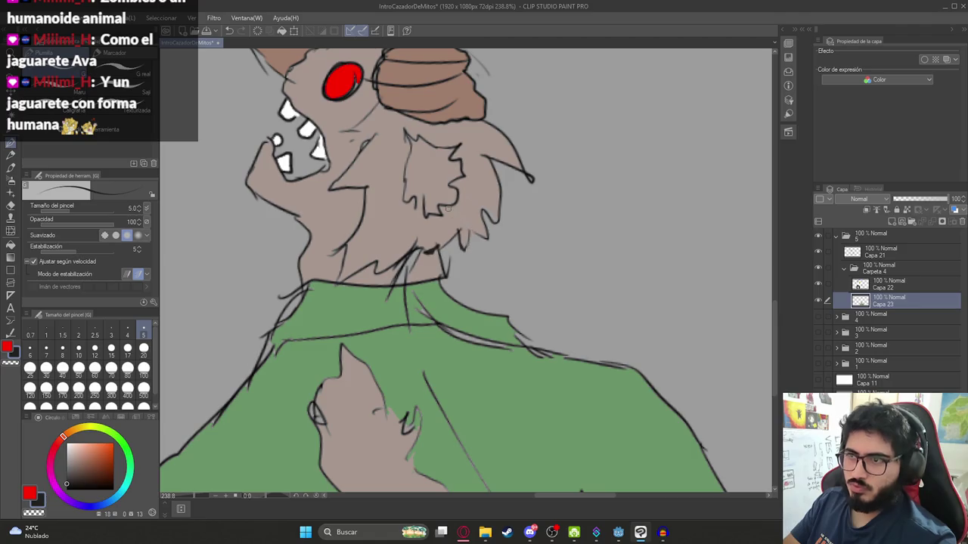
pyautogui.moveTo(350, 135); pyautogui.dragTo(372, 160)
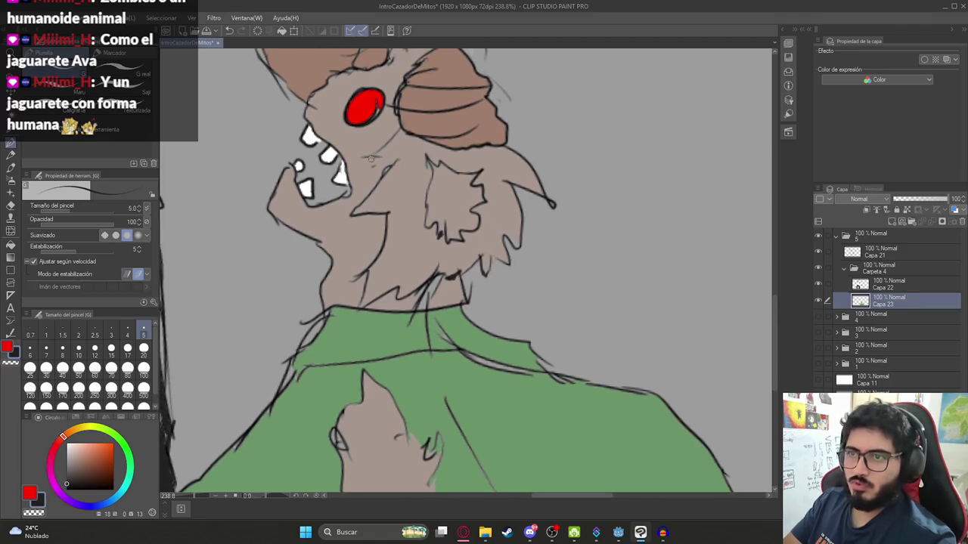
pyautogui.press('g')
pyautogui.click(404, 151)
pyautogui.scroll(1, 441, 202)
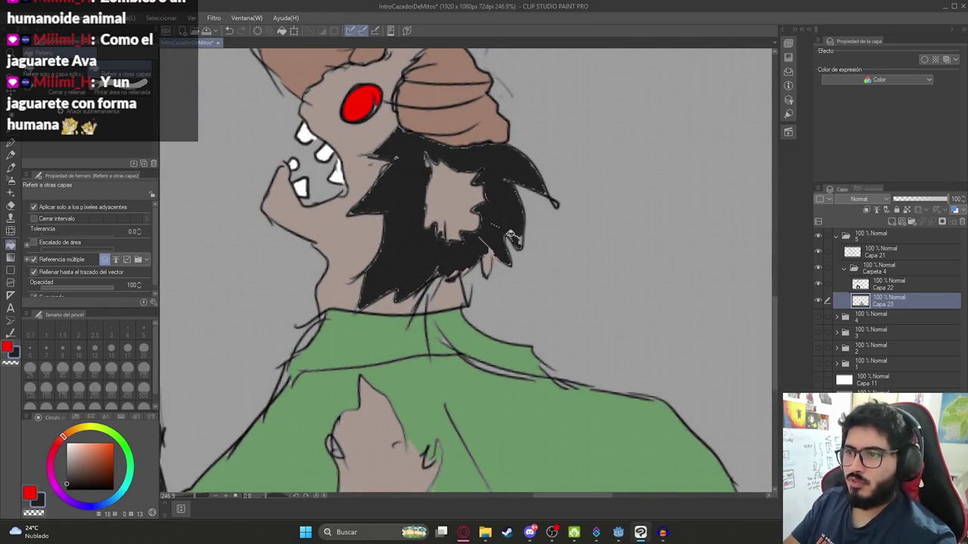
# - Ink a black stroke running down from the creature's hair
pyautogui.scroll(-5, 514, 238)
pyautogui.scroll(4, 474, 168)
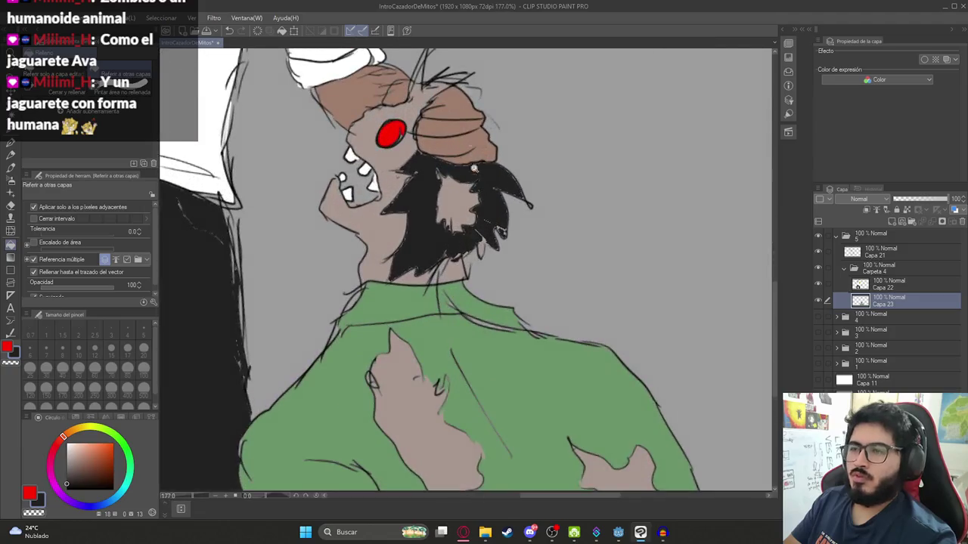
pyautogui.press('p')
pyautogui.scroll(4, 401, 179)
pyautogui.moveTo(401, 179); pyautogui.dragTo(457, 218)
pyautogui.press('g')
# - Fill each remaining gap between the hair strands with black
pyautogui.click(458, 173)
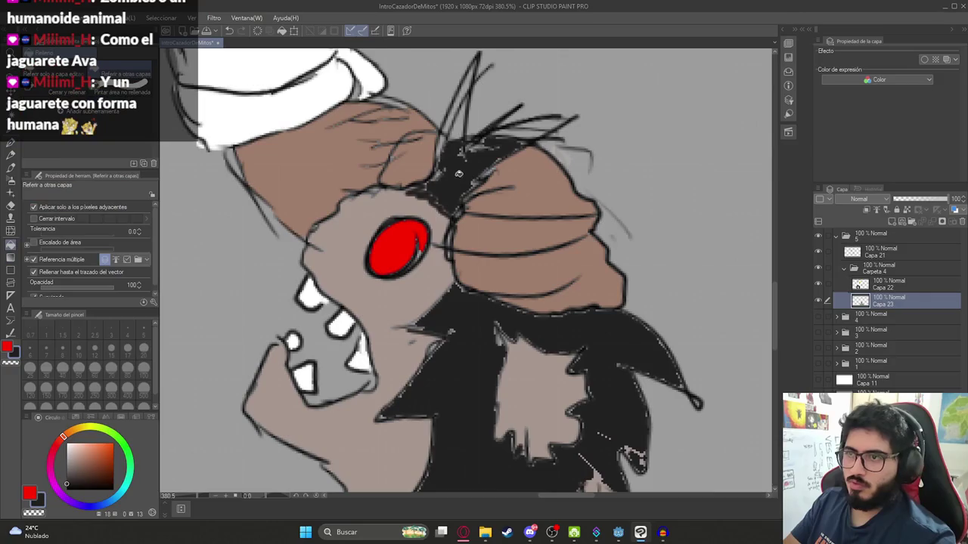
pyautogui.click(459, 123)
pyautogui.click(531, 122)
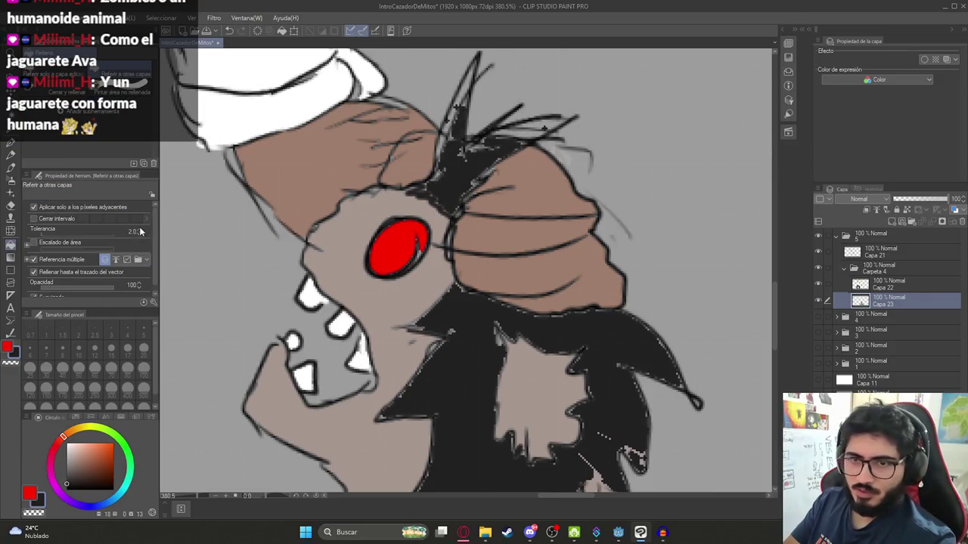
pyautogui.click(531, 126)
pyautogui.click(519, 138)
pyautogui.click(464, 90)
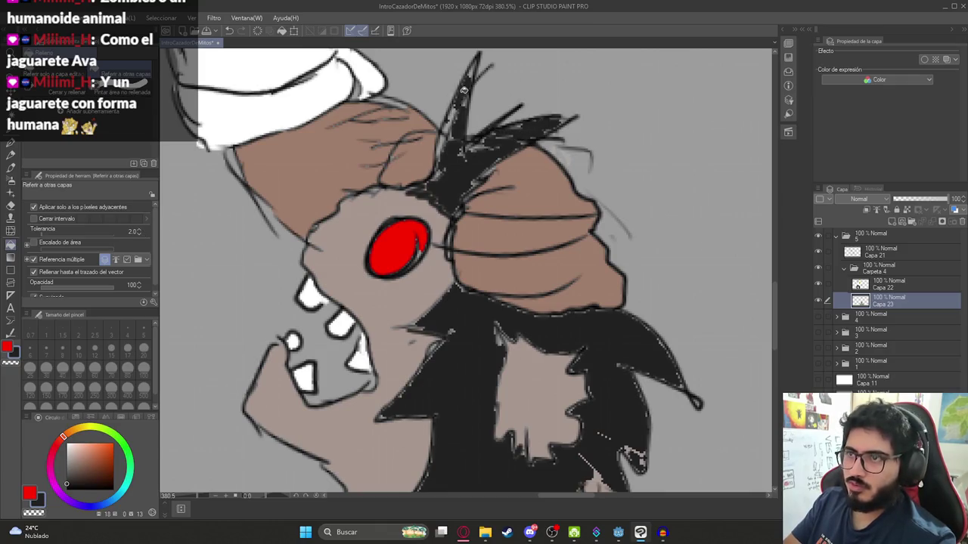
pyautogui.scroll(-10, 476, 215)
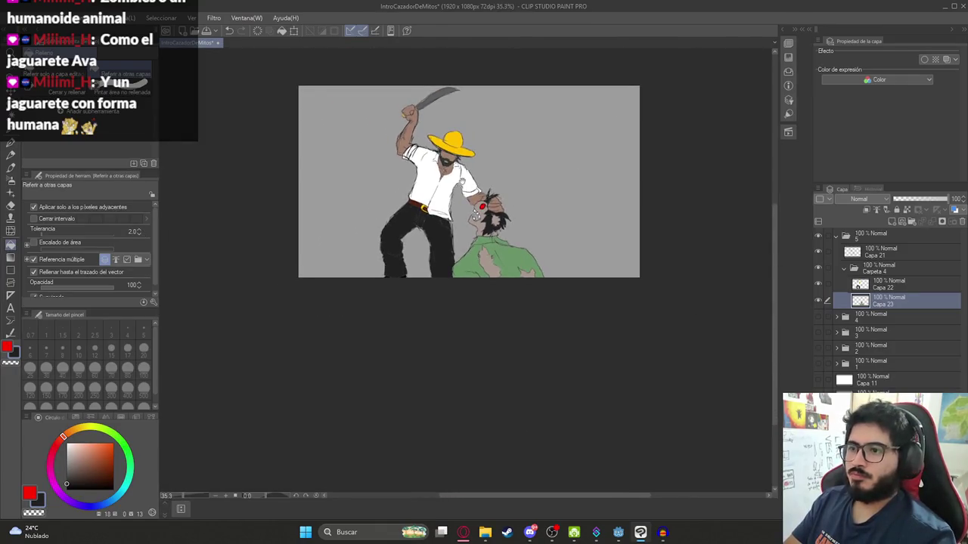
# - Hide the paper layer and export a single-layer PNG named Ilustracion5
pyautogui.scroll(4, 477, 215)
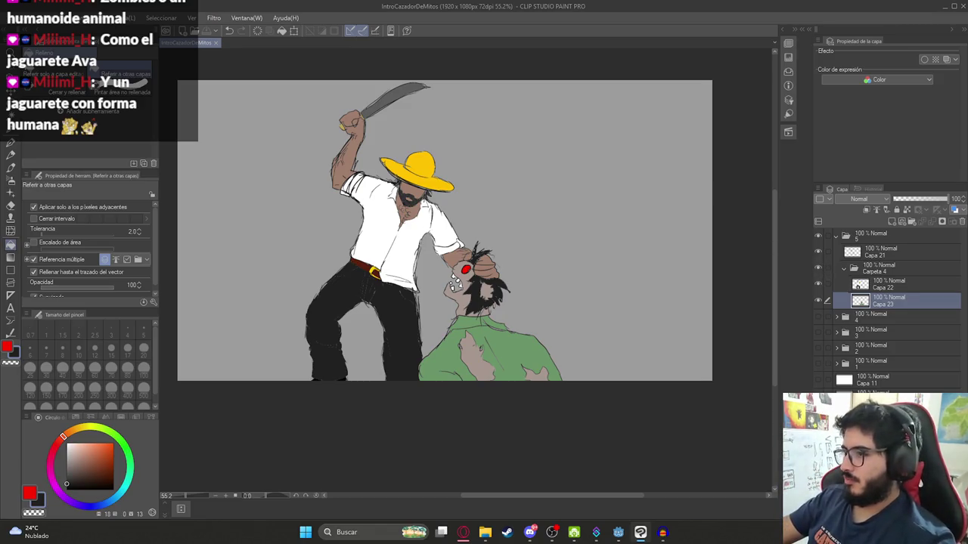
pyautogui.click(817, 380)
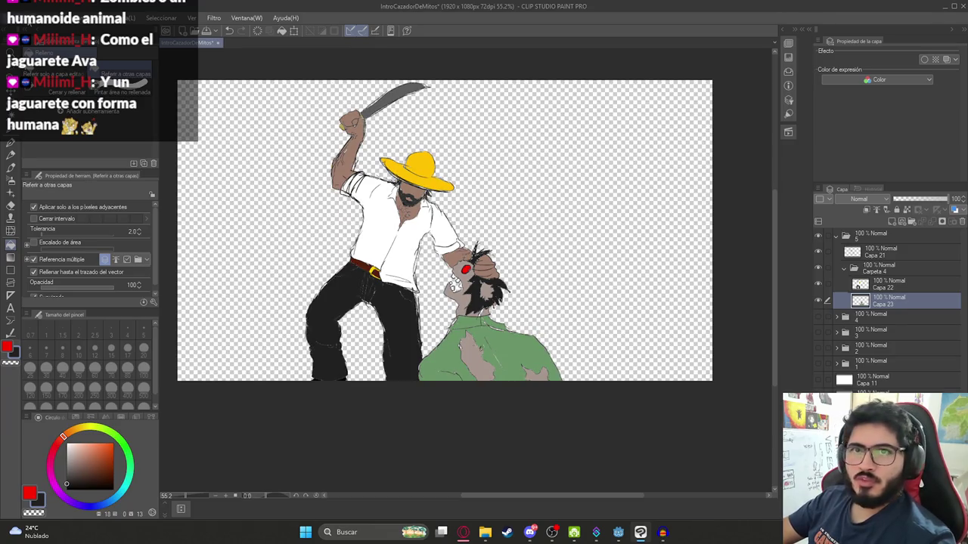
pyautogui.click(6, 17)
pyautogui.moveTo(151, 147)
pyautogui.click(242, 174)
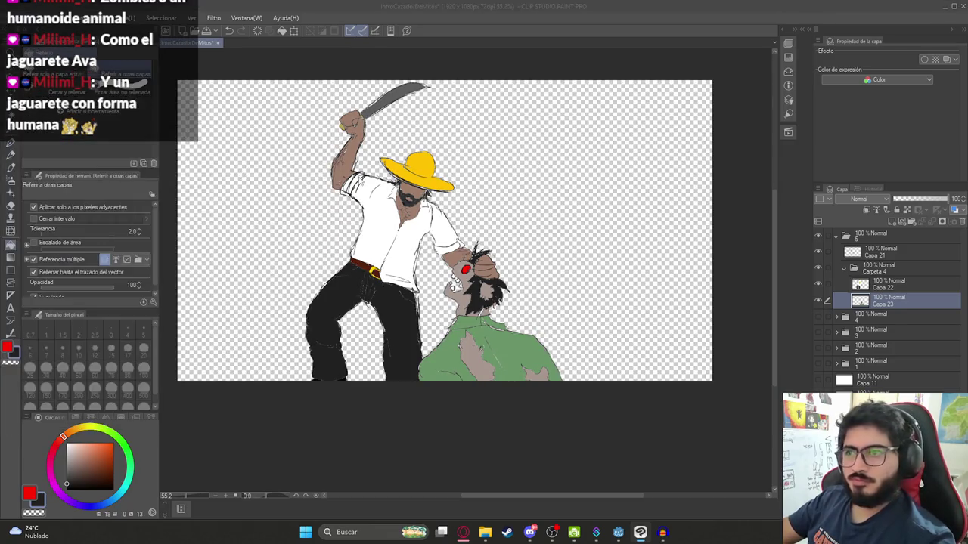
pyautogui.write('Il')
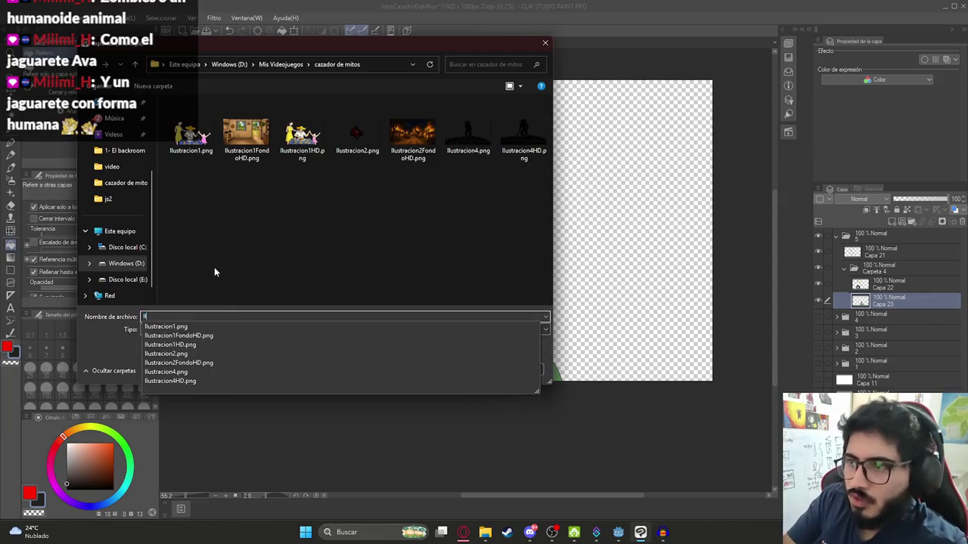
pyautogui.write('ustracio')
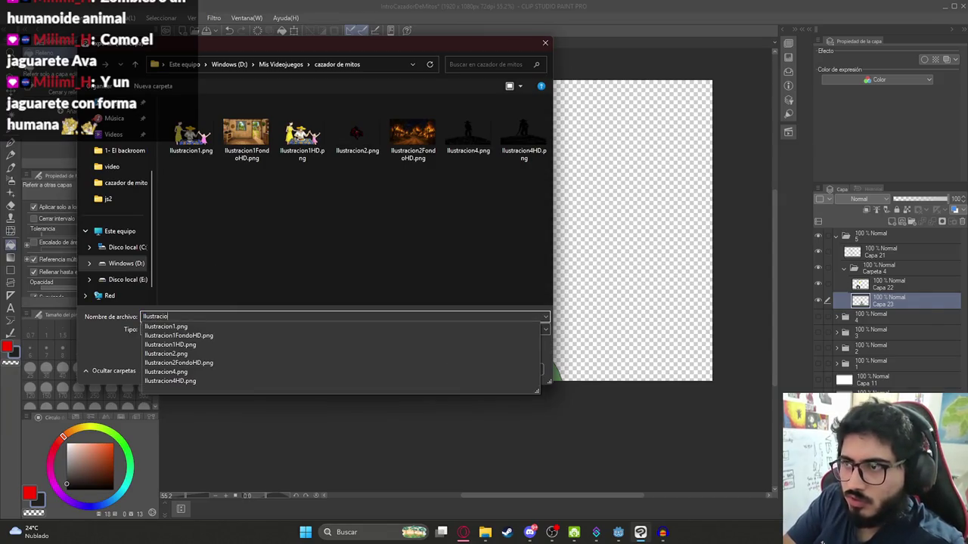
pyautogui.write('5')
pyautogui.press('Return')
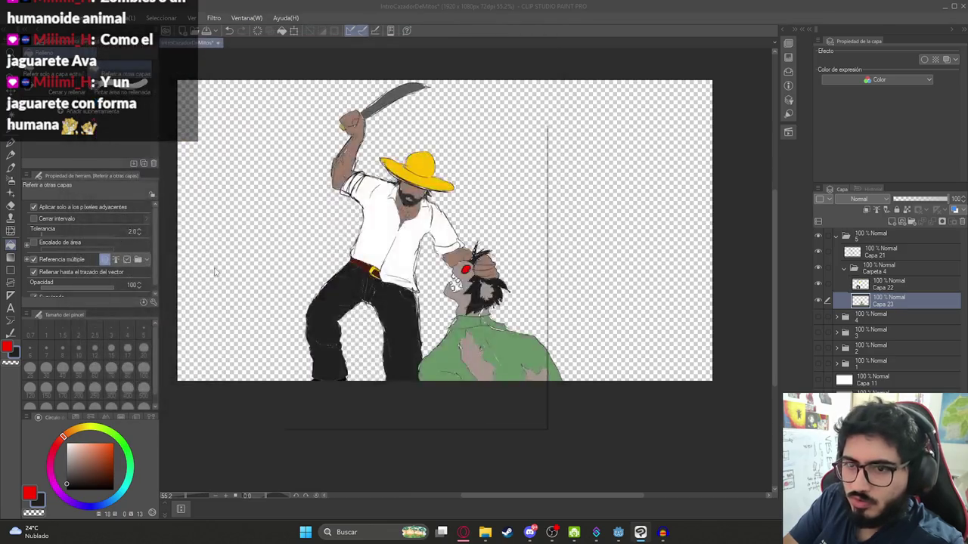
pyautogui.press('Return')
pyautogui.press('Return')
# - Check Ilustracion5.png in the cazador de mitos folder and bring up the ChatGPT browser
pyautogui.moveTo(485, 532)
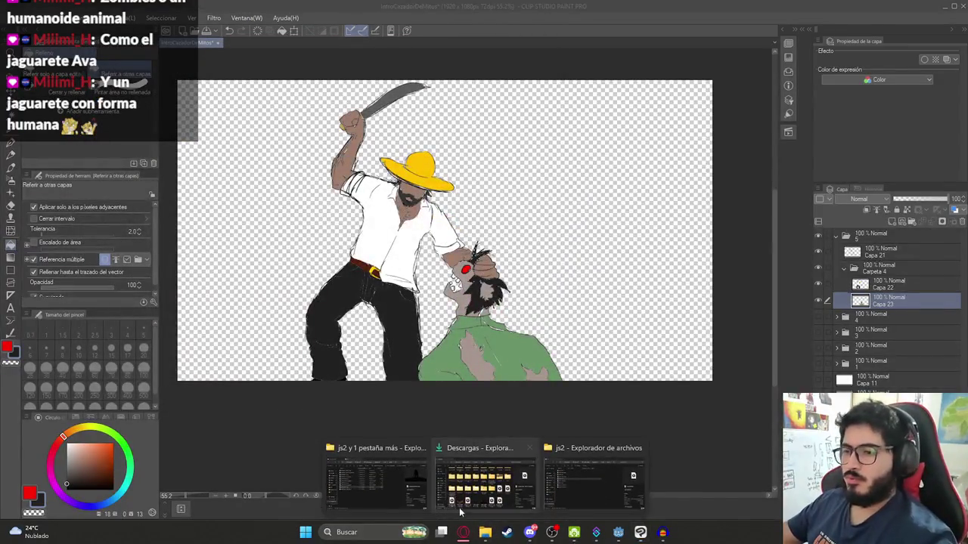
pyautogui.click(409, 476)
pyautogui.hotkey('alt', 'Left')
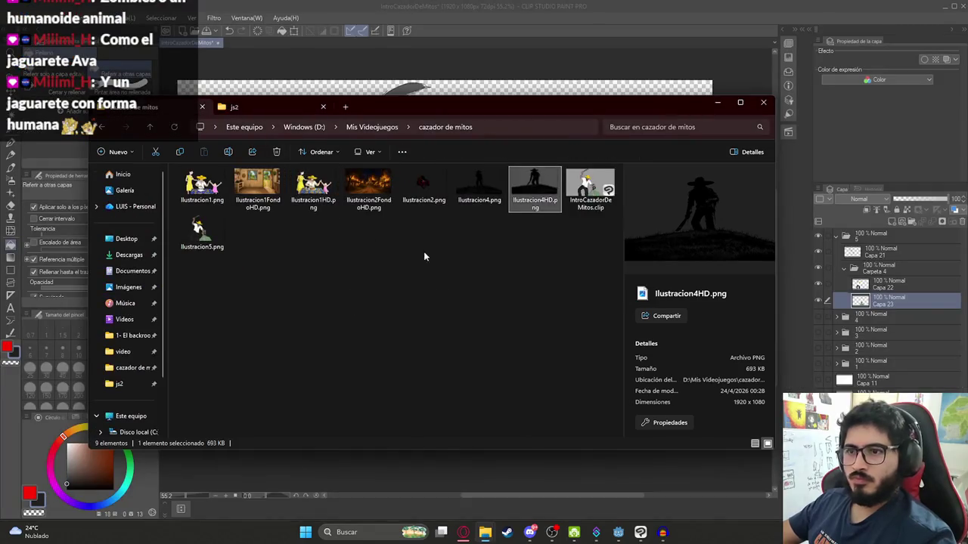
pyautogui.click(201, 233)
pyautogui.click(463, 532)
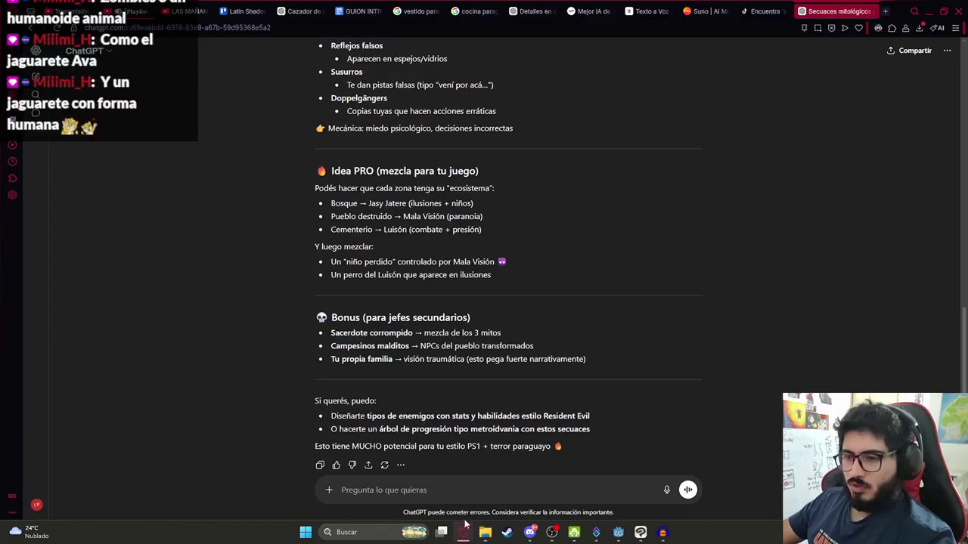
# - Paste the exported PNG into the ChatGPT chat and send 'Manten el fondo transparente y haz epica esta imagen'
pyautogui.click(539, 11)
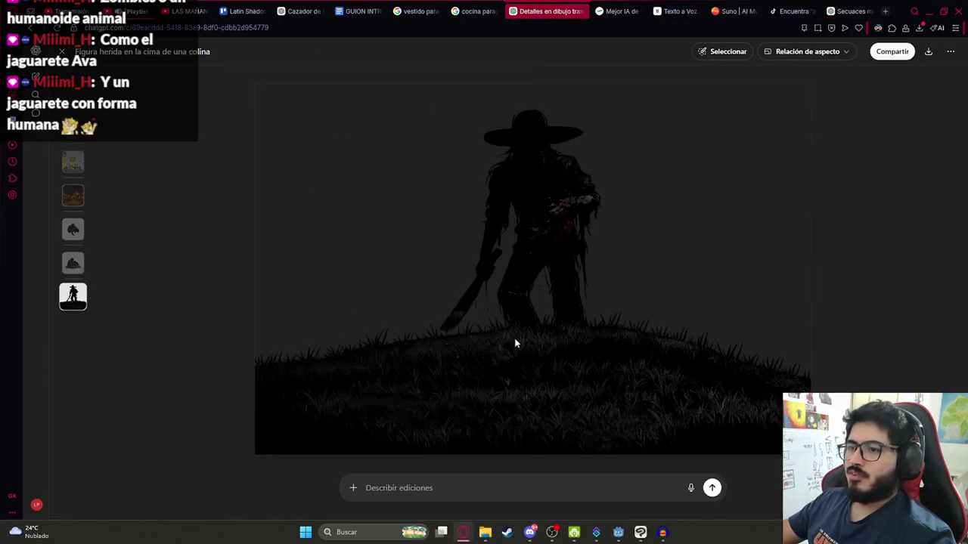
pyautogui.click(61, 51)
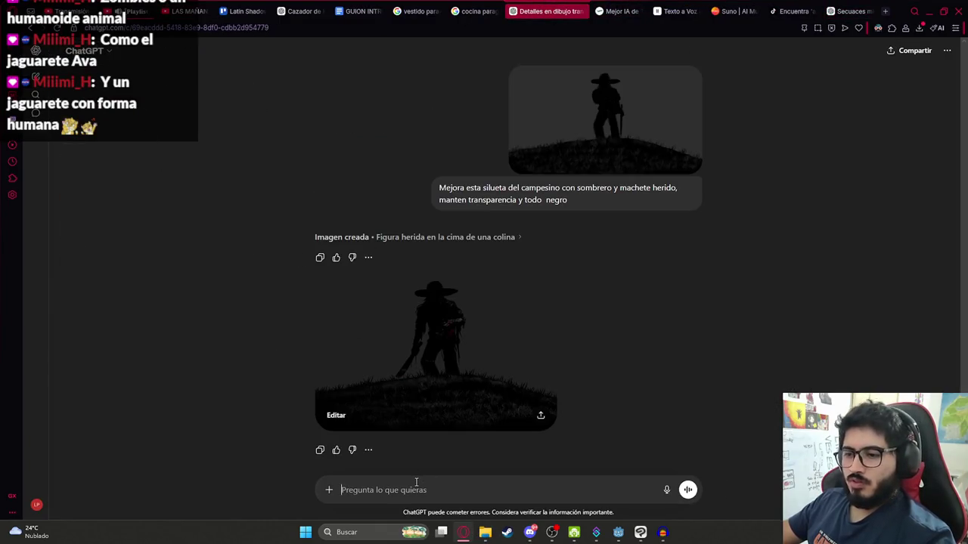
pyautogui.hotkey('ctrl', 'v')
pyautogui.write('Manten el ')
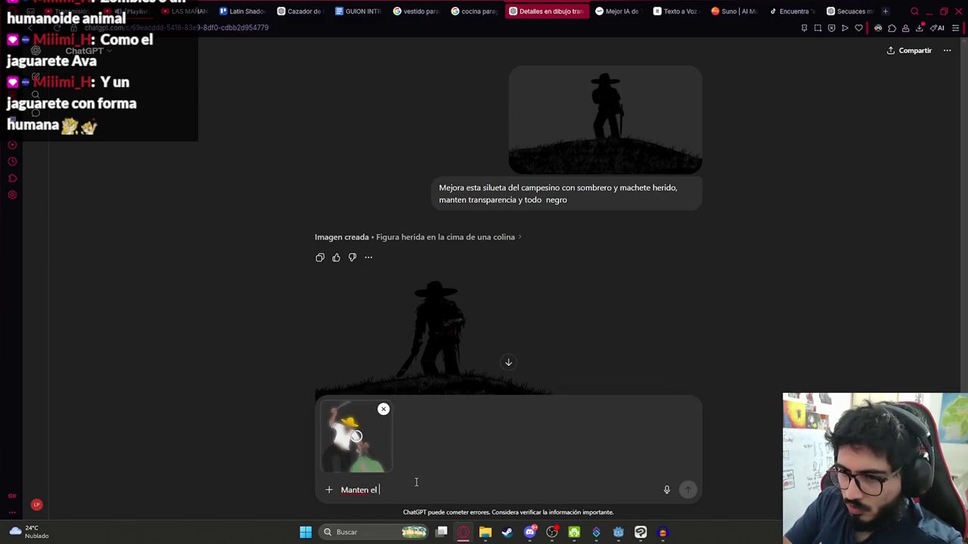
pyautogui.write('fondo transparente y haz epico esto')
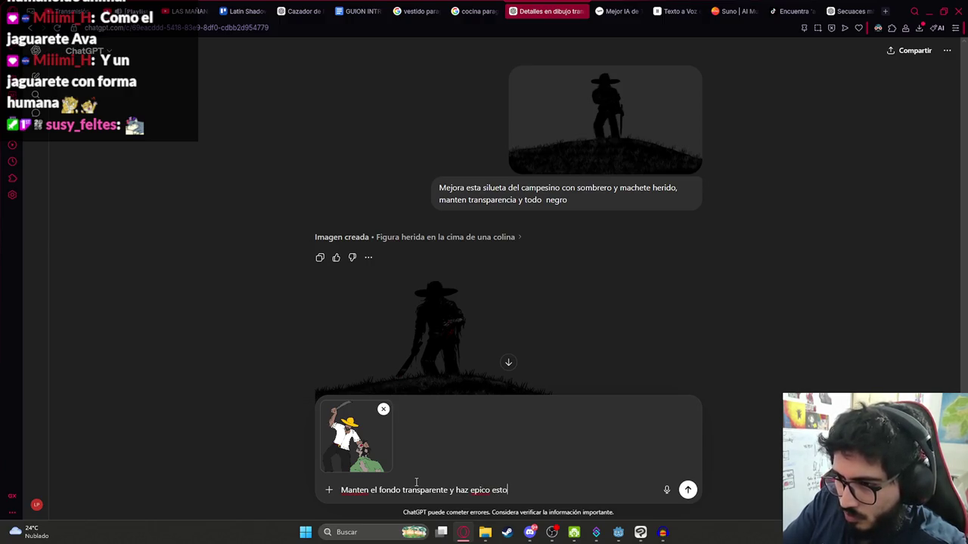
pyautogui.press('BackSpace')
pyautogui.write('a ima')
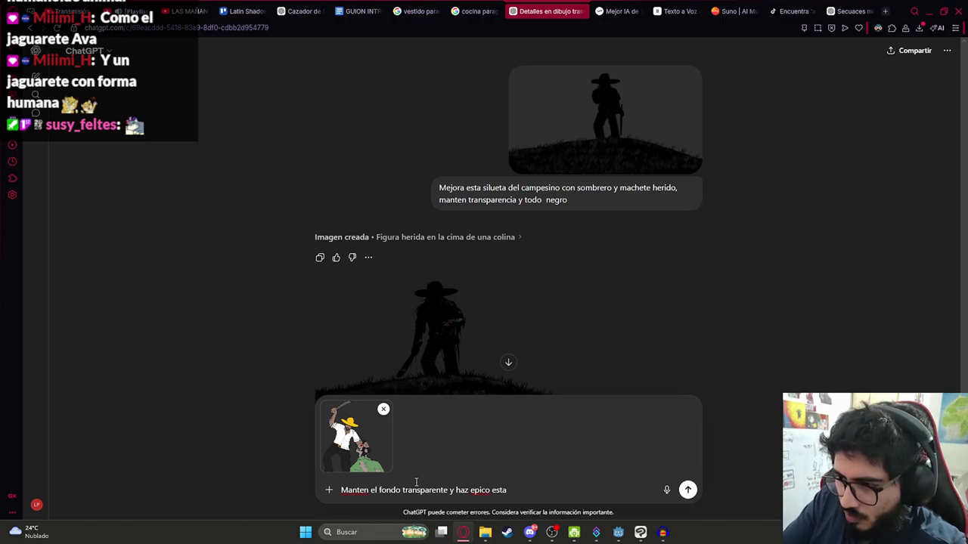
pyautogui.write('sta')
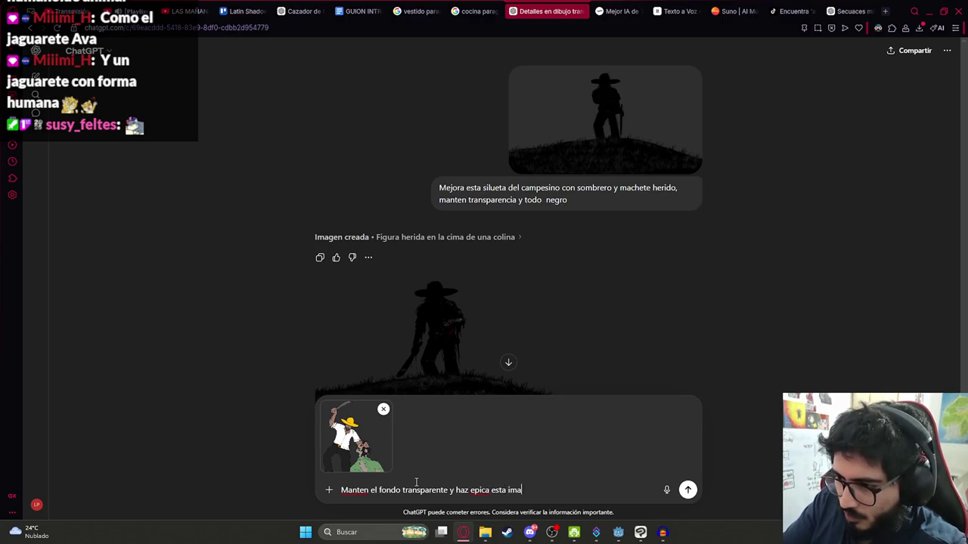
pyautogui.press('Return')
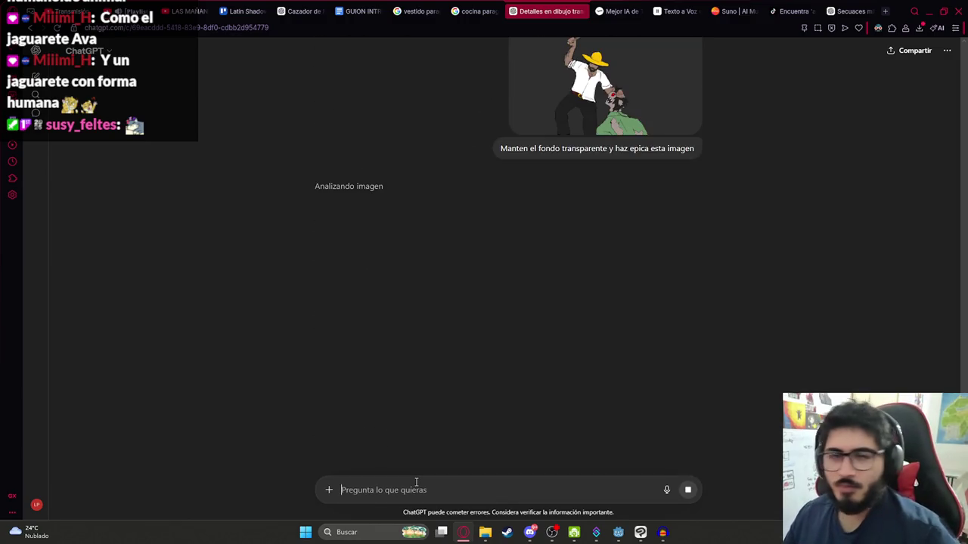
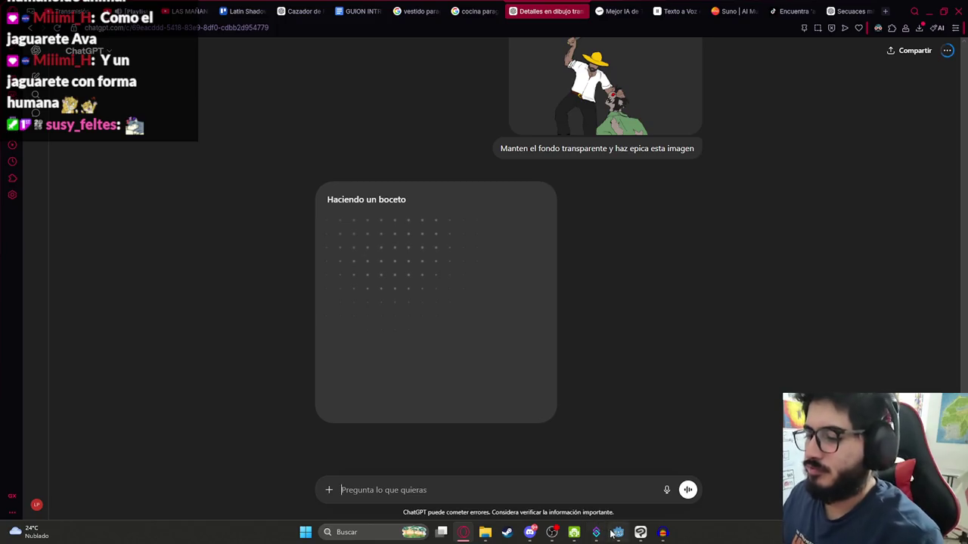
# - Select the three 'Forjó su cuerpo…' lines in the GUION INTRO script and move to Fish Audio
pyautogui.moveTo(612, 533)
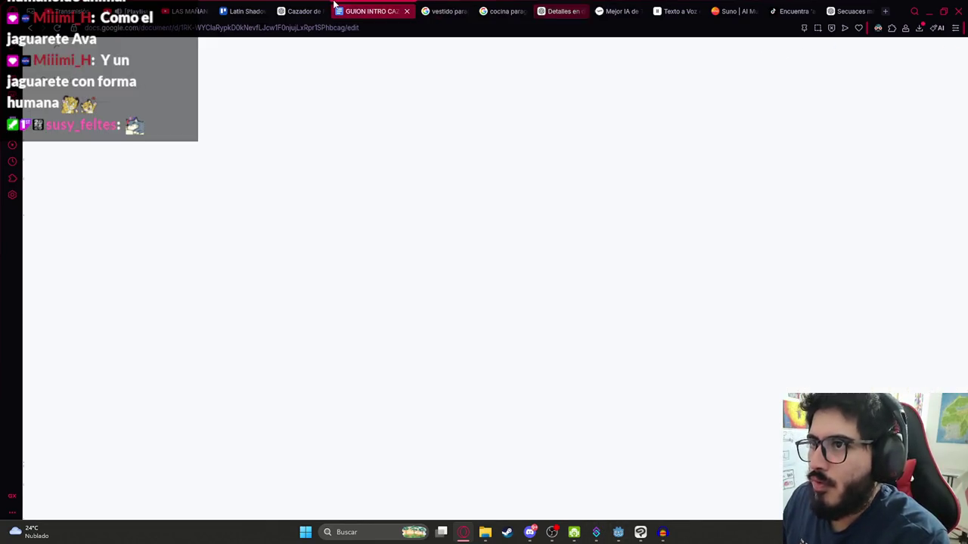
pyautogui.click(362, 11)
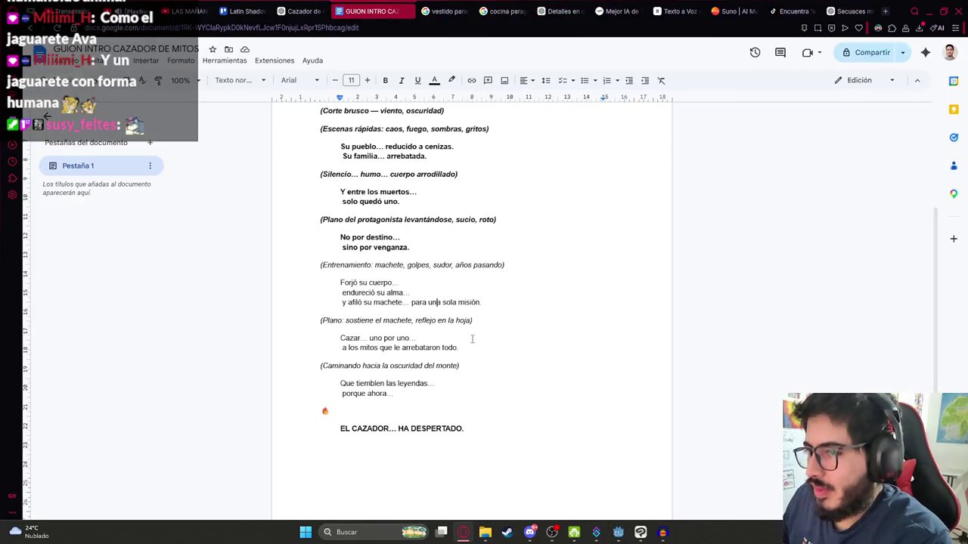
pyautogui.moveTo(341, 283); pyautogui.dragTo(503, 302)
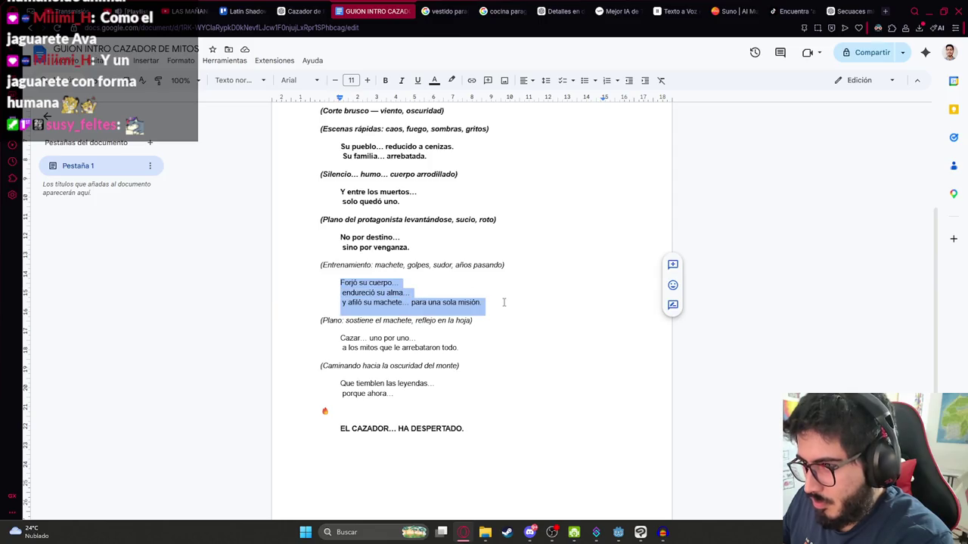
pyautogui.click(631, 6)
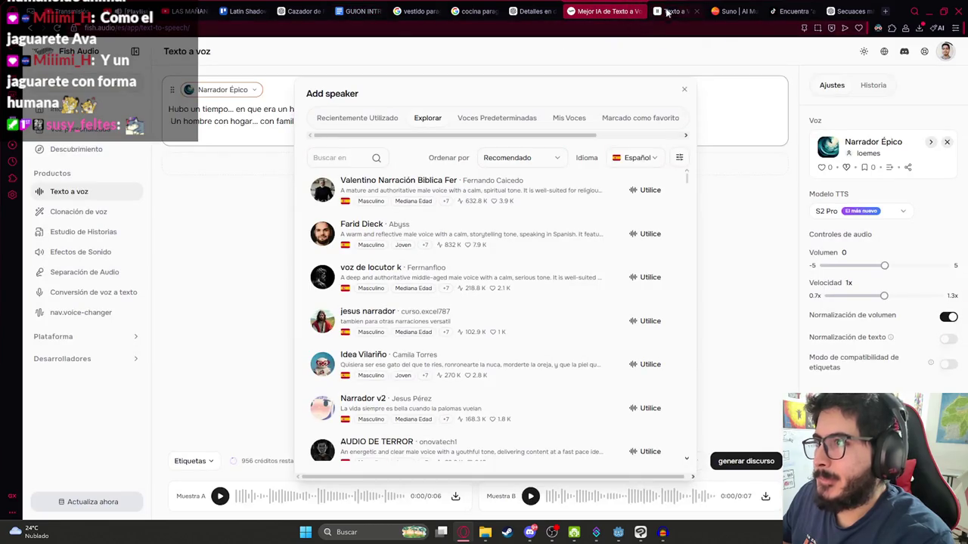
# - Replace the ElevenLabs sample text with the three script lines and generate the Spanish narration
pyautogui.click(673, 11)
pyautogui.click(602, 168)
pyautogui.hotkey('ctrl', 'a')
pyautogui.write('Forjó su cuerpo...  endureció su alma...  y afiló su machete... para una sola misión.')
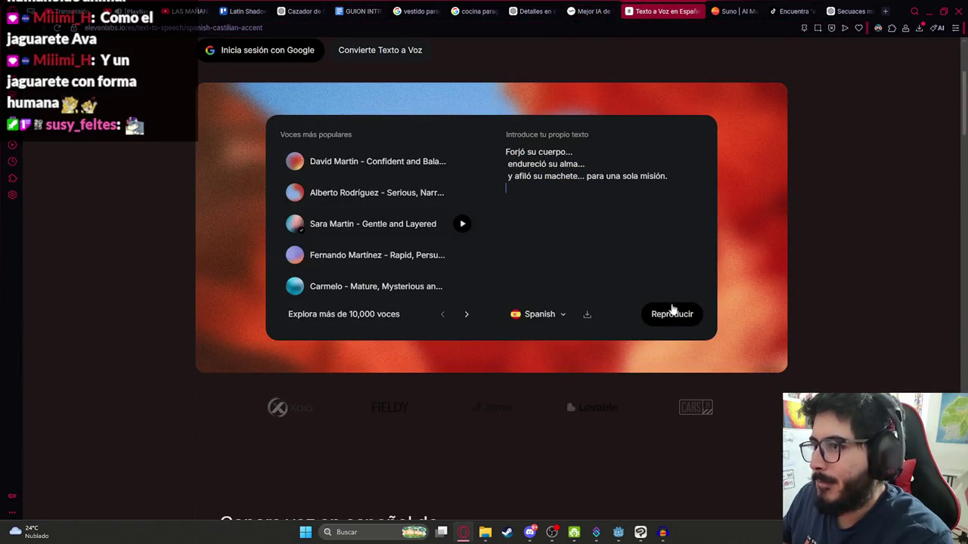
pyautogui.click(672, 314)
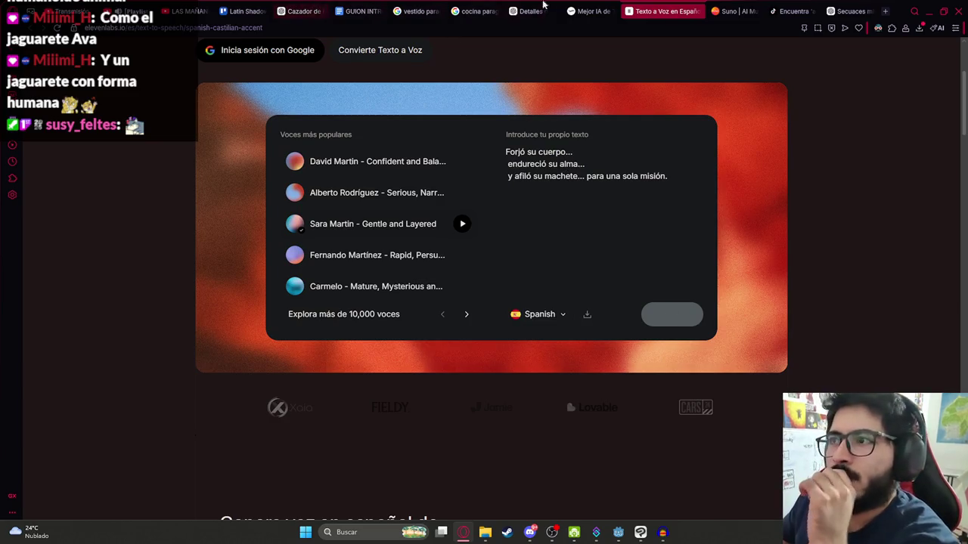
# - Download the finished ElevenLabs narration as an mp3 while checking ChatGPT's image progress
pyautogui.click(546, 10)
pyautogui.click(669, 11)
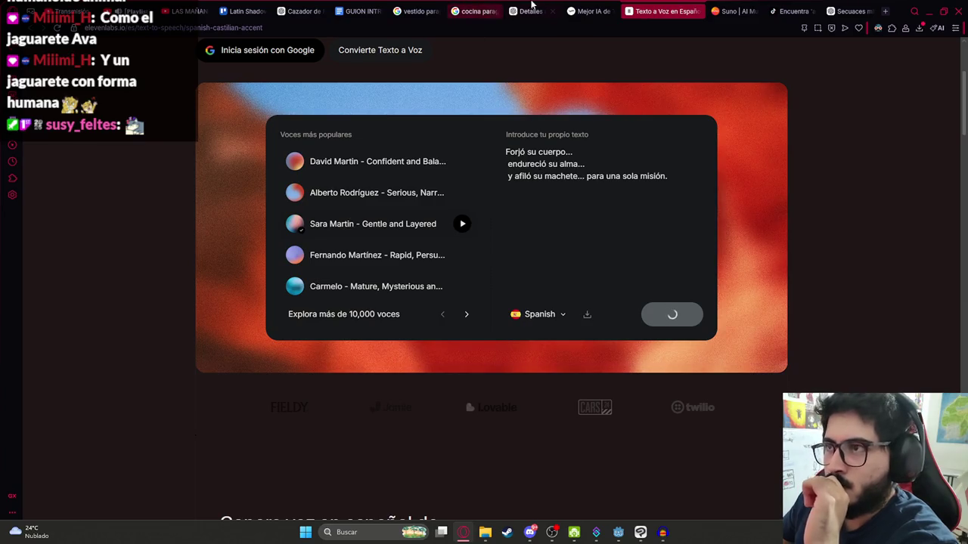
pyautogui.click(541, 10)
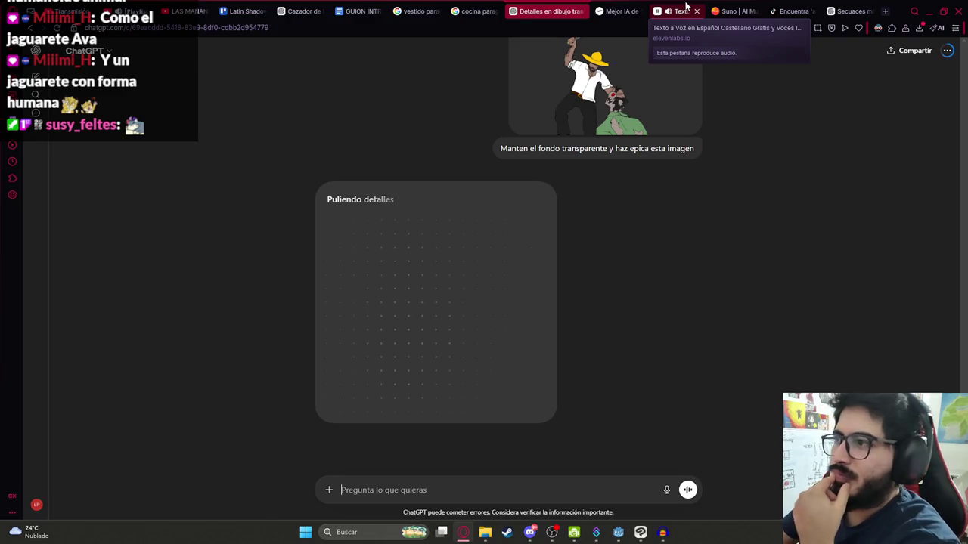
pyautogui.click(680, 10)
pyautogui.click(523, 8)
pyautogui.click(671, 9)
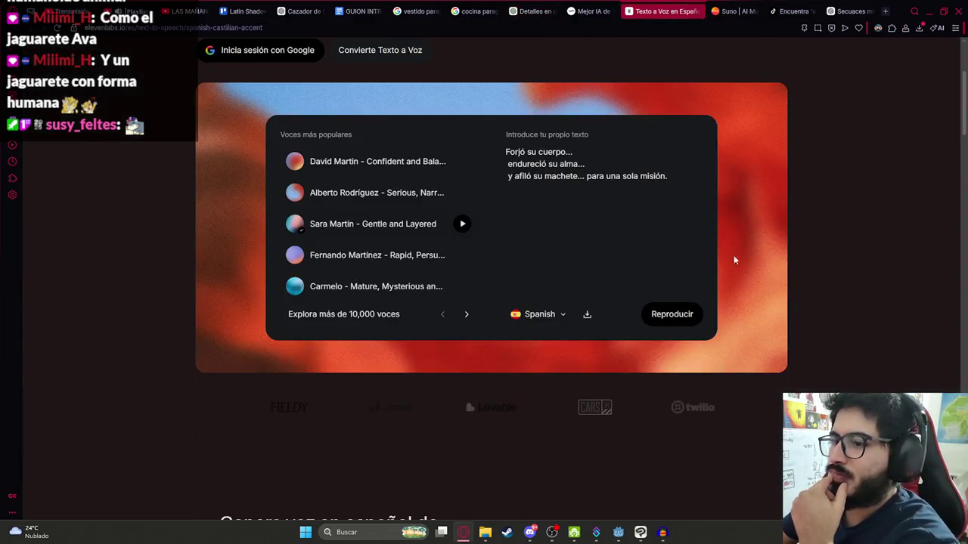
pyautogui.click(587, 314)
# - Replace the old Audacity track with the downloaded audio (4) narration, about 7 seconds long
pyautogui.click(662, 533)
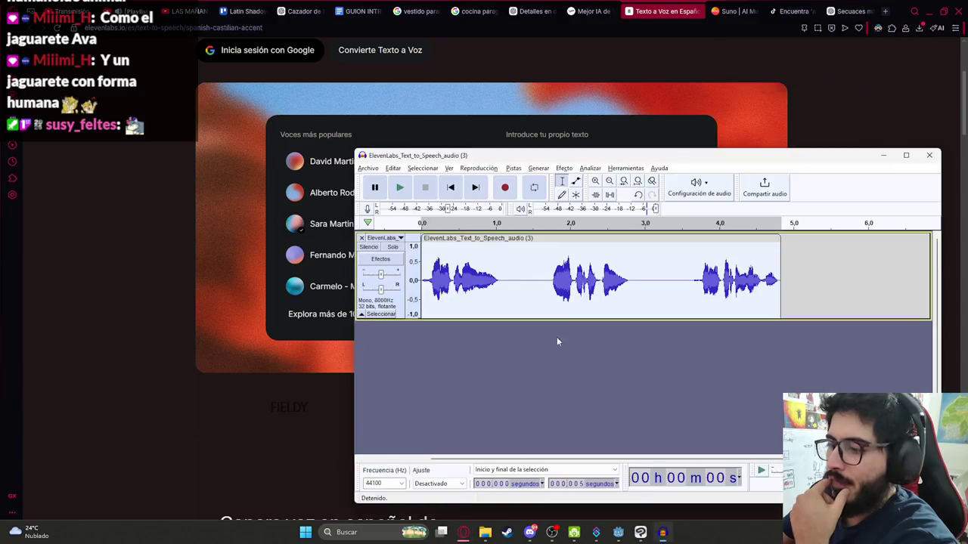
pyautogui.click(361, 237)
pyautogui.click(919, 28)
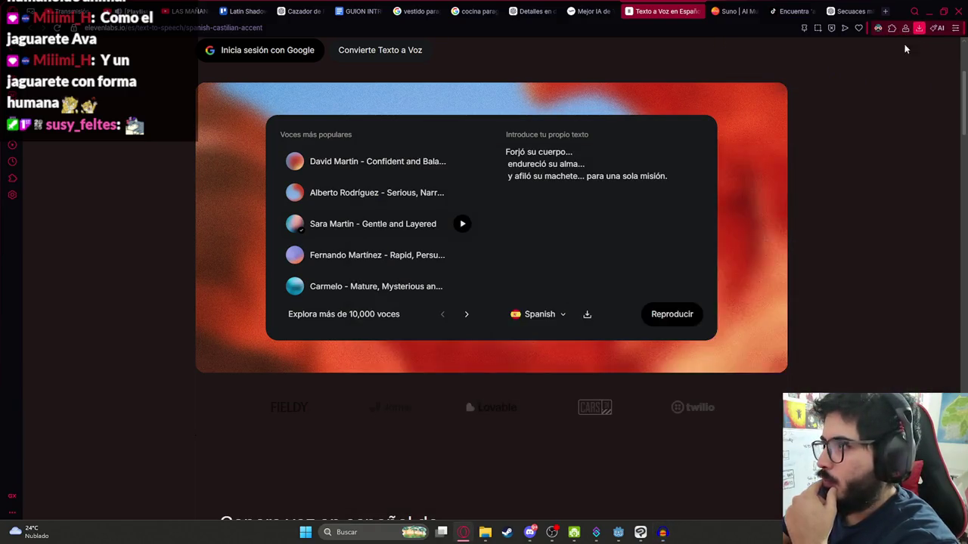
pyautogui.click(662, 532)
pyautogui.moveTo(809, 93)
pyautogui.mouseDown()
pyautogui.moveTo(497, 356)
pyautogui.moveTo(499, 302)
pyautogui.mouseUp()
pyautogui.scroll(-10, 162, 260)
pyautogui.click(162, 260)
pyautogui.scroll(-10, 132, 107)
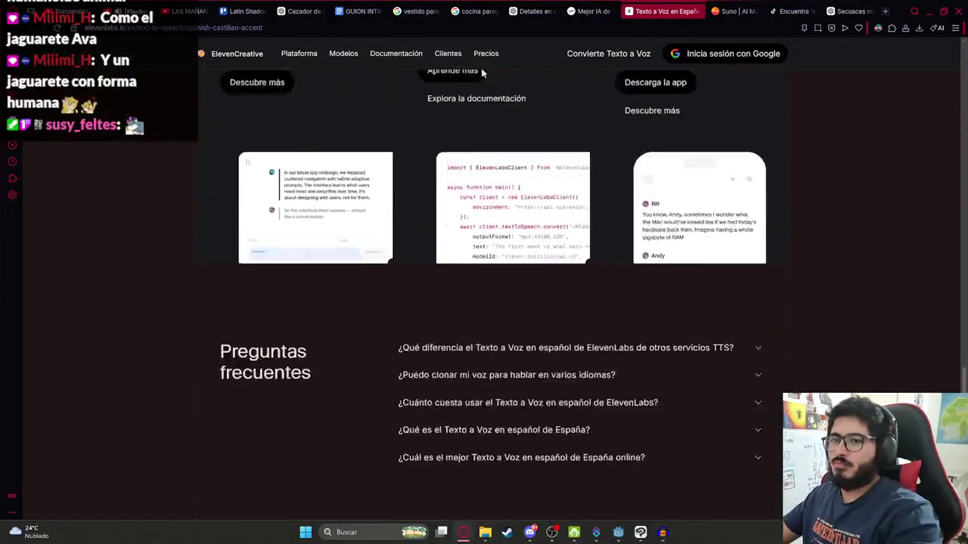
pyautogui.click(594, 10)
pyautogui.click(663, 10)
pyautogui.scroll(20, 826, 91)
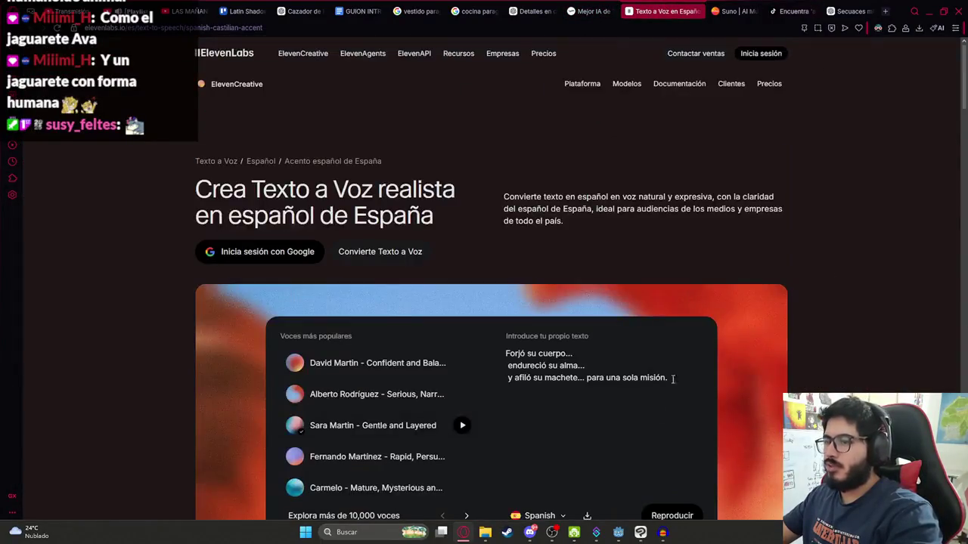
pyautogui.click(662, 533)
pyautogui.click(514, 168)
# - Resample the narration track to 8000 Hz
pyautogui.click(555, 207)
pyautogui.write('8000')
pyautogui.press('Return')
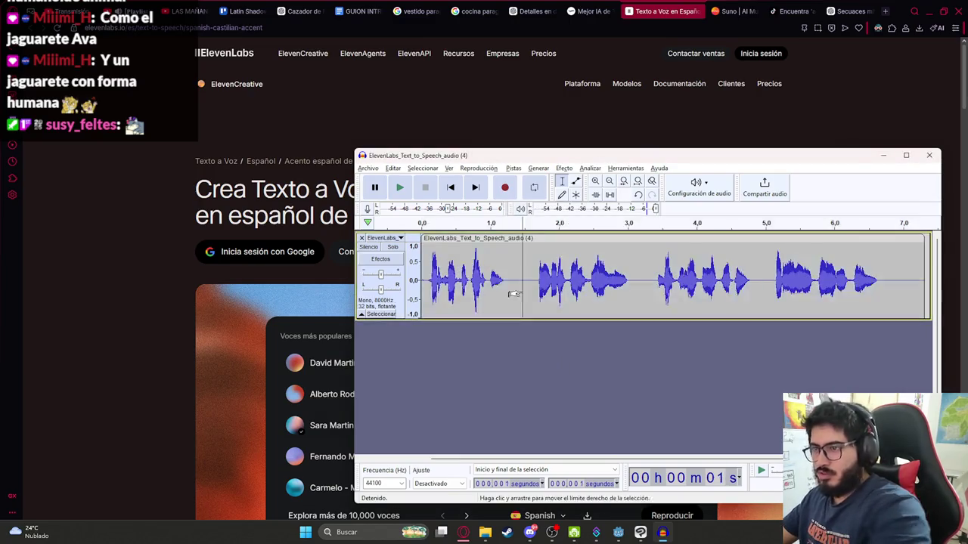
# - Export the narration as IntroP5.wav in the ja2 folder
pyautogui.click(369, 167)
pyautogui.moveTo(409, 244)
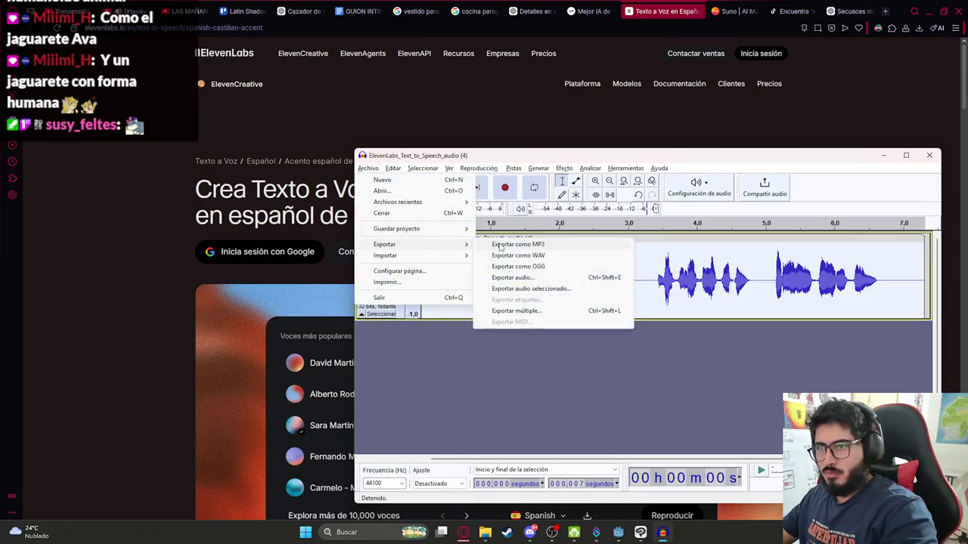
pyautogui.click(498, 255)
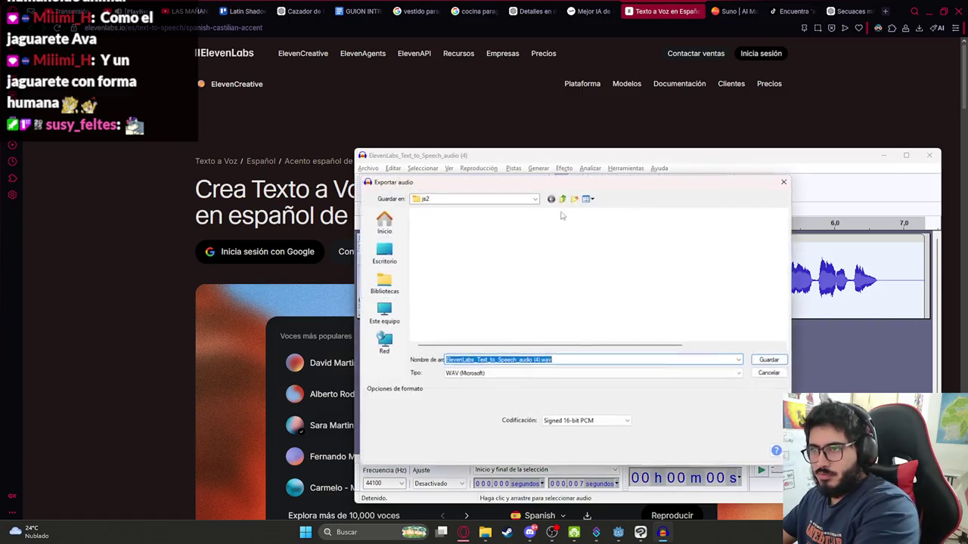
pyautogui.click(462, 253)
pyautogui.click(467, 360)
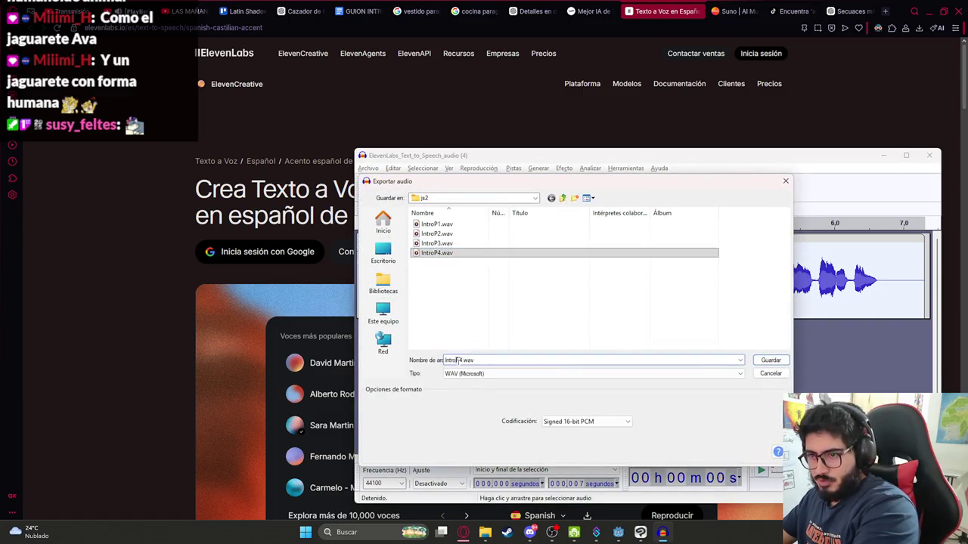
pyautogui.write('5')
pyautogui.press('Return')
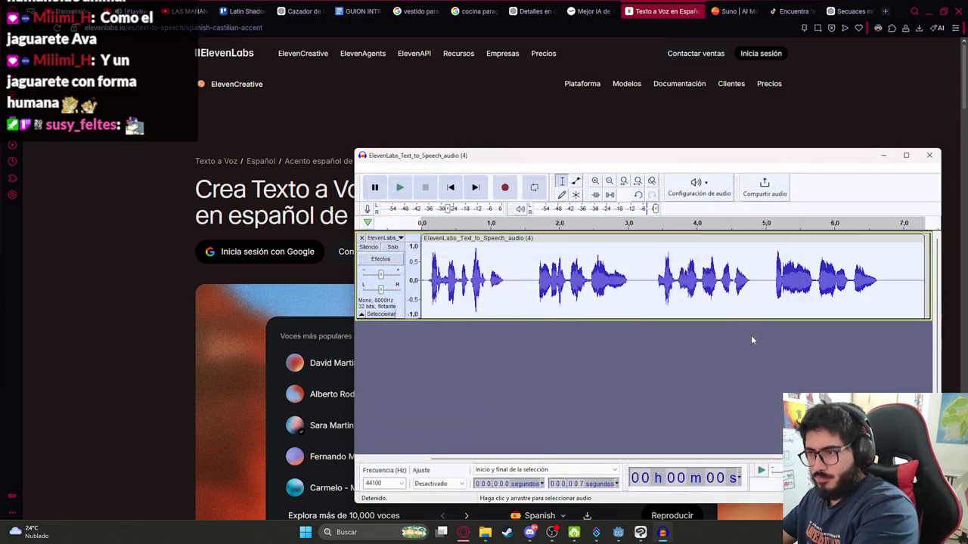
pyautogui.click(539, 11)
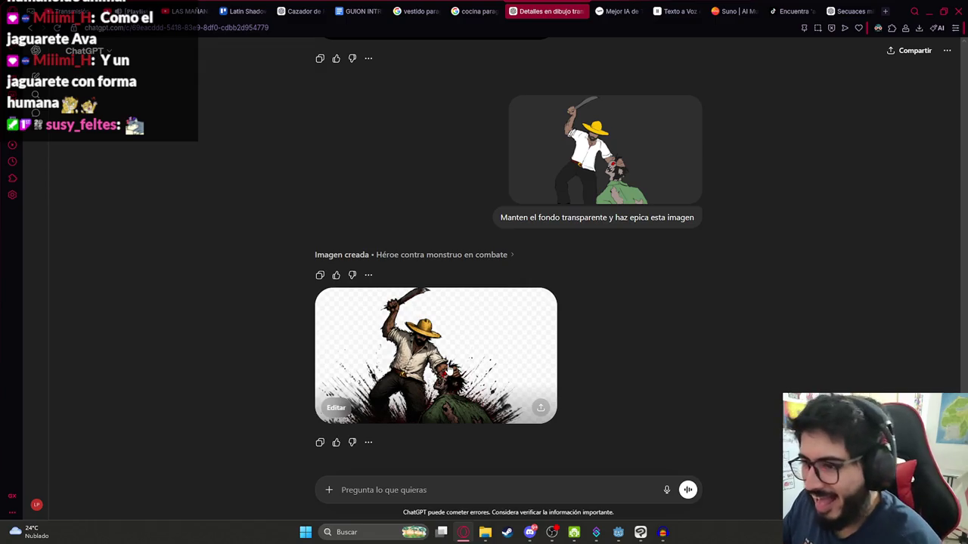
# - Ask ChatGPT 'y la transparencia?' to redo the hunter illustration with a transparent background
pyautogui.click(396, 372)
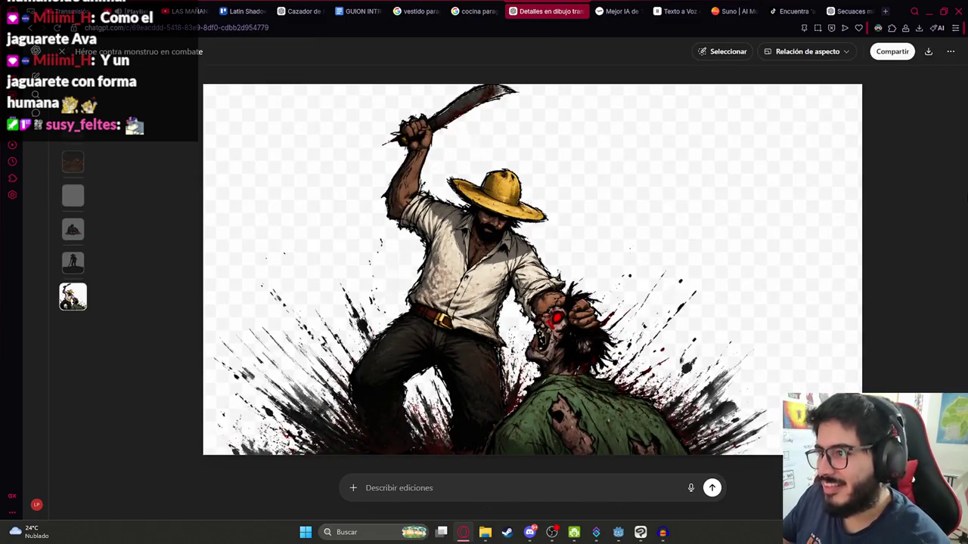
pyautogui.press('Escape')
pyautogui.click(530, 312)
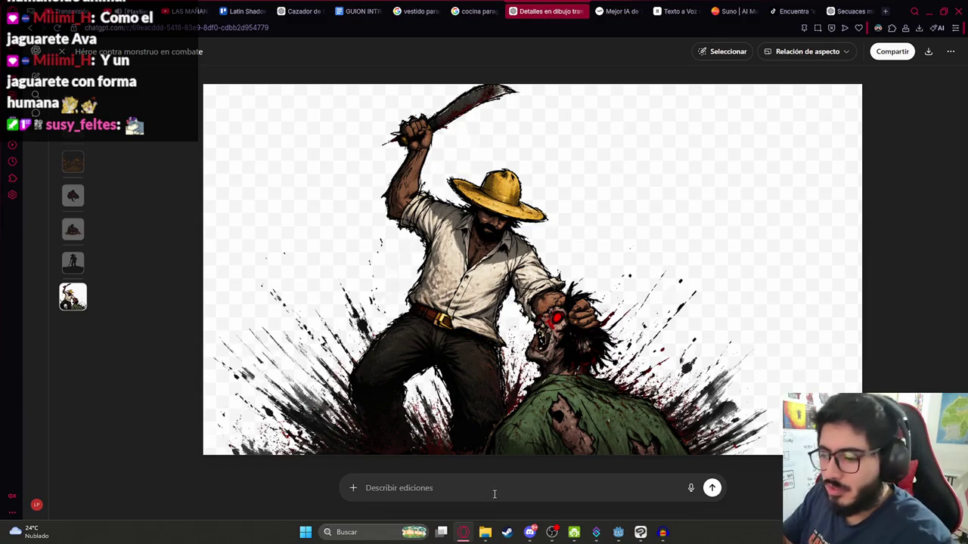
pyautogui.write('y')
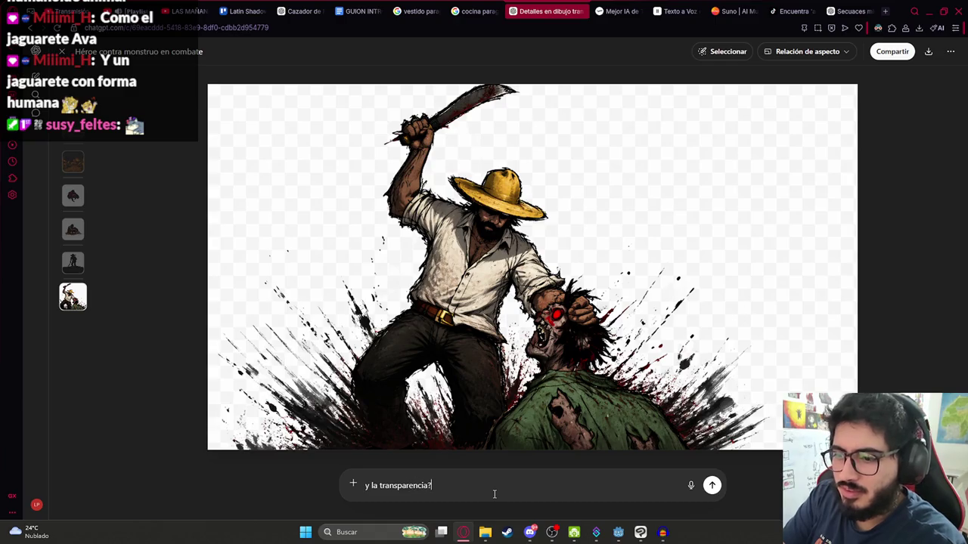
pyautogui.press('Return')
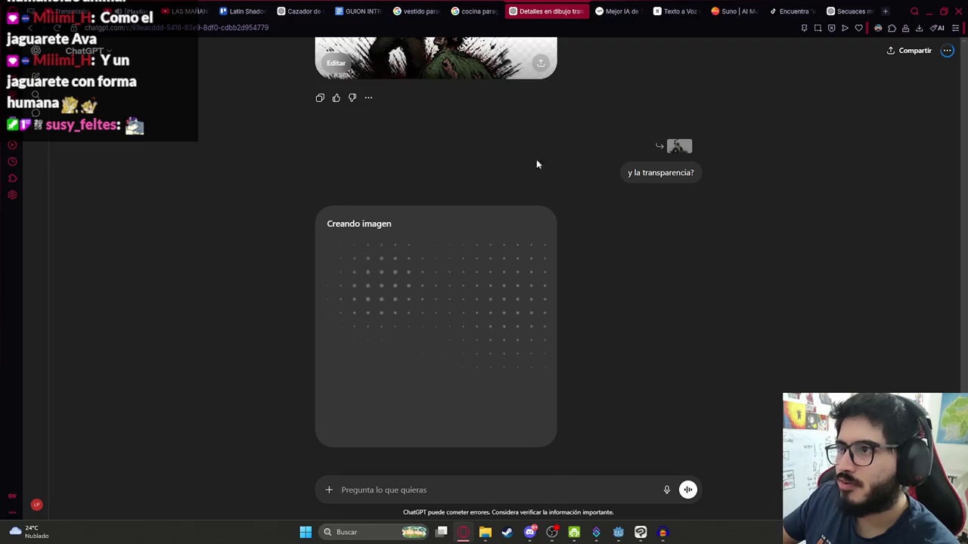
# - View the earlier illustration full-size while the transparent version regenerates
pyautogui.scroll(2, 536, 164)
pyautogui.click(456, 168)
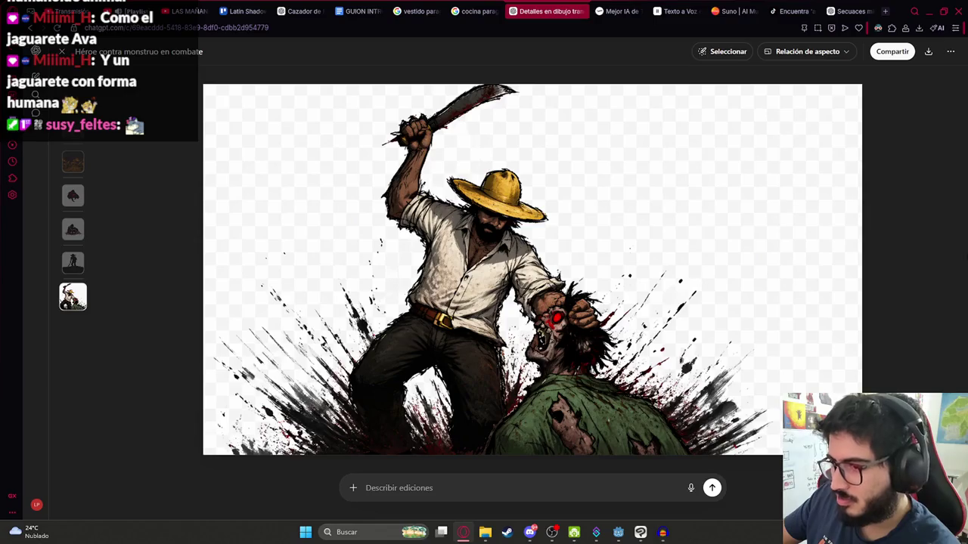
pyautogui.click(61, 53)
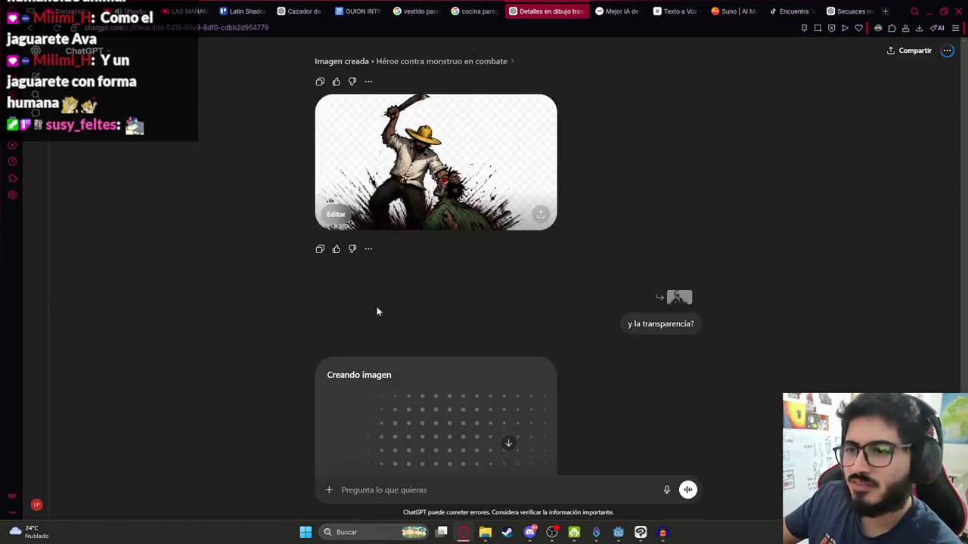
pyautogui.scroll(-2, 407, 340)
pyautogui.scroll(1, 529, 288)
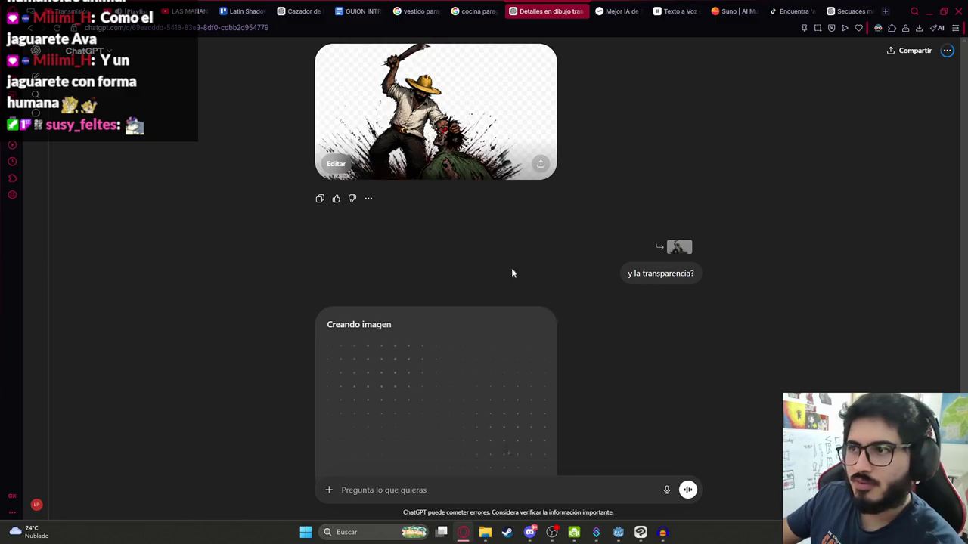
pyautogui.click(490, 121)
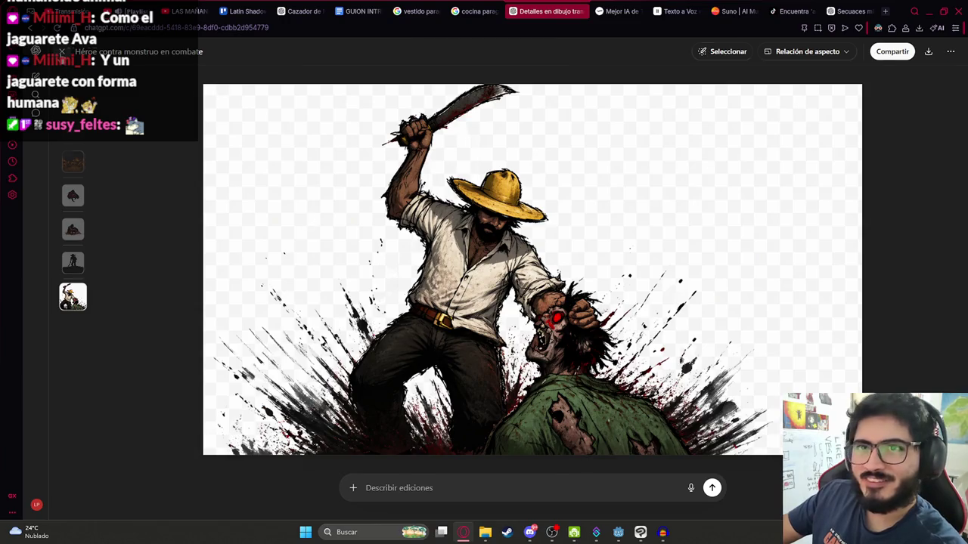
pyautogui.click(61, 52)
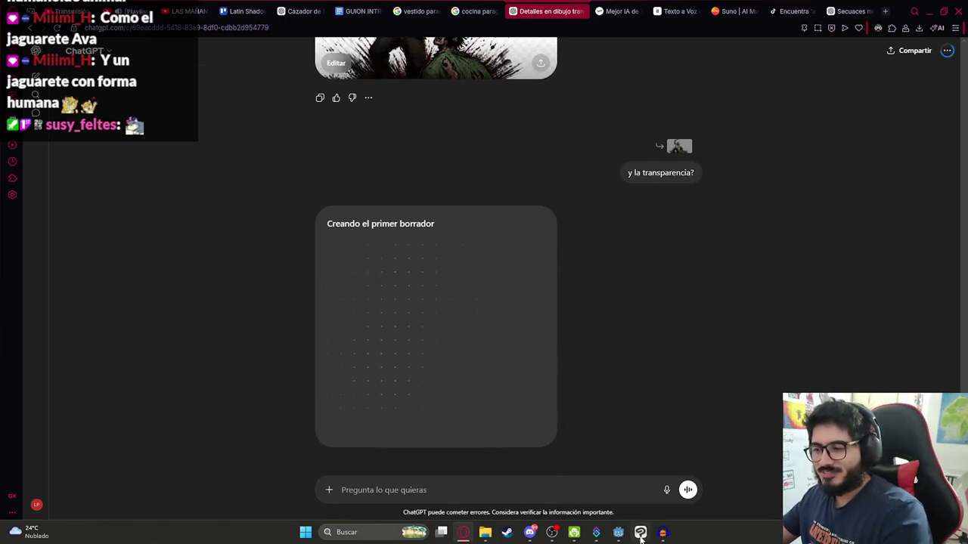
# - Collapse Carpeta 4 in Clip Studio Paint and toggle the hunter's colour layers to check line art
pyautogui.click(641, 533)
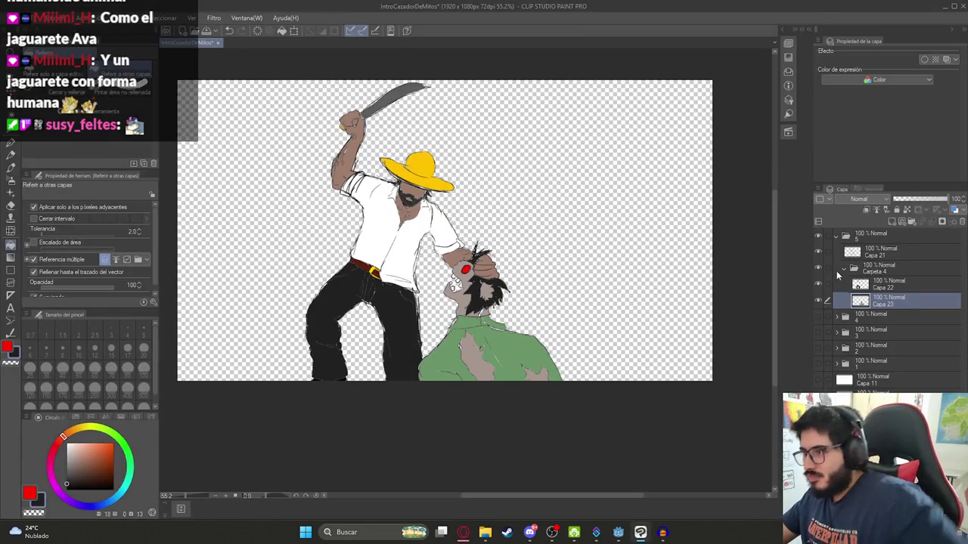
pyautogui.click(838, 271)
pyautogui.click(817, 269)
pyautogui.click(817, 269)
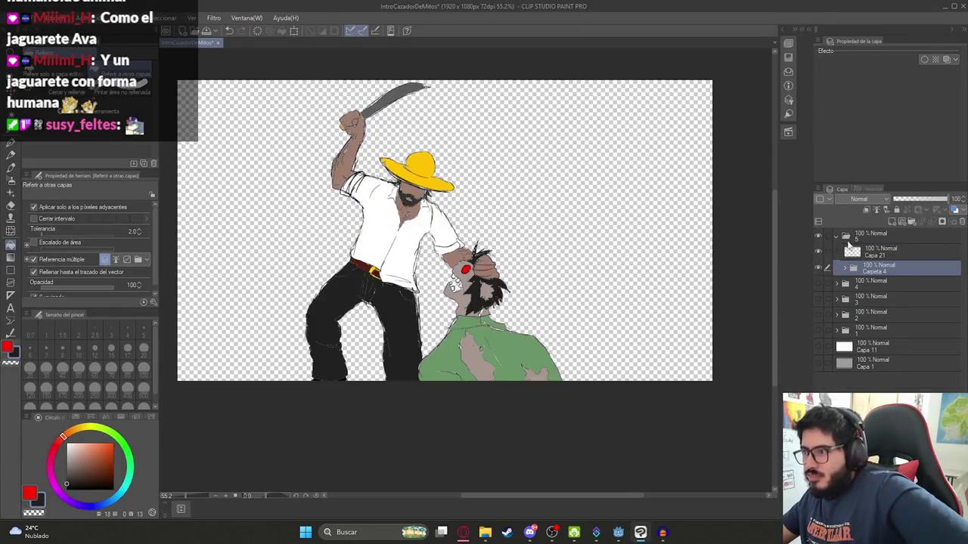
# - Group Capa 21 into a new folder Carpeta 6 and move Carpeta 4 inside it
pyautogui.click(870, 235)
pyautogui.click(898, 255)
pyautogui.hotkey('ctrl', 'g')
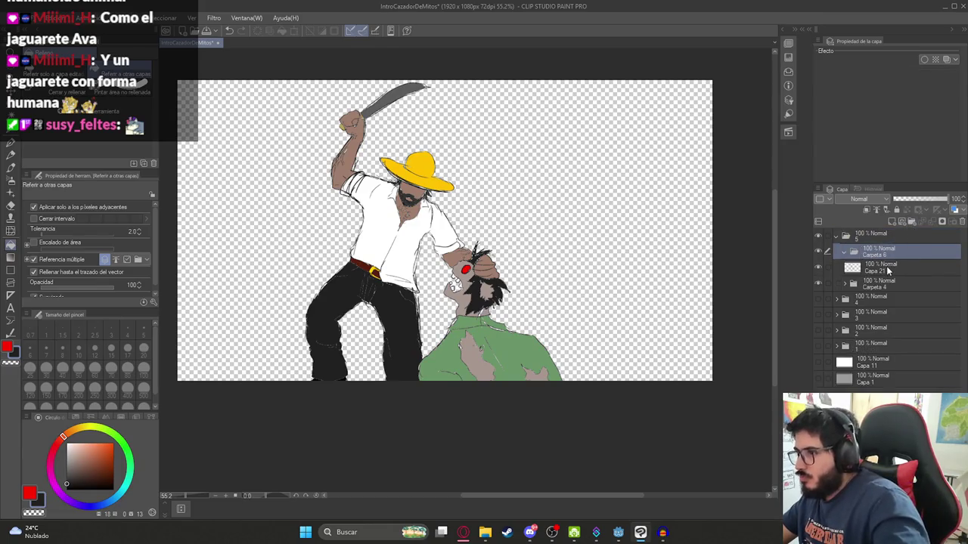
pyautogui.click(884, 268)
pyautogui.moveTo(883, 290); pyautogui.dragTo(858, 255)
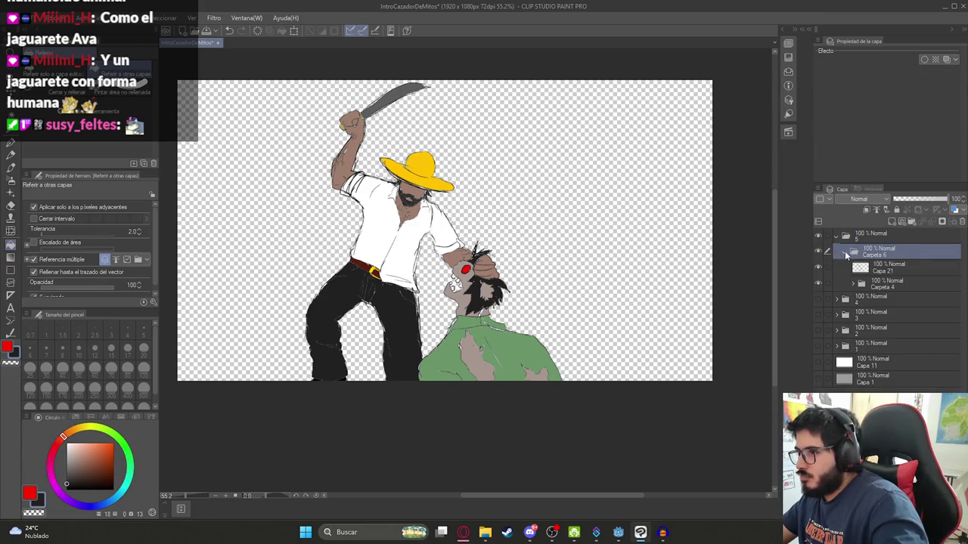
pyautogui.click(845, 254)
# - Hide Carpeta 6 and show the grey Capa 1 background layer
pyautogui.click(819, 250)
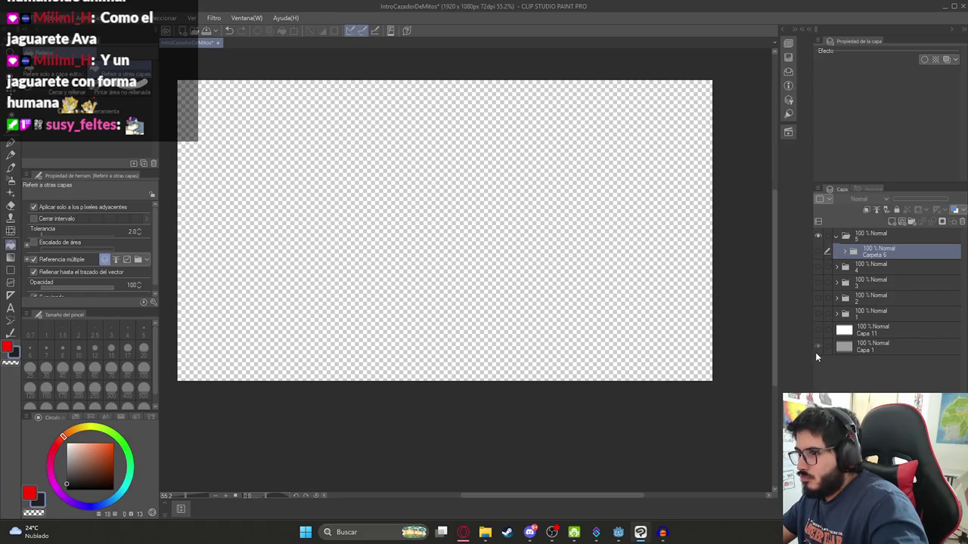
pyautogui.click(815, 349)
pyautogui.hotkey('alt', 'Tab')
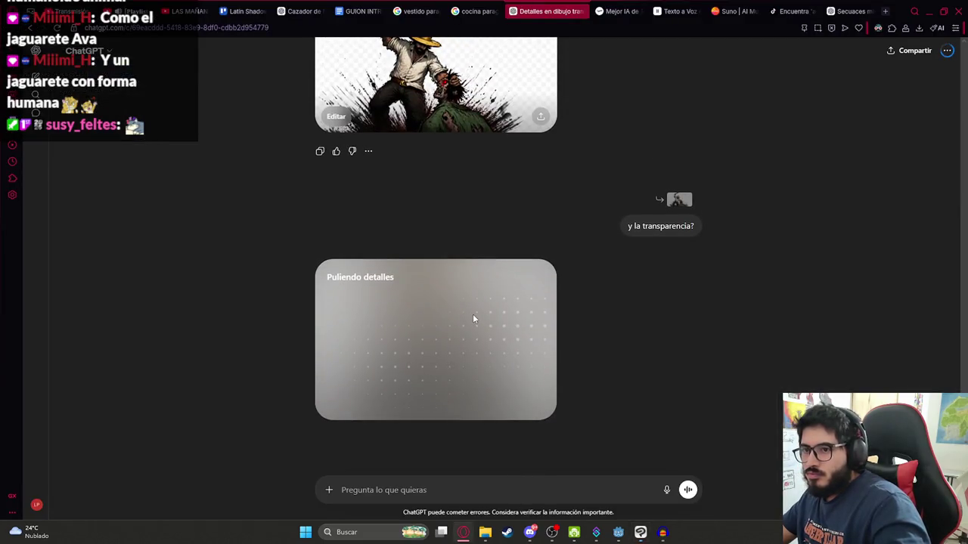
# - Draft 'haz un fondo, solo fondo sin el dibujo, que sea en el campo' in ChatGPT, erase it unsent, return to Godot
pyautogui.click(404, 482)
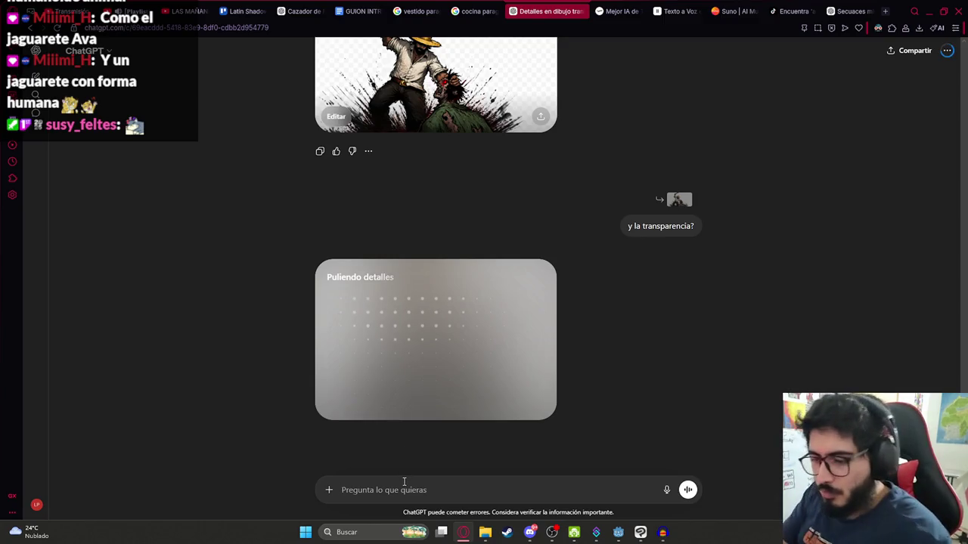
pyautogui.write('haz un fondo')
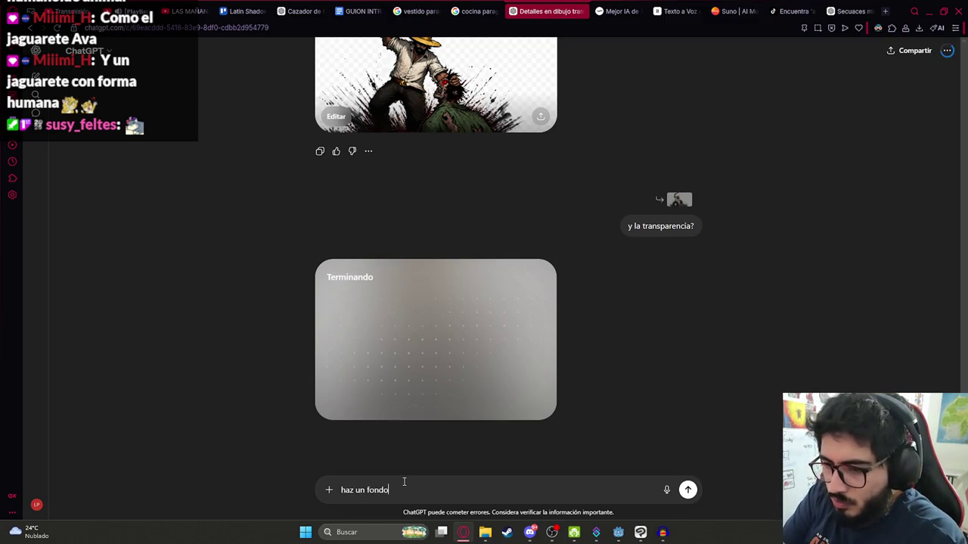
pyautogui.write(', solo ')
pyautogui.write('fondo')
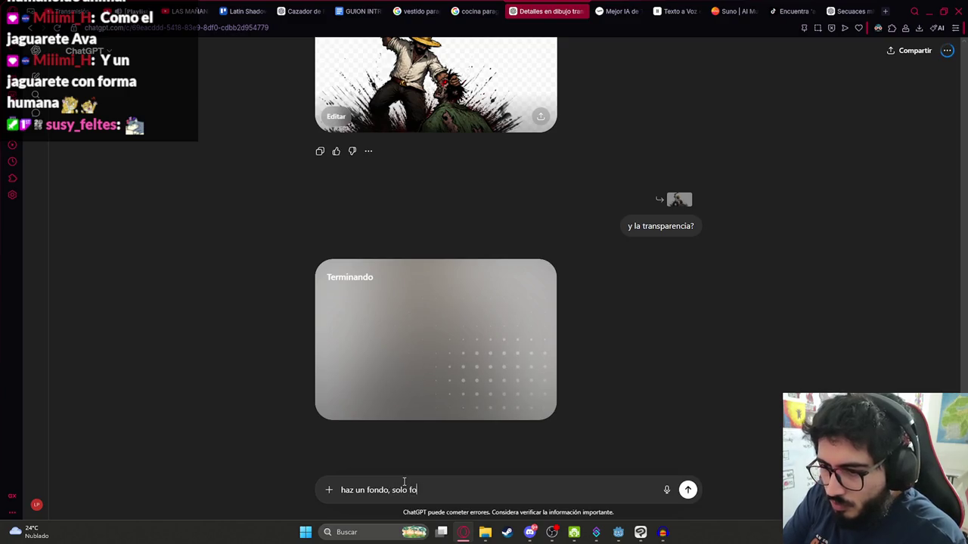
pyautogui.write(' sin ')
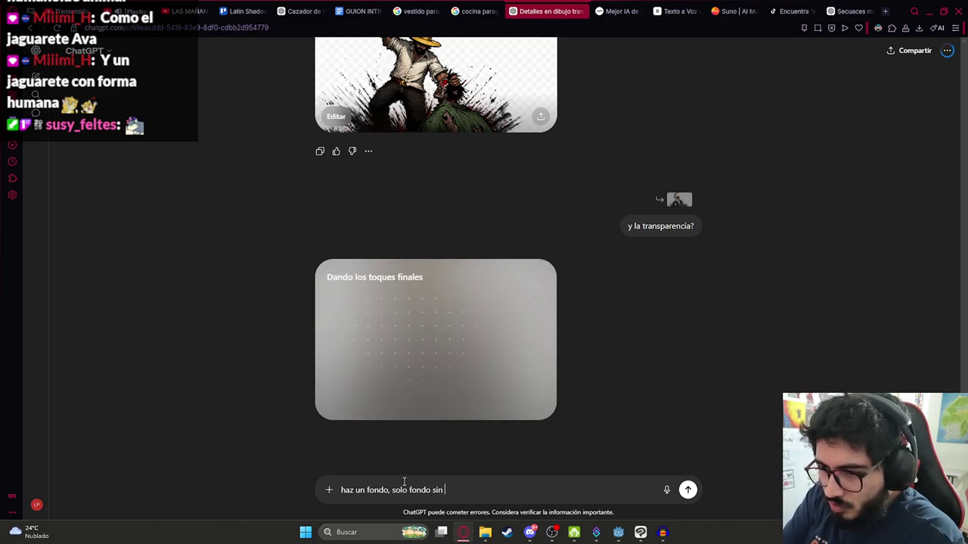
pyautogui.write('el dibujo, qu')
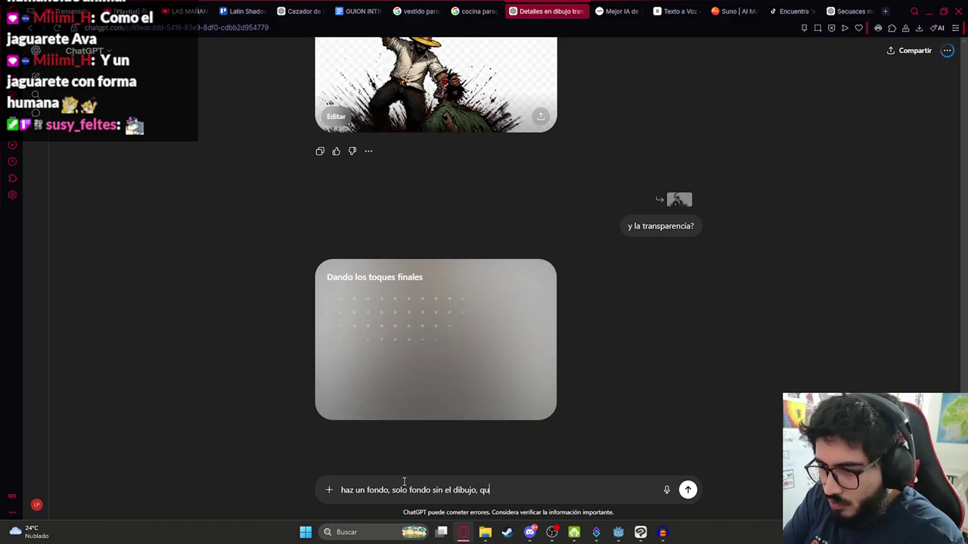
pyautogui.write('e sea en el campo')
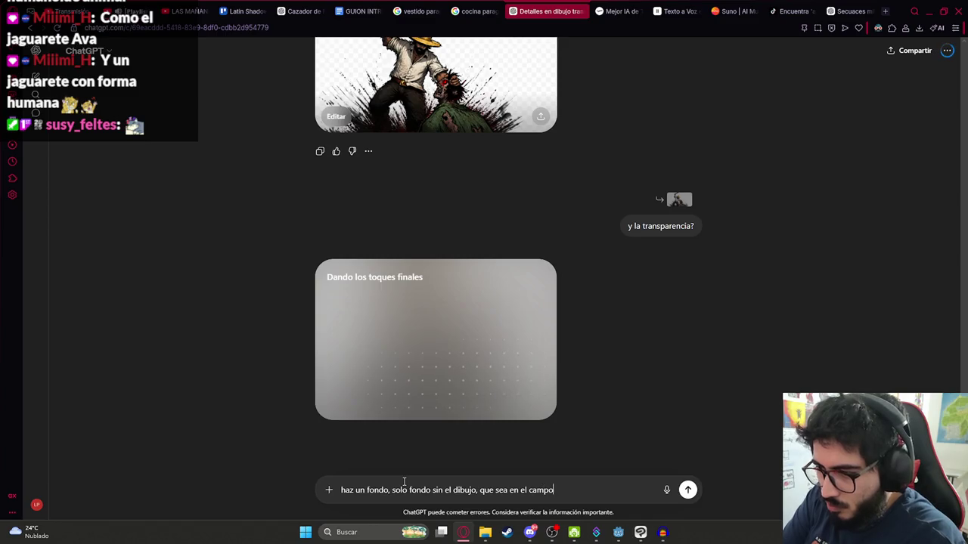
pyautogui.hotkey('ctrl', 'a')
pyautogui.press('BackSpace')
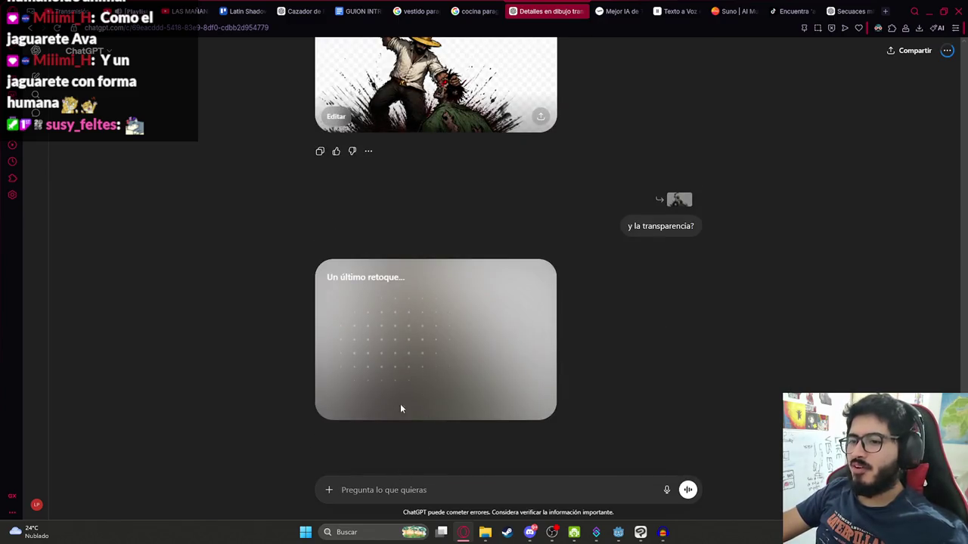
pyautogui.click(618, 532)
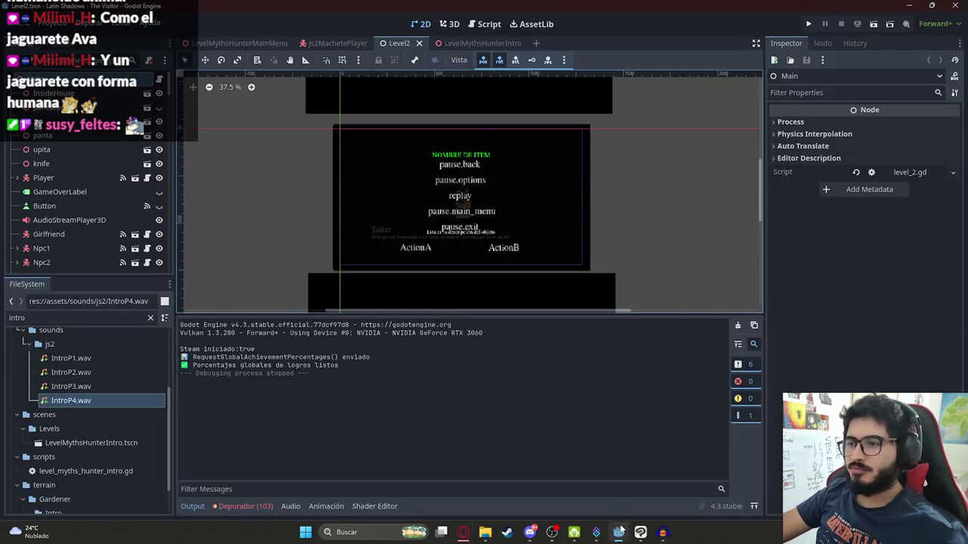
# - Open the LevelMythsHunterIntro scene in the 2D view
pyautogui.click(476, 43)
pyautogui.click(420, 24)
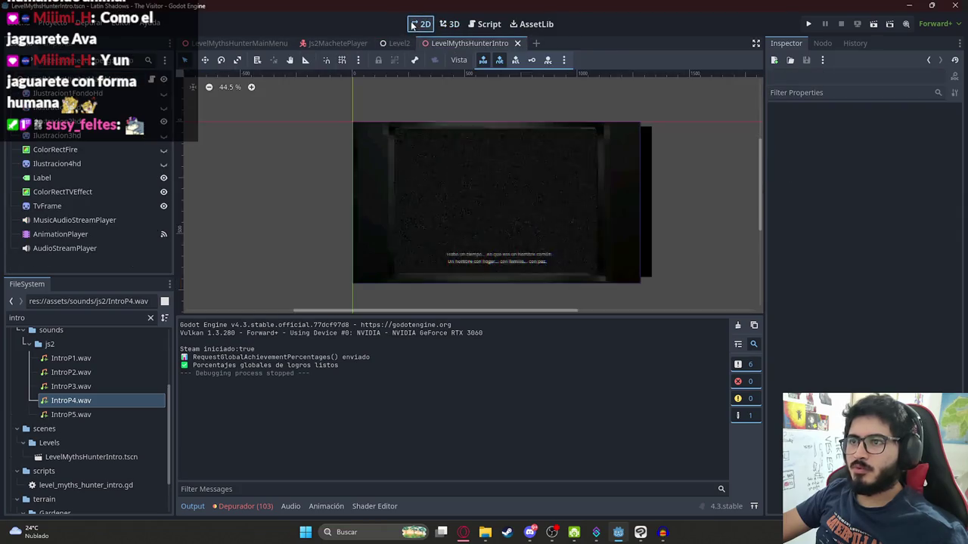
pyautogui.click(87, 182)
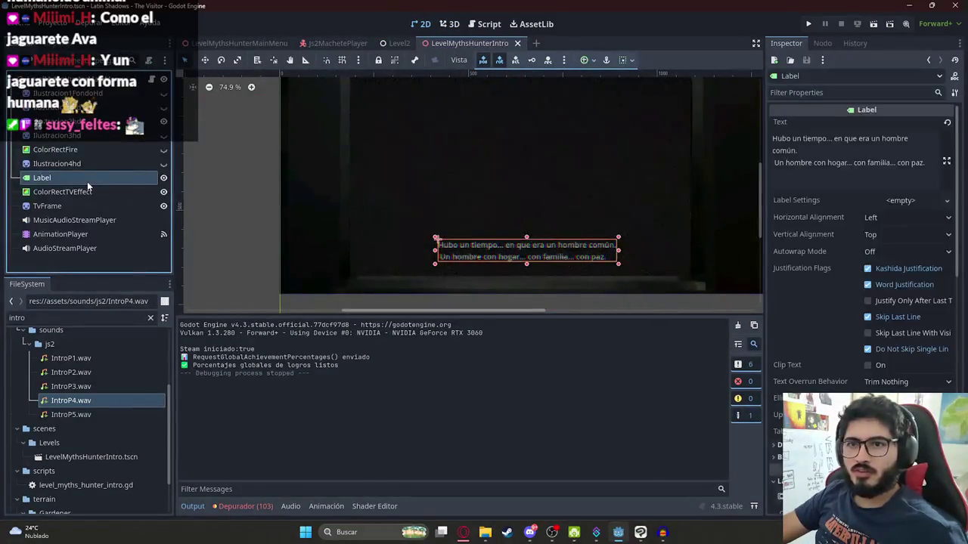
# - Load the Intro animation on the AnimationPlayer and preview it, then stop at 0
pyautogui.click(60, 233)
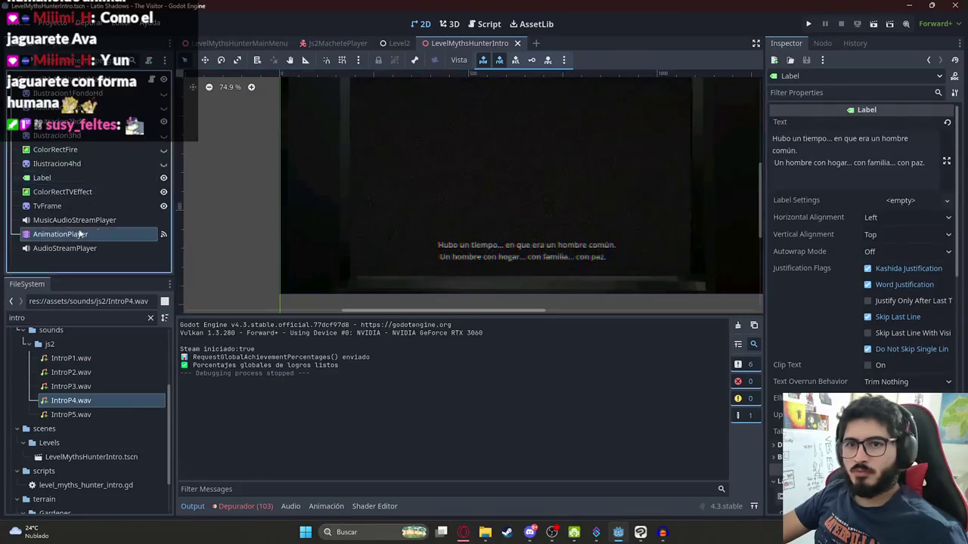
pyautogui.click(386, 326)
pyautogui.click(380, 342)
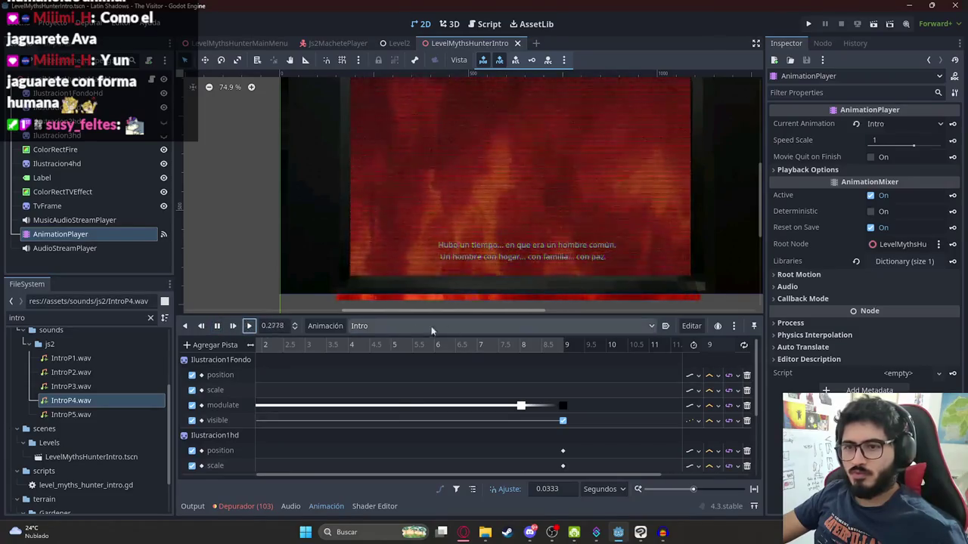
pyautogui.click(431, 326)
pyautogui.click(383, 367)
pyautogui.click(384, 326)
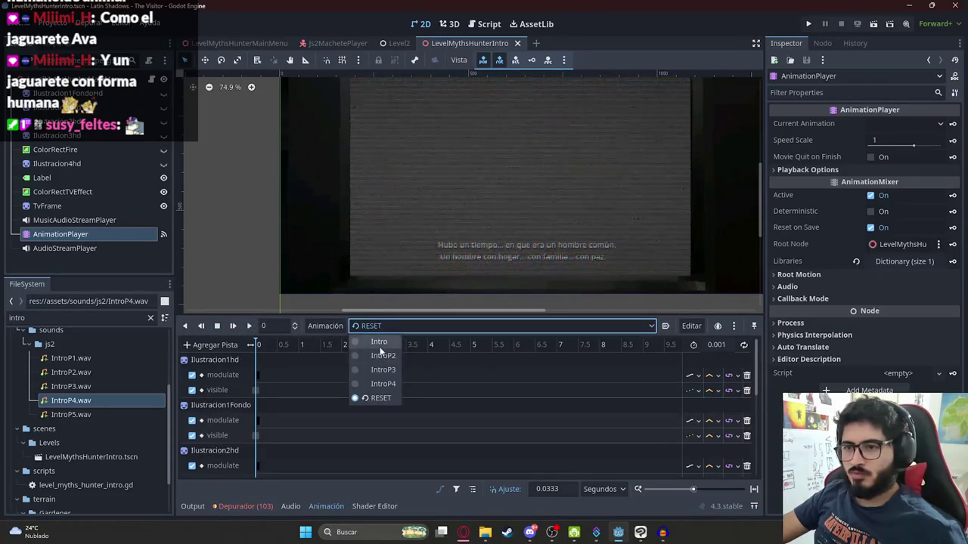
pyautogui.click(381, 342)
pyautogui.click(250, 326)
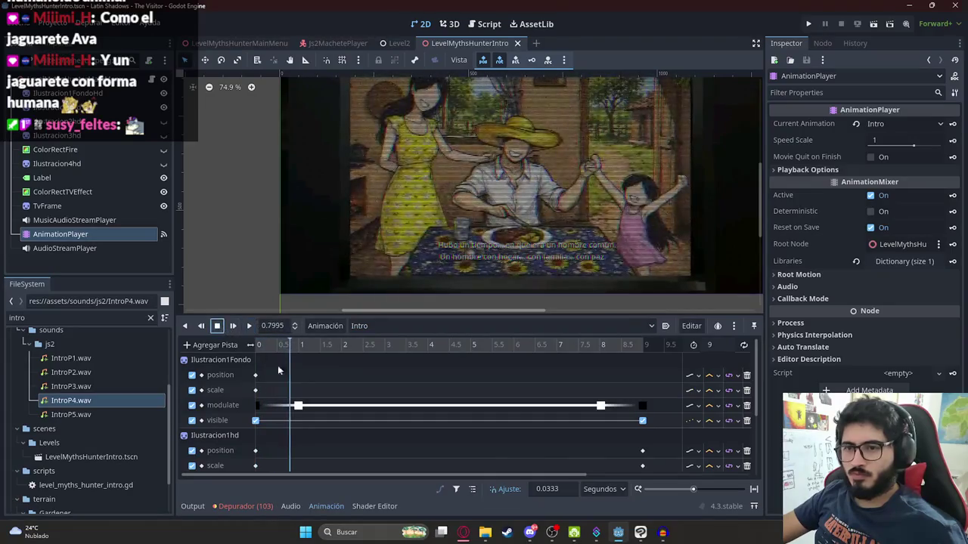
pyautogui.scroll(-5, 320, 396)
pyautogui.click(217, 325)
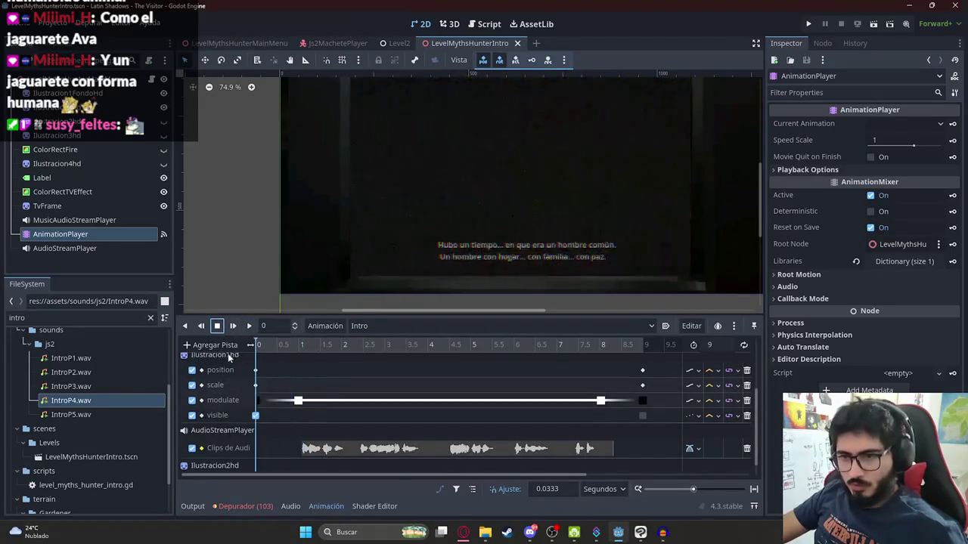
# - Select the Label node and scroll the Inspector to its Visibility properties
pyautogui.click(59, 177)
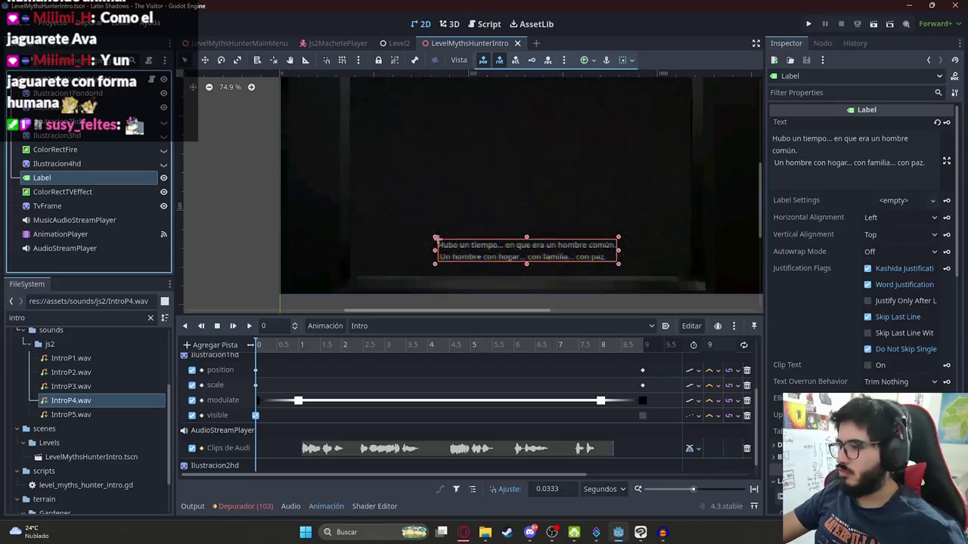
pyautogui.scroll(-10, 807, 347)
pyautogui.scroll(-2, 809, 349)
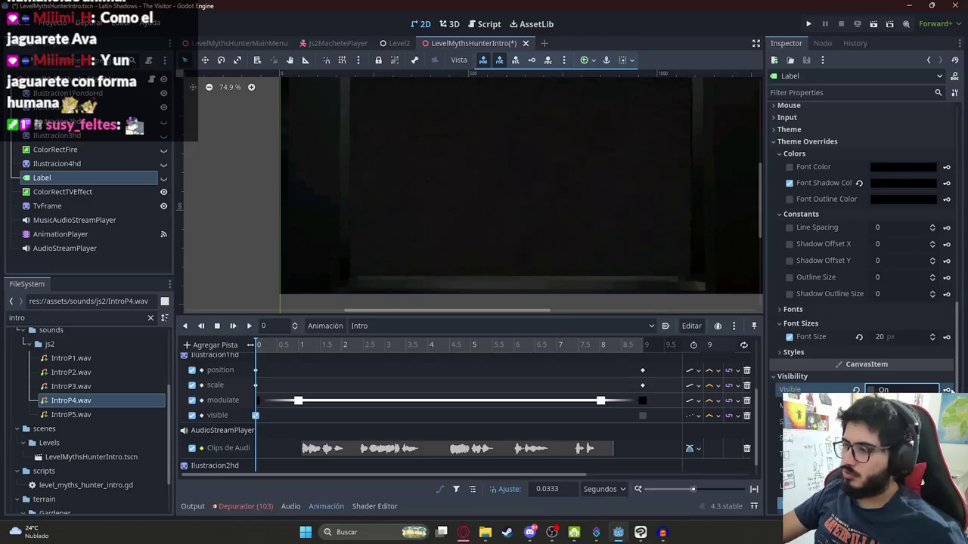
# - Create a Label Visible track in Intro and key the Label visible at about 1.07 s
pyautogui.click(856, 390)
pyautogui.click(438, 299)
pyautogui.click(303, 344)
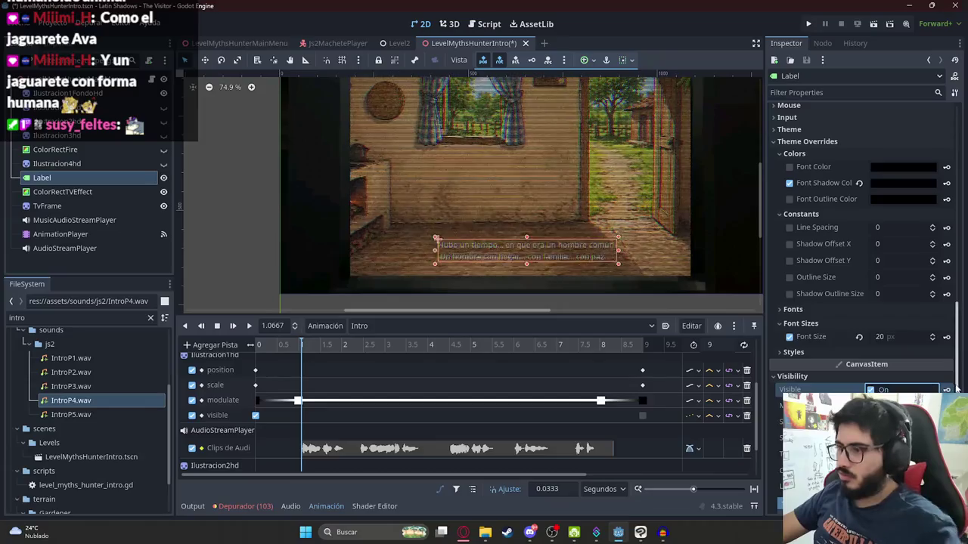
pyautogui.click(871, 390)
pyautogui.click(249, 326)
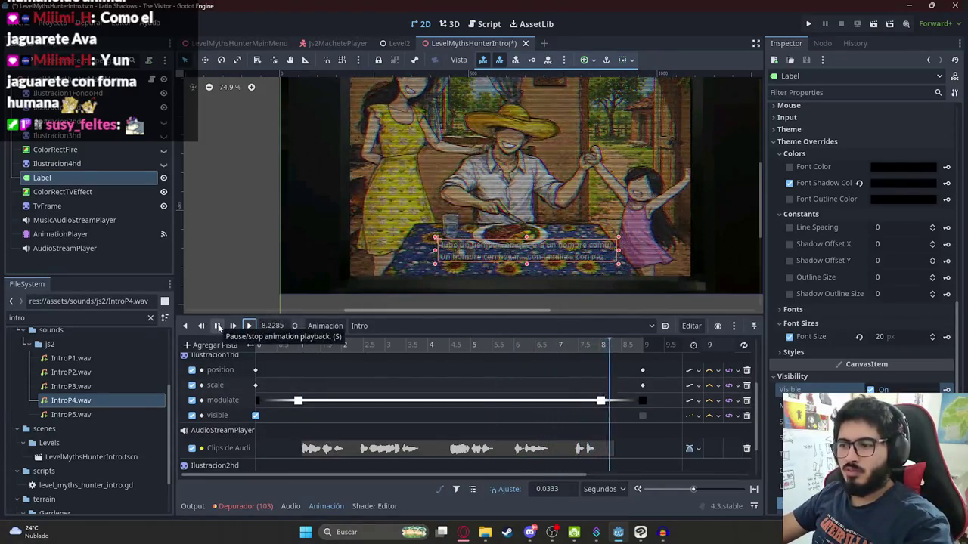
pyautogui.click(217, 326)
# - Key the Label hidden at 8.3333 s and save the scene
pyautogui.click(610, 347)
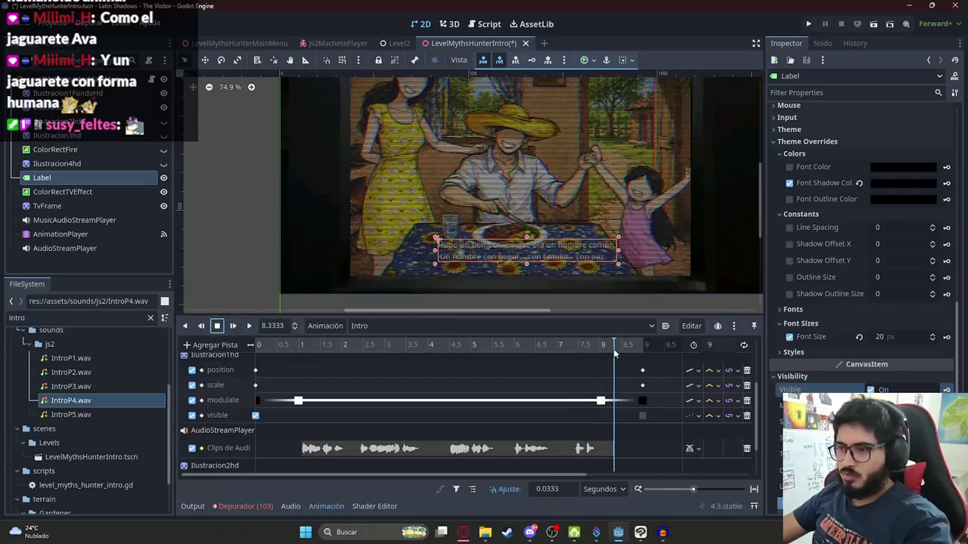
pyautogui.click(870, 389)
pyautogui.click(946, 390)
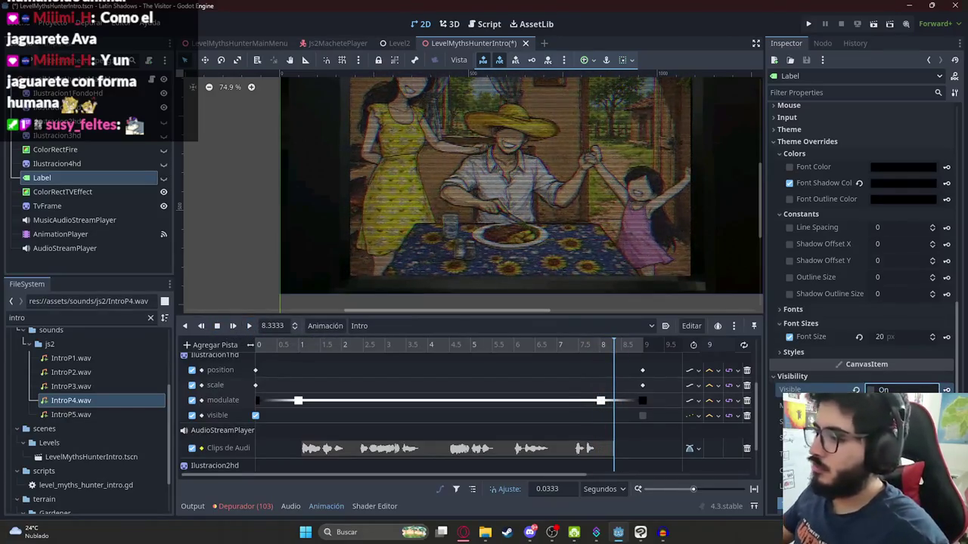
pyautogui.scroll(-2, 413, 423)
pyautogui.hotkey('ctrl', 's')
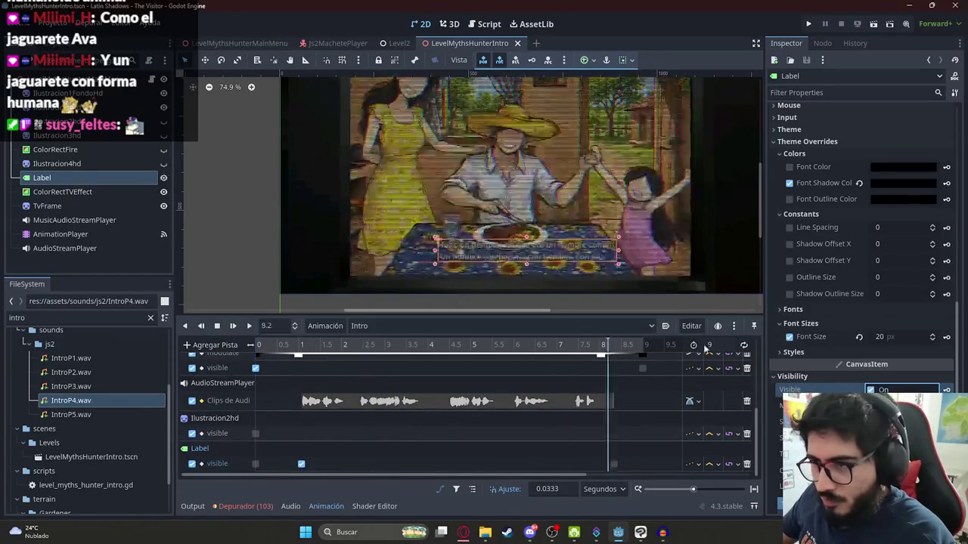
# - Load the IntroP2 animation with the playhead at about 2 seconds
pyautogui.click(382, 326)
pyautogui.click(383, 355)
pyautogui.moveTo(276, 344); pyautogui.dragTo(344, 346)
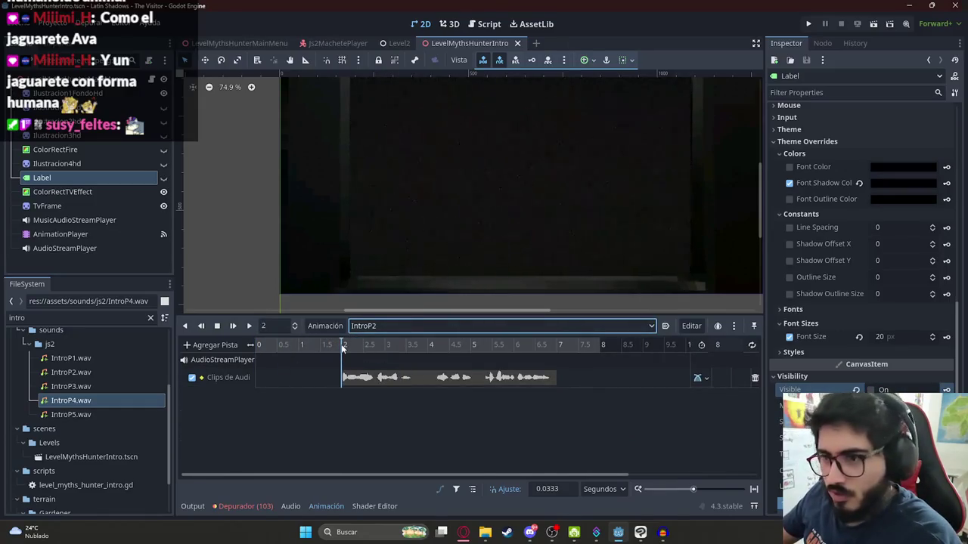
# - In IntroP2, key the caption Label visible at 2 s and hidden at 7 s
pyautogui.click(870, 389)
pyautogui.click(883, 389)
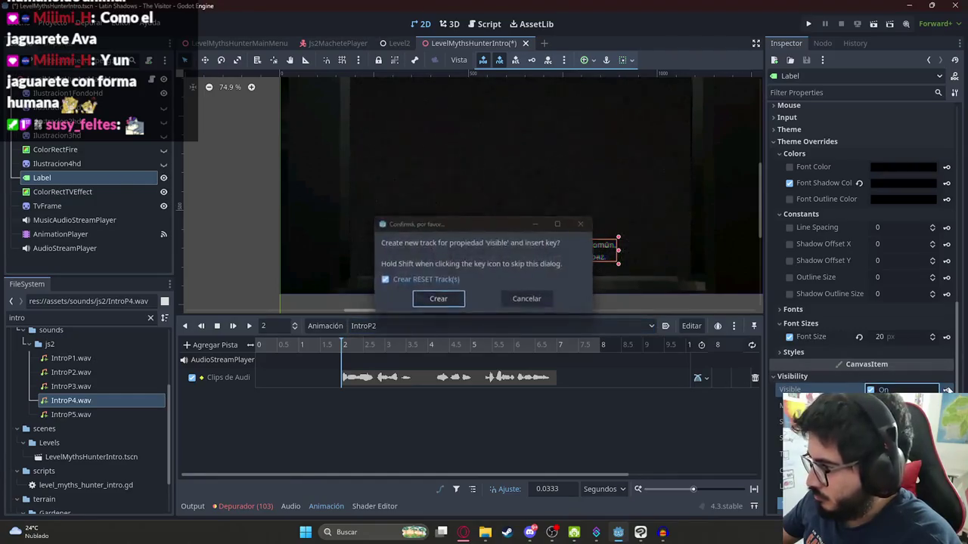
pyautogui.click(434, 298)
pyautogui.click(559, 345)
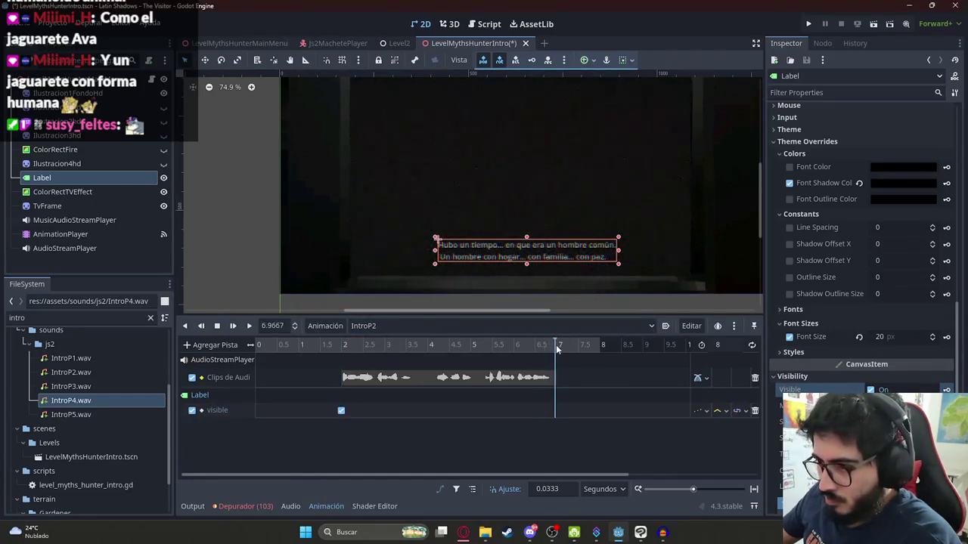
pyautogui.click(870, 390)
pyautogui.click(946, 390)
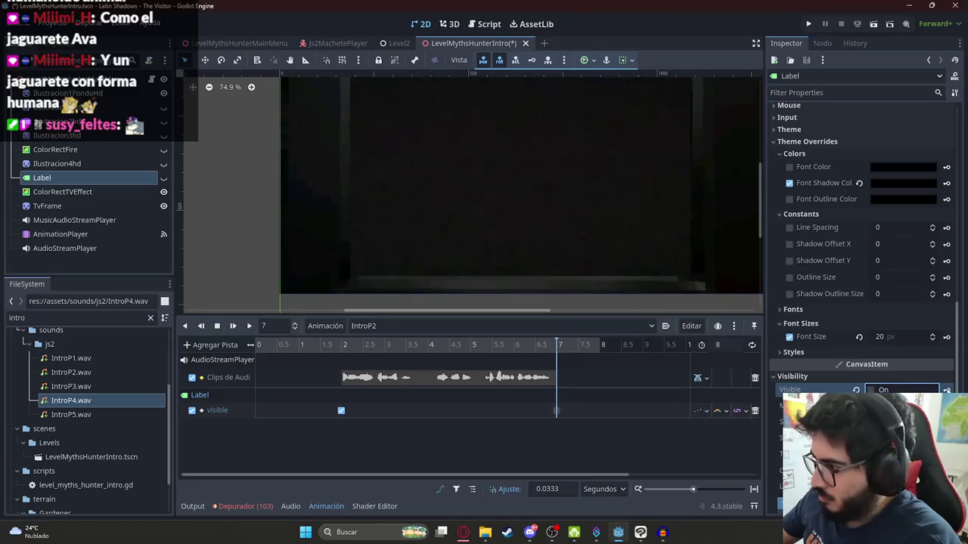
pyautogui.hotkey('shift', 'd')
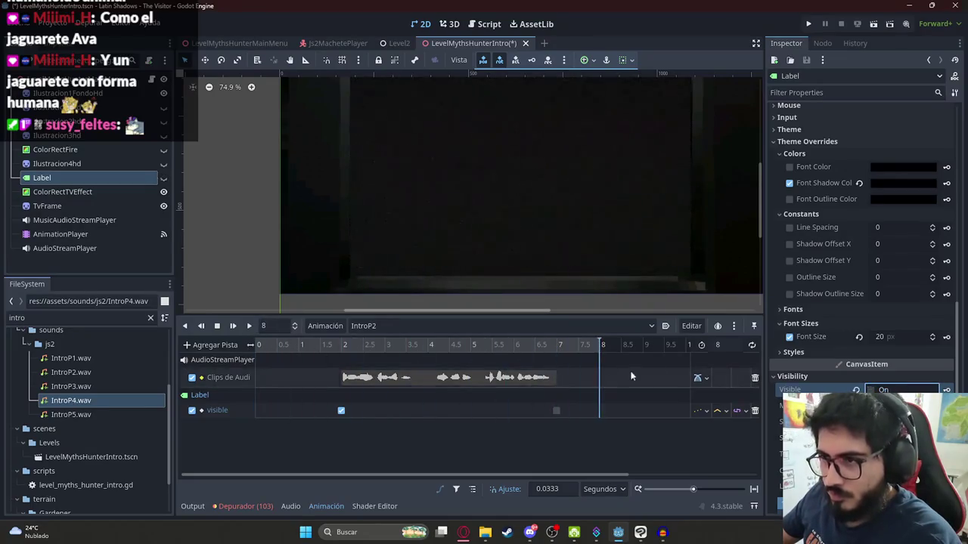
# - In IntroP3, create a Label visibility track and key it visible at 1 second
pyautogui.click(390, 326)
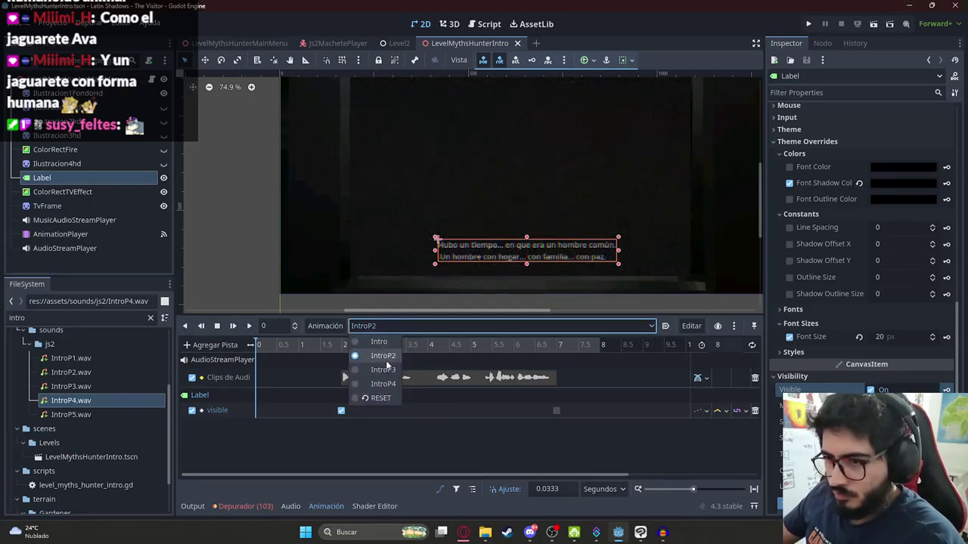
pyautogui.click(374, 370)
pyautogui.scroll(-2, 302, 389)
pyautogui.click(300, 346)
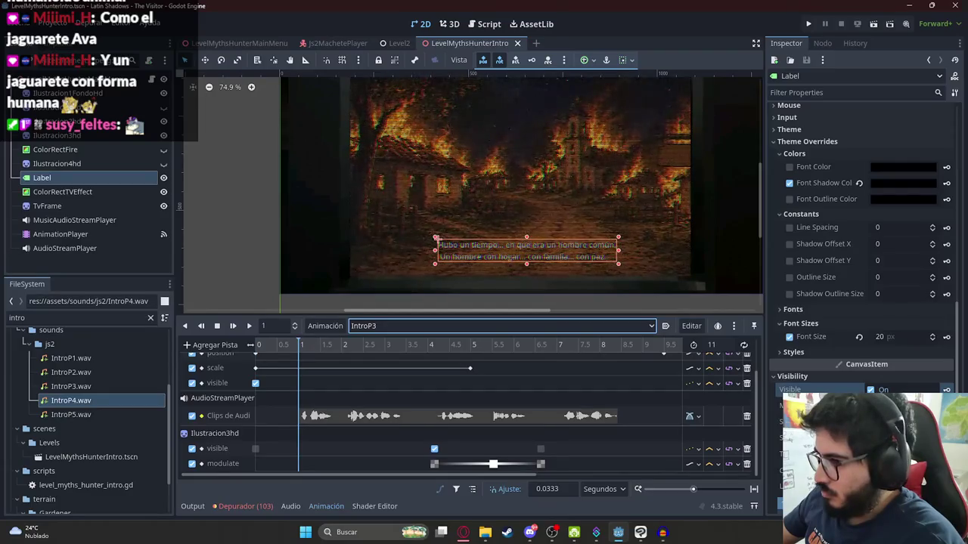
pyautogui.click(381, 326)
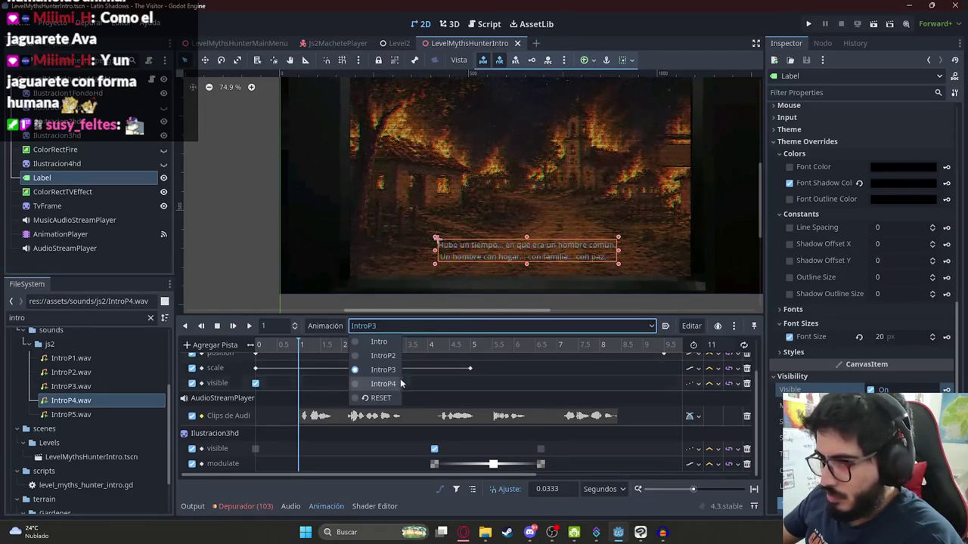
pyautogui.click(383, 359)
pyautogui.moveTo(478, 346); pyautogui.dragTo(618, 348)
pyautogui.click(454, 326)
pyautogui.click(378, 370)
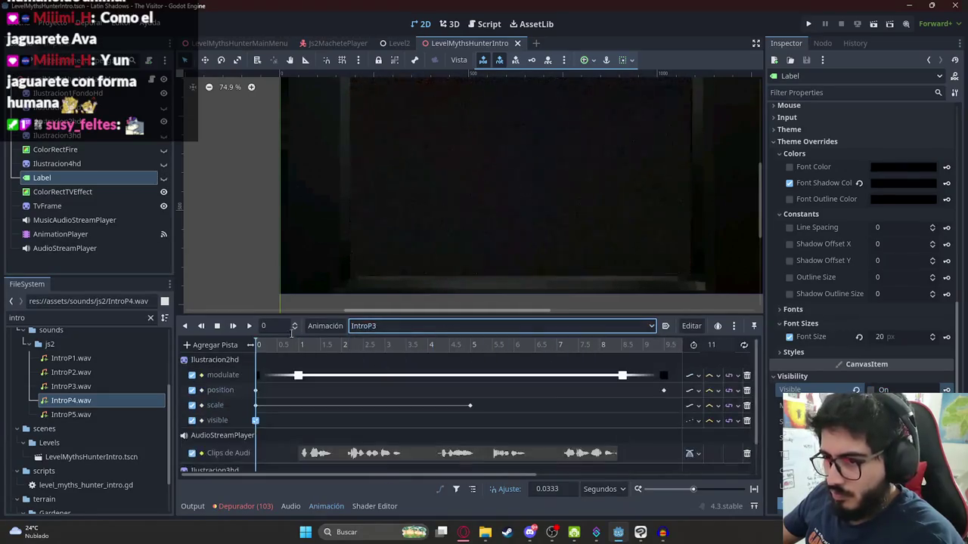
pyautogui.click(300, 346)
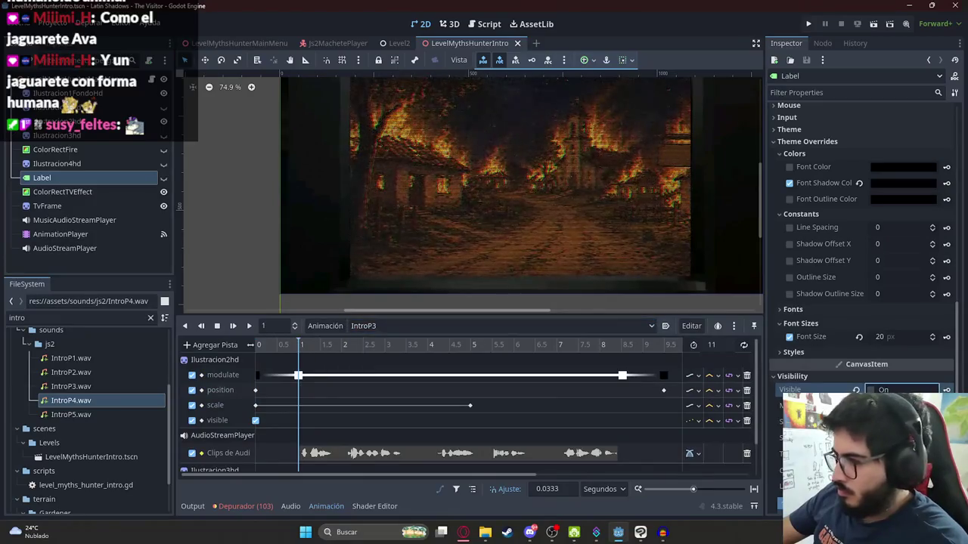
pyautogui.click(945, 389)
pyautogui.click(438, 299)
# - Key the IntroP3 caption Label hidden at about 8.43 seconds
pyautogui.scroll(-2, 495, 414)
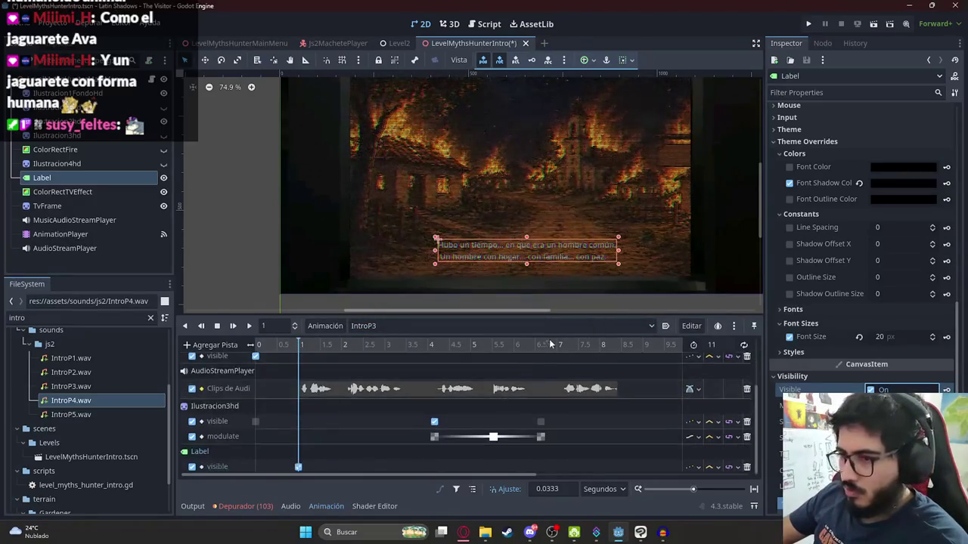
pyautogui.click(620, 347)
pyautogui.click(870, 389)
pyautogui.click(945, 389)
# - Load the IntroP4 animation with the playhead just under 1 second
pyautogui.click(371, 326)
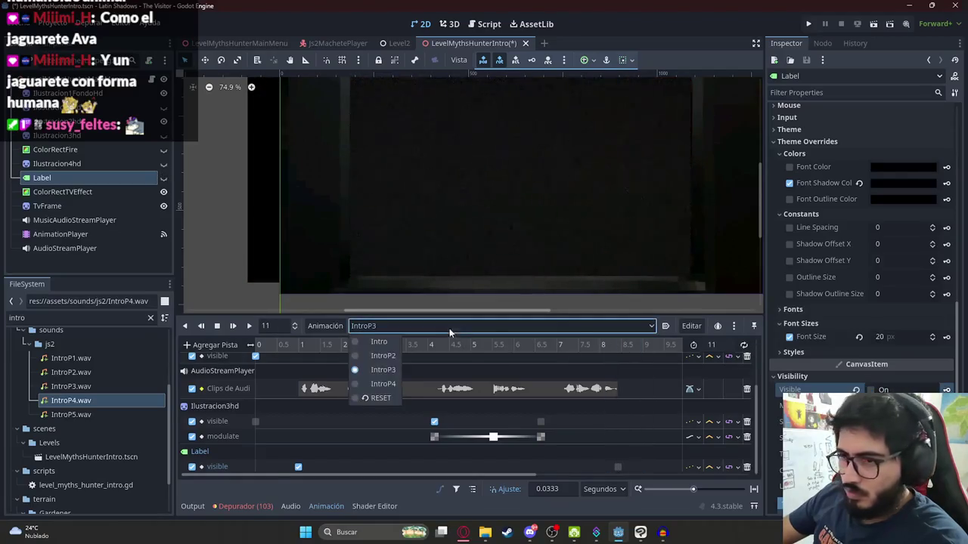
pyautogui.click(371, 394)
pyautogui.moveTo(281, 350); pyautogui.dragTo(295, 352)
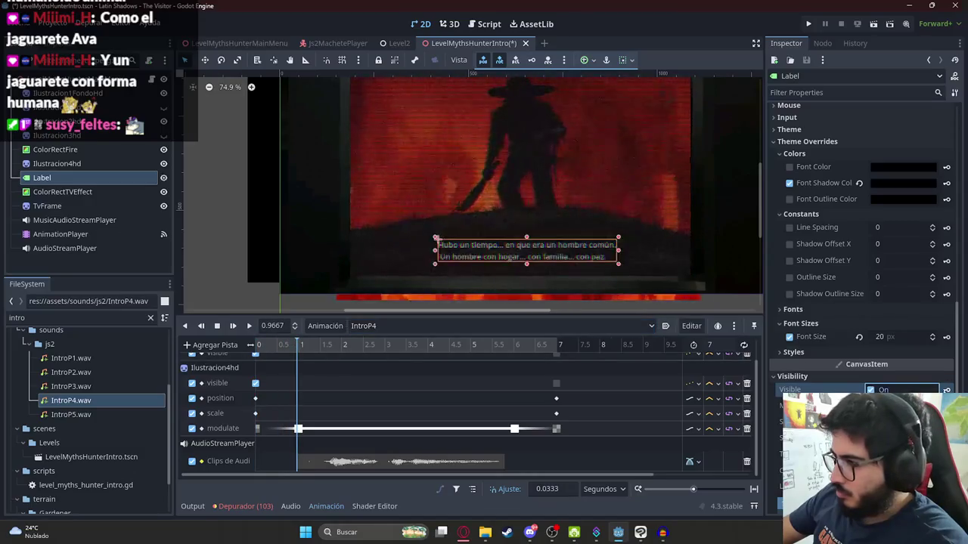
# - Key the Label's Visible property in IntroP4 and return the playhead to the start
pyautogui.click(945, 389)
pyautogui.click(438, 299)
pyautogui.click(469, 346)
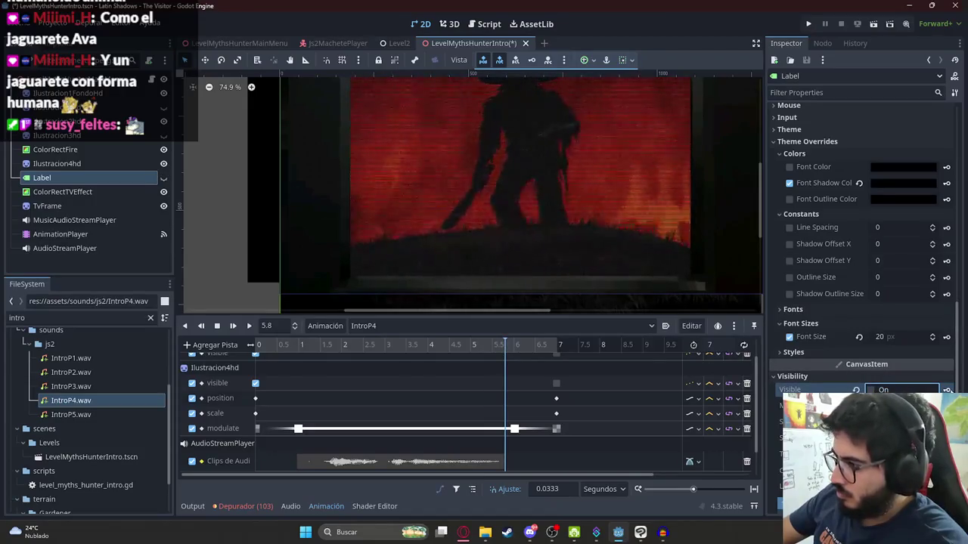
pyautogui.moveTo(505, 345); pyautogui.dragTo(259, 345)
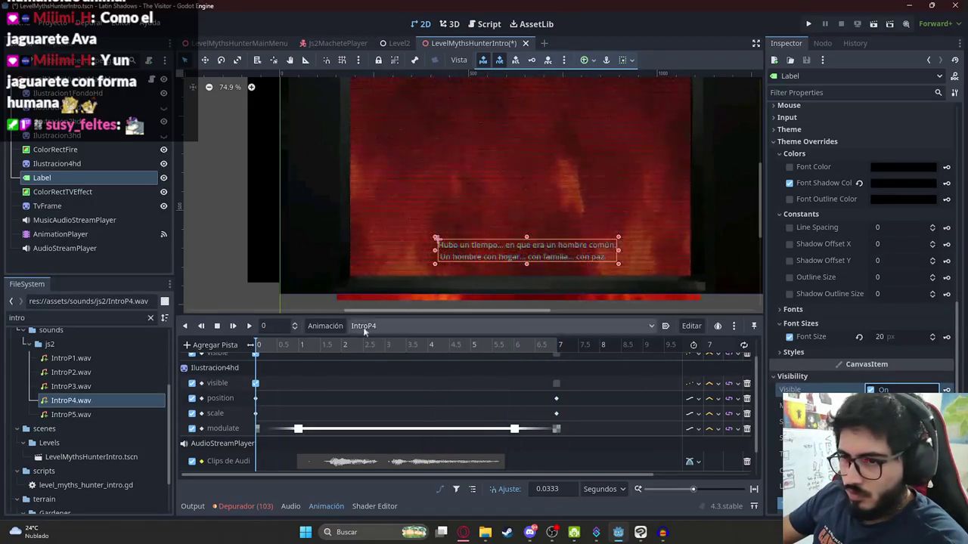
# - Create a new empty animation named IntroP5 and save the scene
pyautogui.click(325, 326)
pyautogui.click(334, 343)
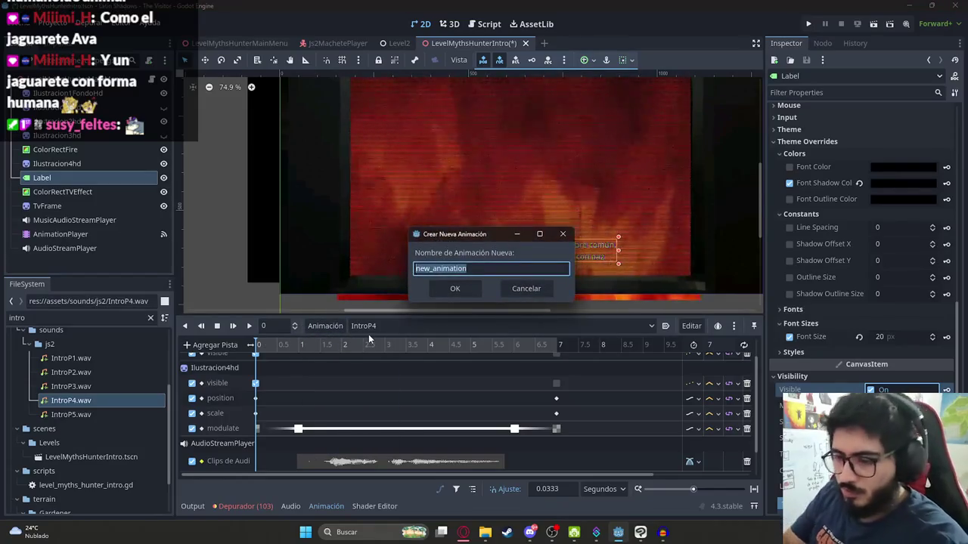
pyautogui.write('IntroP5')
pyautogui.press('Return')
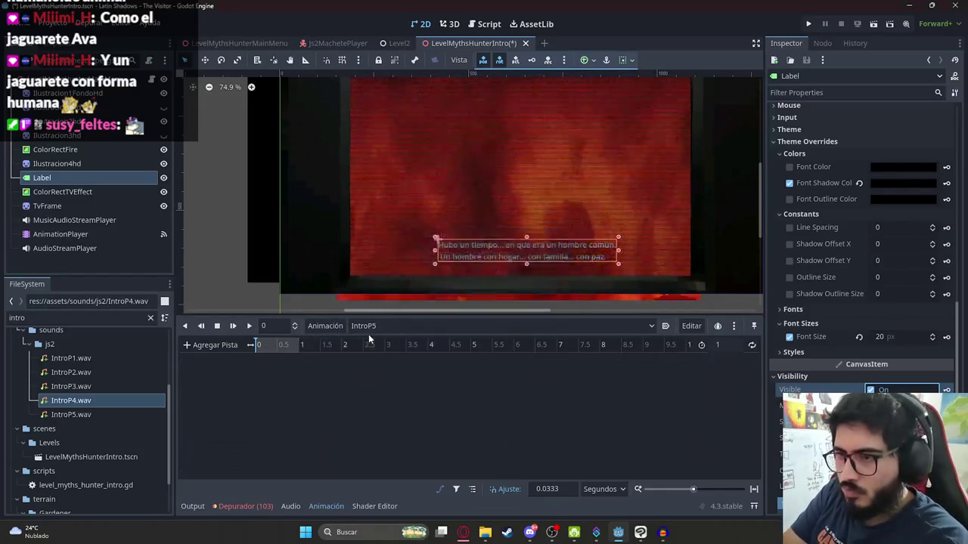
pyautogui.hotkey('ctrl', 's')
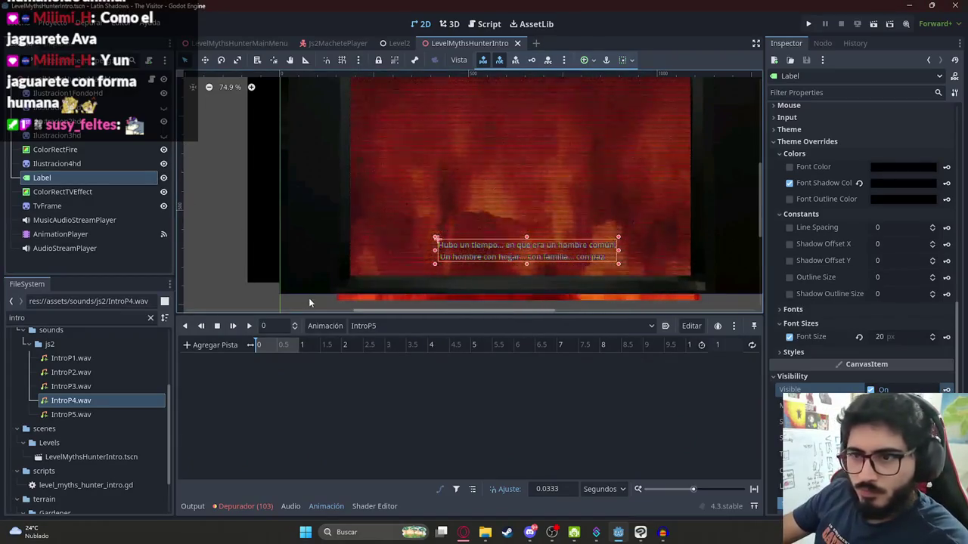
# - Review IntroP4 to its end, then select the empty IntroP5 animation
pyautogui.click(375, 326)
pyautogui.click(389, 390)
pyautogui.click(387, 324)
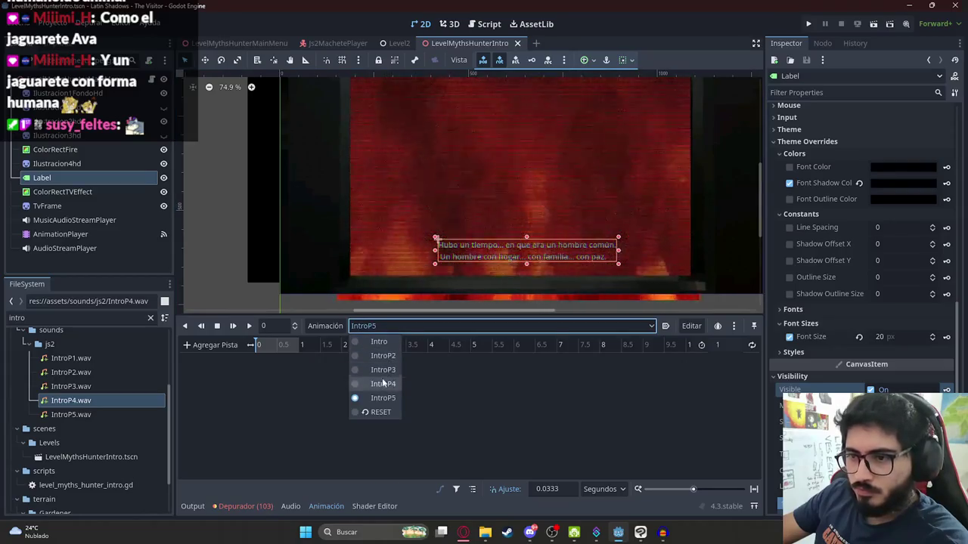
pyautogui.click(388, 384)
pyautogui.moveTo(387, 345); pyautogui.dragTo(648, 354)
pyautogui.click(378, 325)
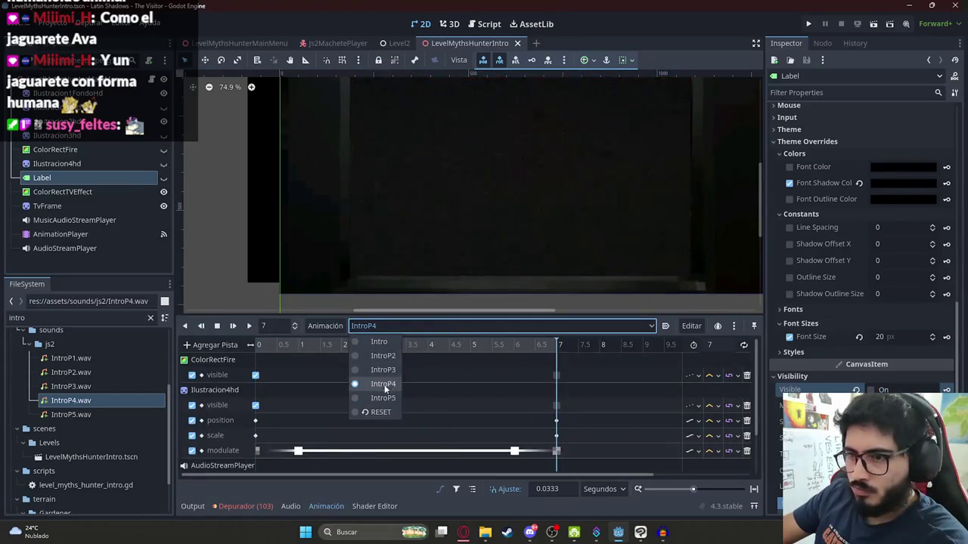
pyautogui.click(378, 399)
pyautogui.hotkey('alt', 'Tab')
pyautogui.scroll(-1, 461, 360)
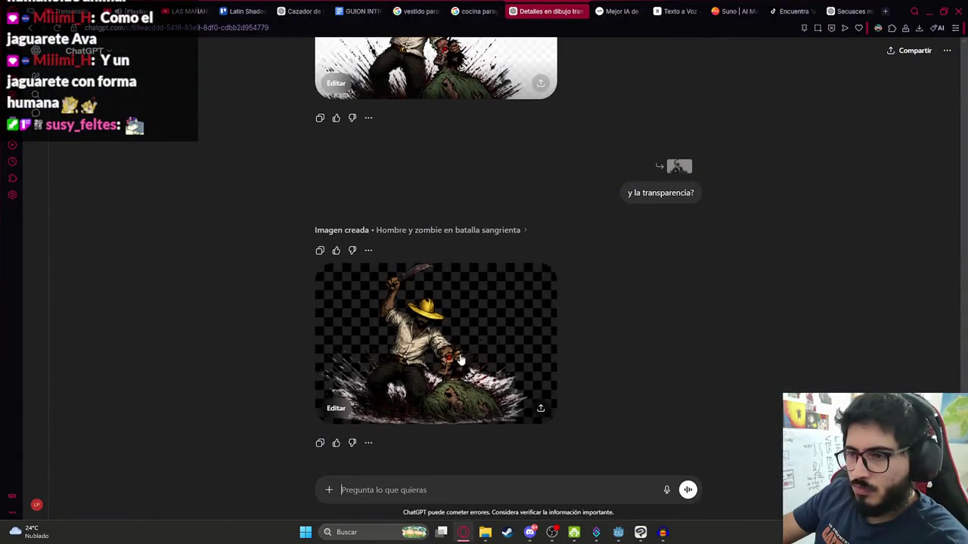
# - Copy the 'Héroe contra monstruo en combate' image and paste it into Clip Studio Paint as a new layer
pyautogui.click(445, 373)
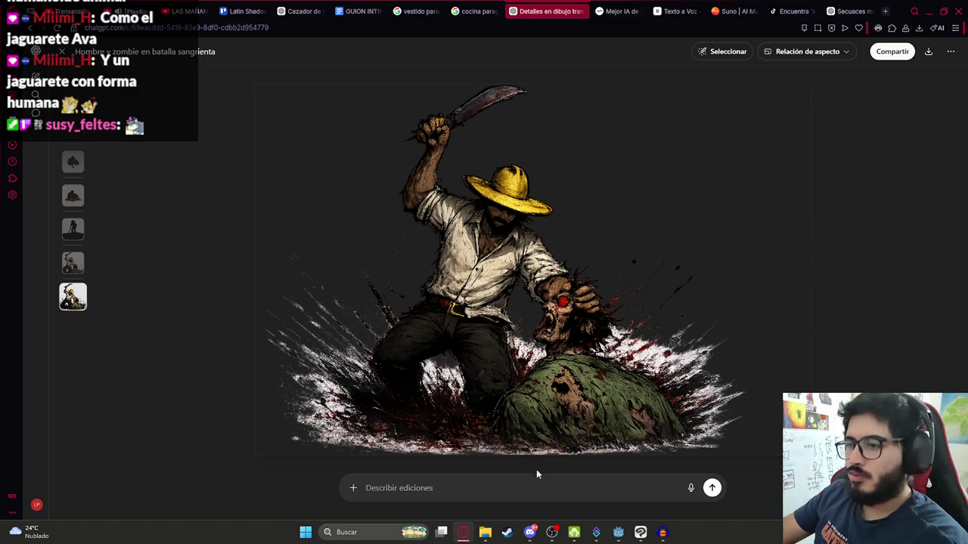
pyautogui.click(61, 52)
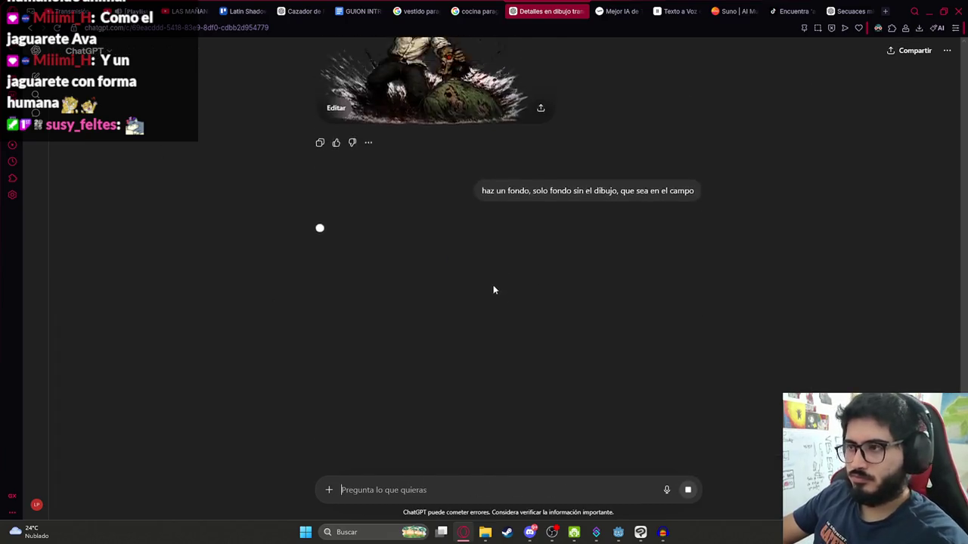
pyautogui.scroll(5, 491, 287)
pyautogui.click(435, 144)
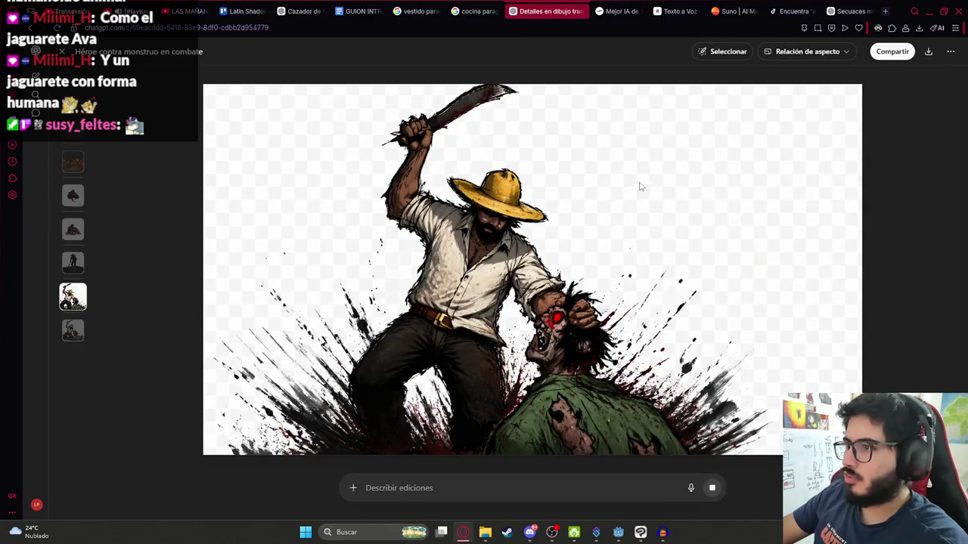
pyautogui.rightClick(673, 133)
pyautogui.click(690, 188)
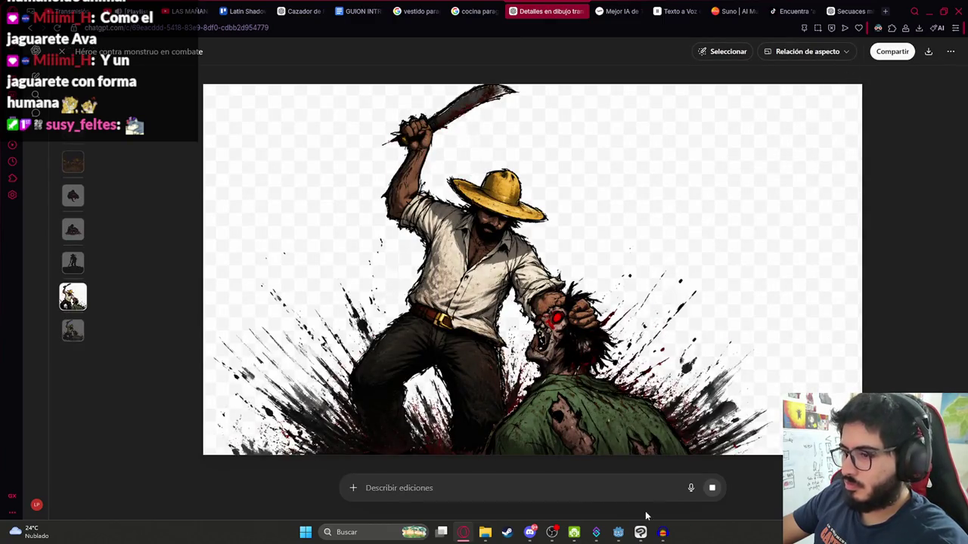
pyautogui.hotkey('alt', 'Tab')
pyautogui.hotkey('ctrl', 'v')
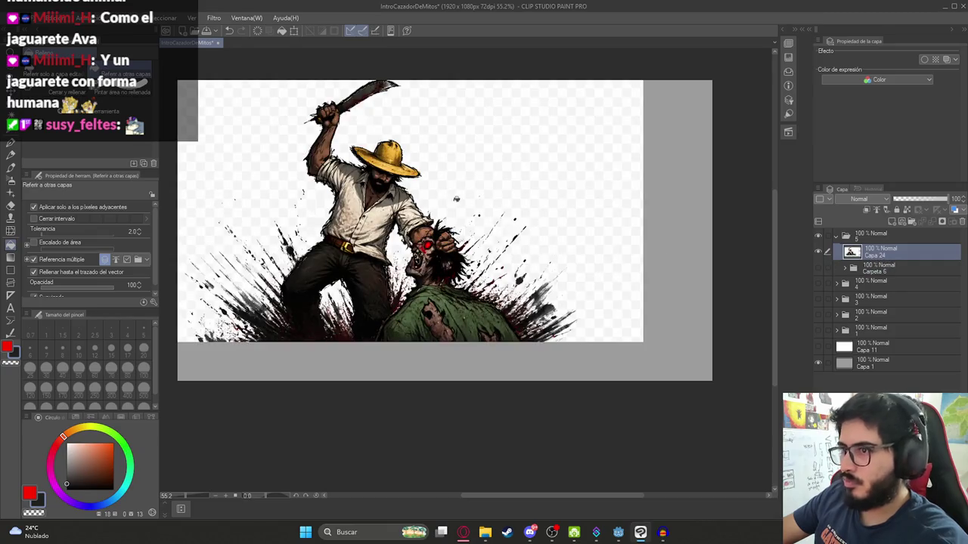
# - Nudge the pasted illustration and select its white background by colour at tolerance 7
pyautogui.press('k')
pyautogui.moveTo(410, 210)
pyautogui.mouseDown()
pyautogui.moveTo(487, 211)
pyautogui.moveTo(464, 230)
pyautogui.moveTo(430, 232)
pyautogui.mouseUp()
pyautogui.press('w')
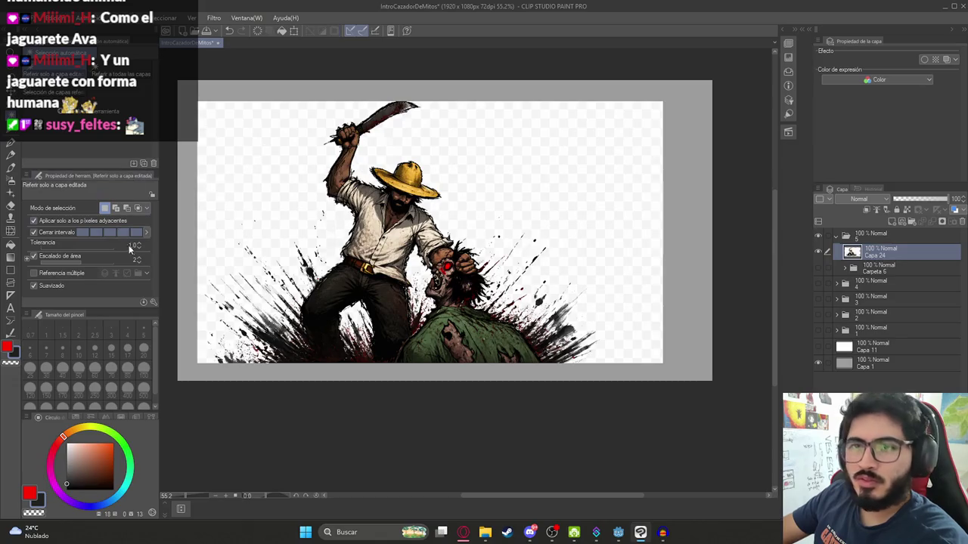
pyautogui.click(250, 189)
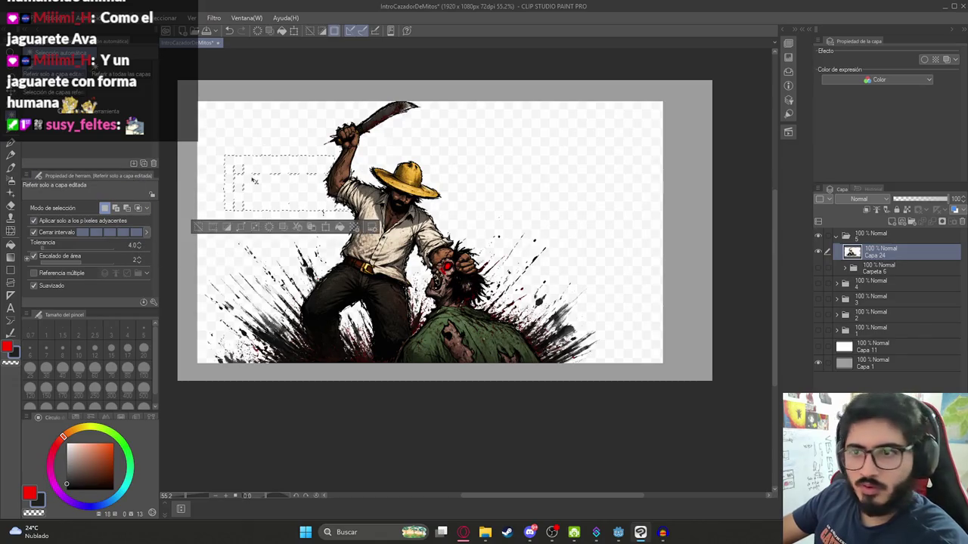
pyautogui.hotkey('ctrl', 'd')
pyautogui.click(141, 246)
pyautogui.click(385, 207)
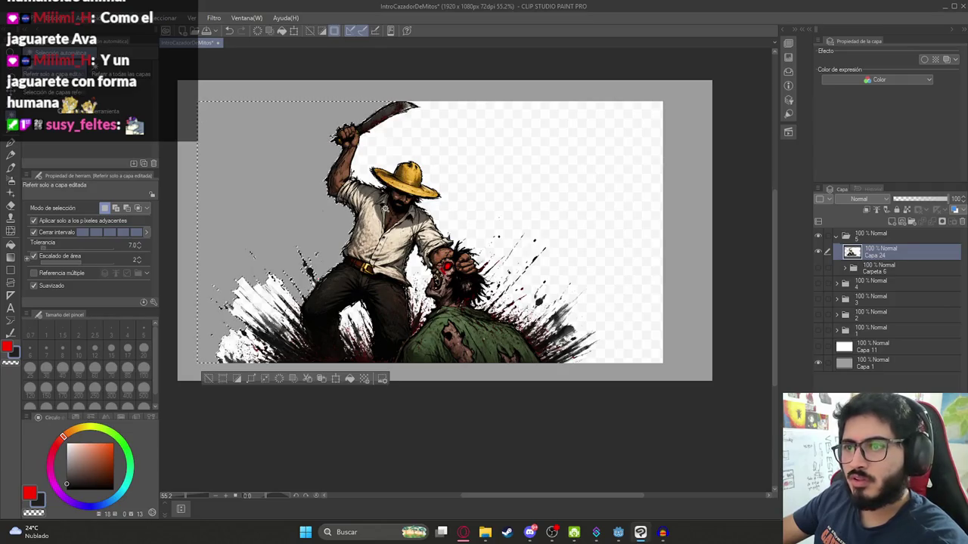
pyautogui.hotkey('ctrl', 'd')
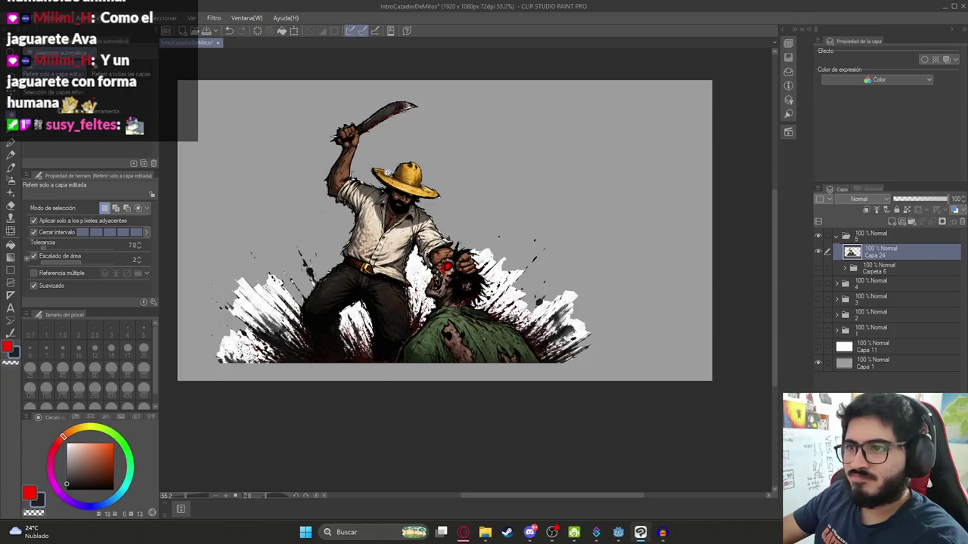
# - Select the white area around the zombie and erase the grey and white splatter
pyautogui.scroll(5, 405, 182)
pyautogui.scroll(-5, 468, 227)
pyautogui.scroll(4, 446, 265)
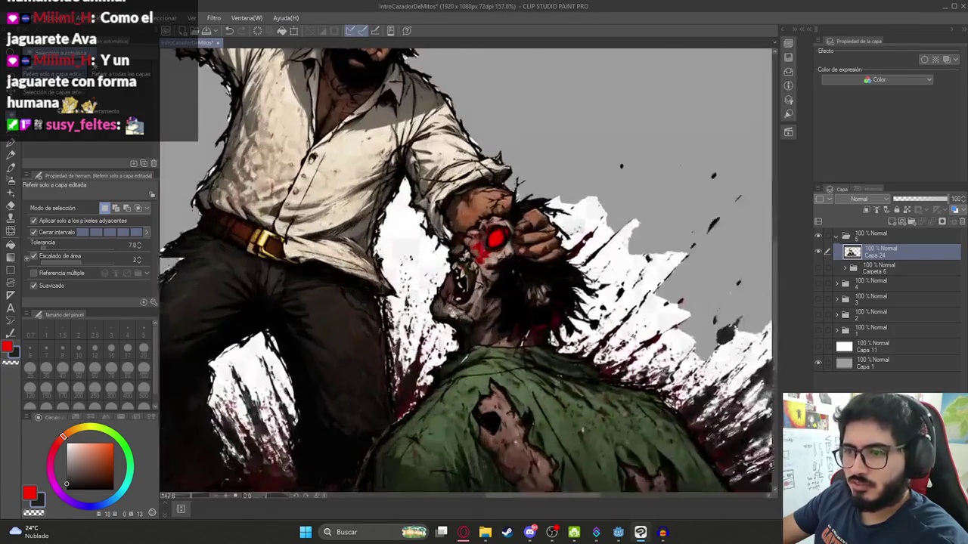
pyautogui.scroll(1, 405, 245)
pyautogui.click(405, 245)
pyautogui.scroll(-6, 423, 280)
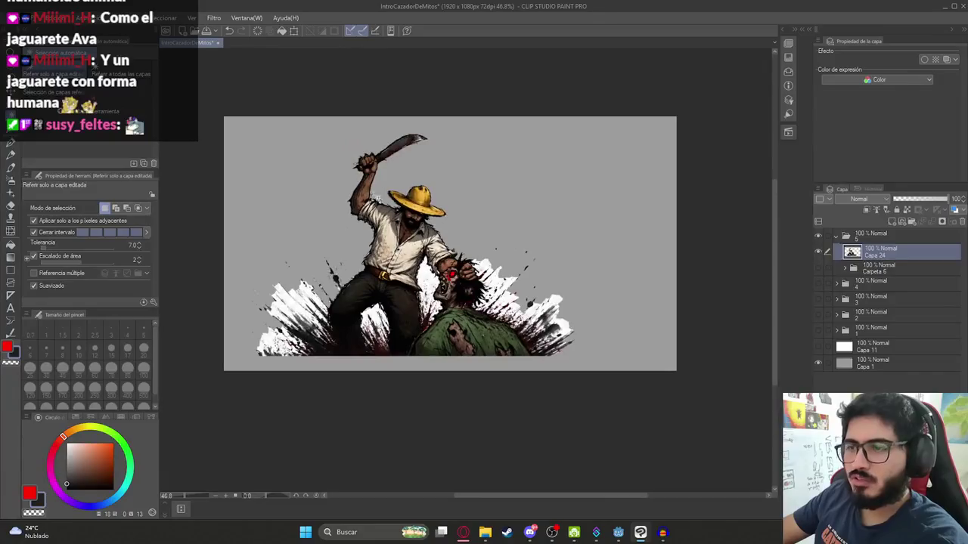
pyautogui.press('Delete')
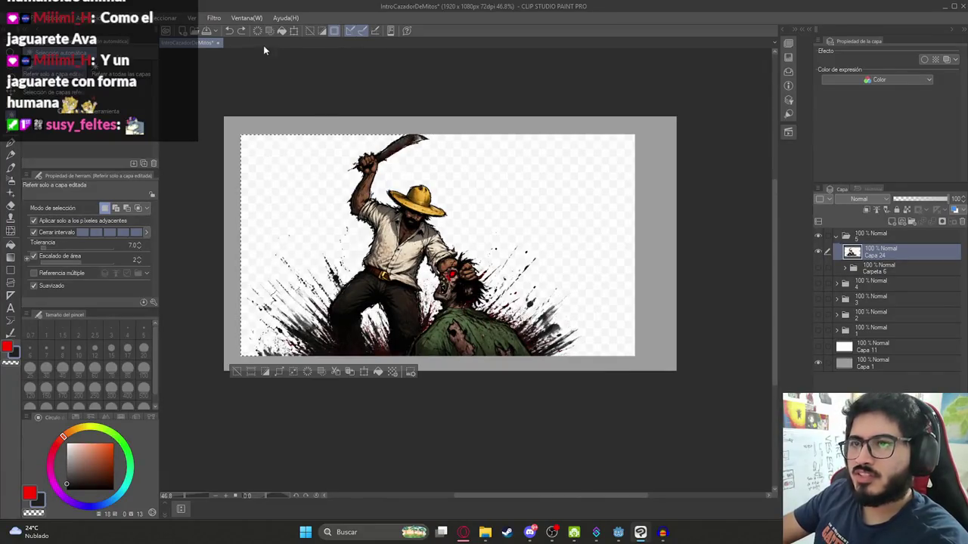
pyautogui.hotkey('ctrl', 'd')
# - Select the illustration's colours with Seleccionar gama de colores at a colour margin of 10
pyautogui.click(165, 18)
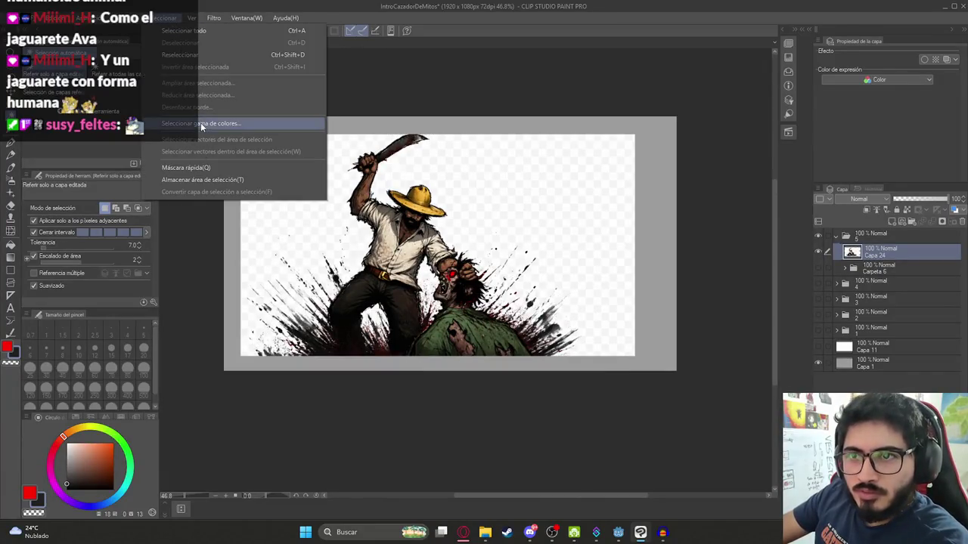
pyautogui.click(200, 123)
pyautogui.scroll(4, 287, 219)
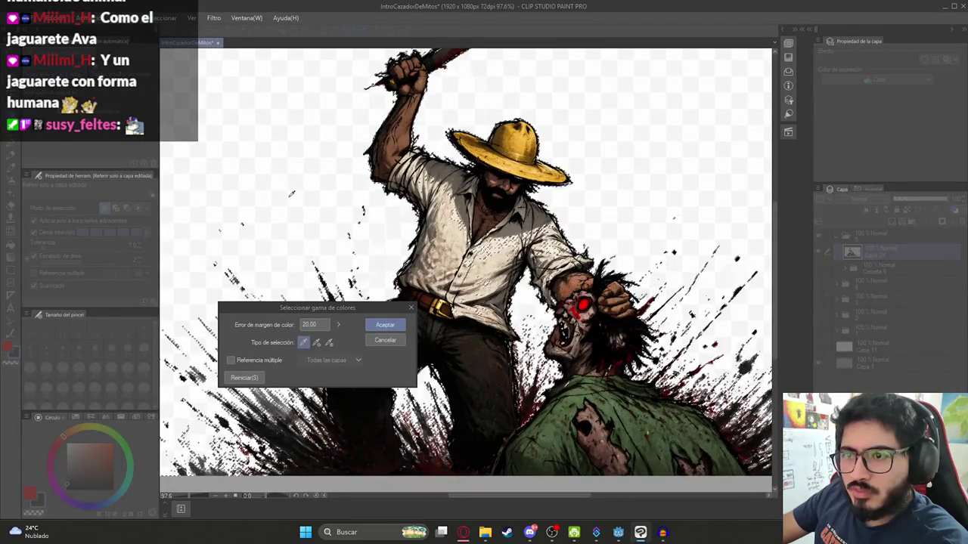
pyautogui.click(323, 326)
pyautogui.press('Return')
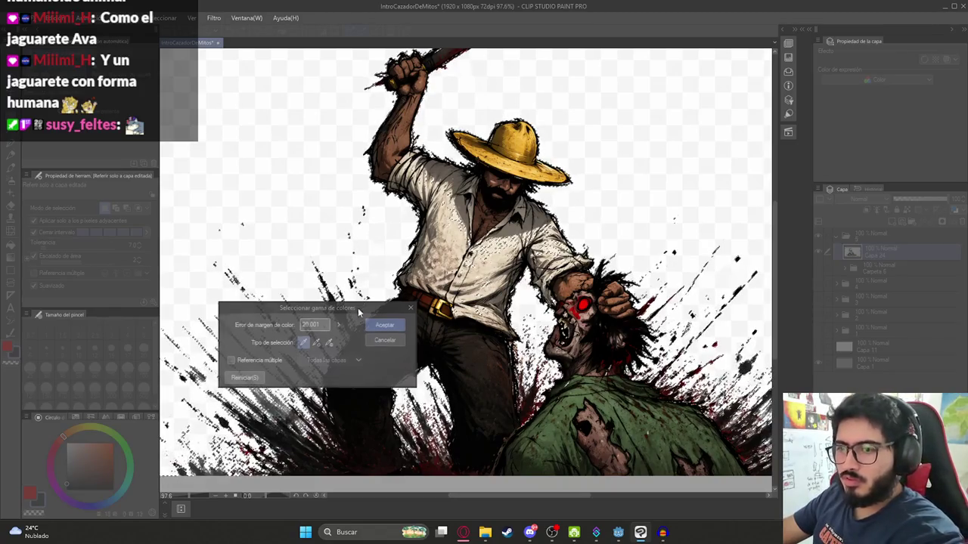
pyautogui.click(168, 17)
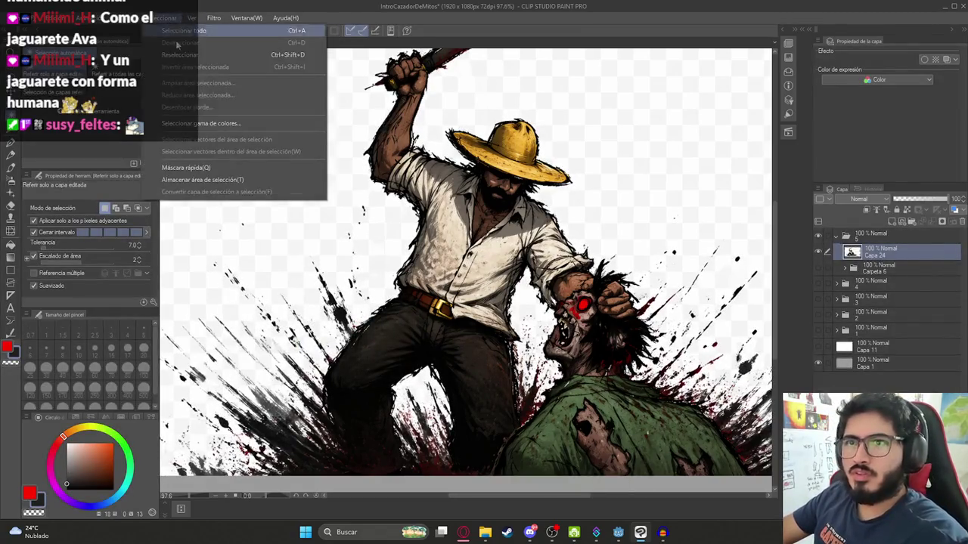
pyautogui.click(214, 149)
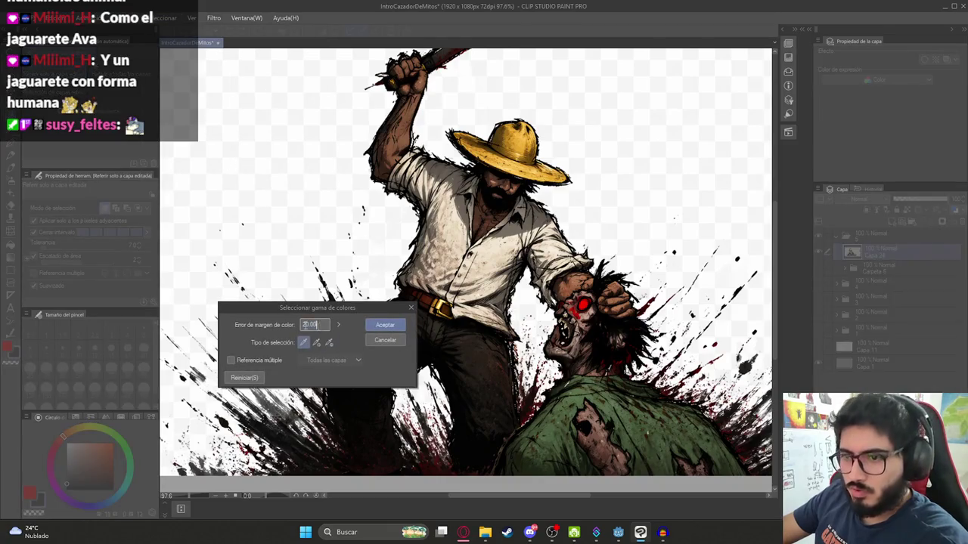
pyautogui.write('10')
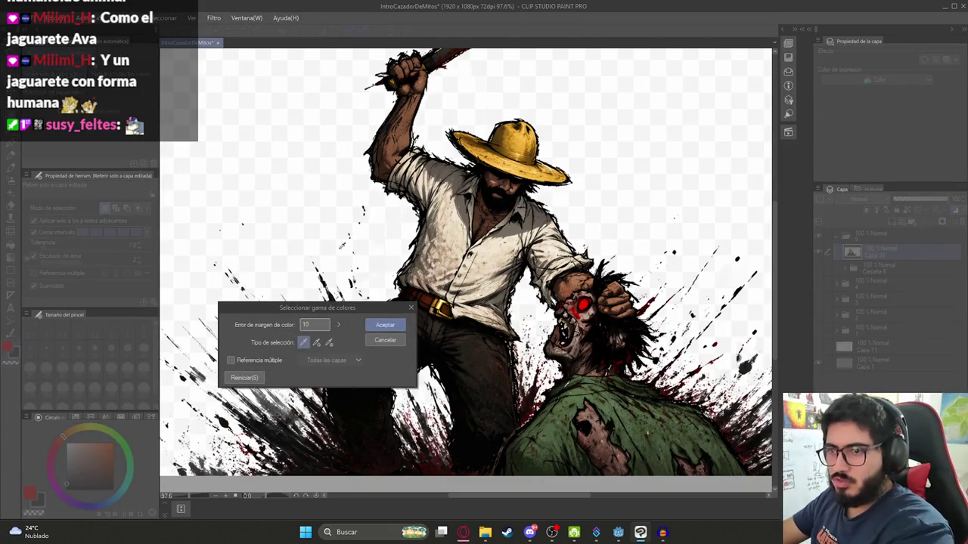
pyautogui.click(385, 324)
pyautogui.scroll(-3, 567, 263)
pyautogui.scroll(3, 474, 251)
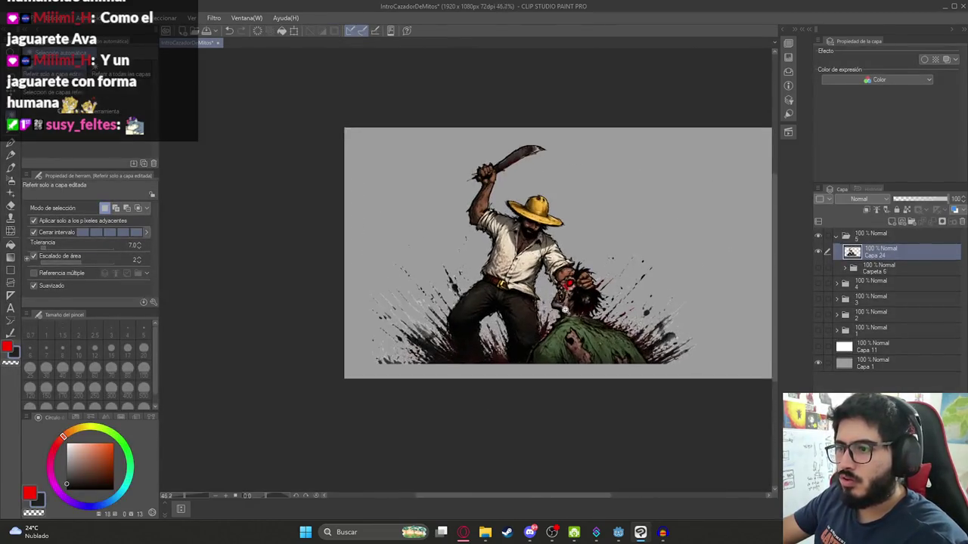
pyautogui.hotkey('ctrl', 't')
# - Enlarge the Capa 24 hunter illustration to 112% and hide the grey Capa 1 background
pyautogui.hscroll(2, 427, 251)
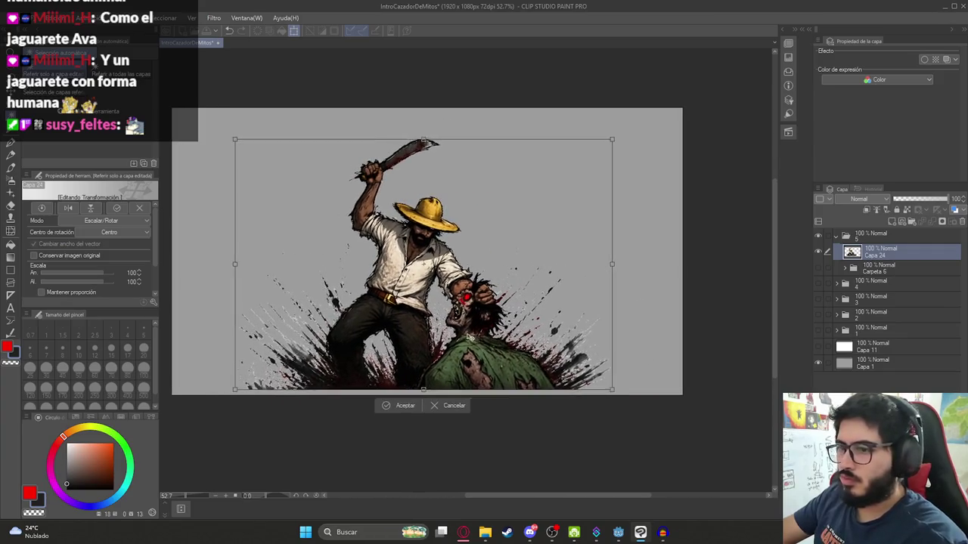
pyautogui.moveTo(424, 141); pyautogui.dragTo(424, 115)
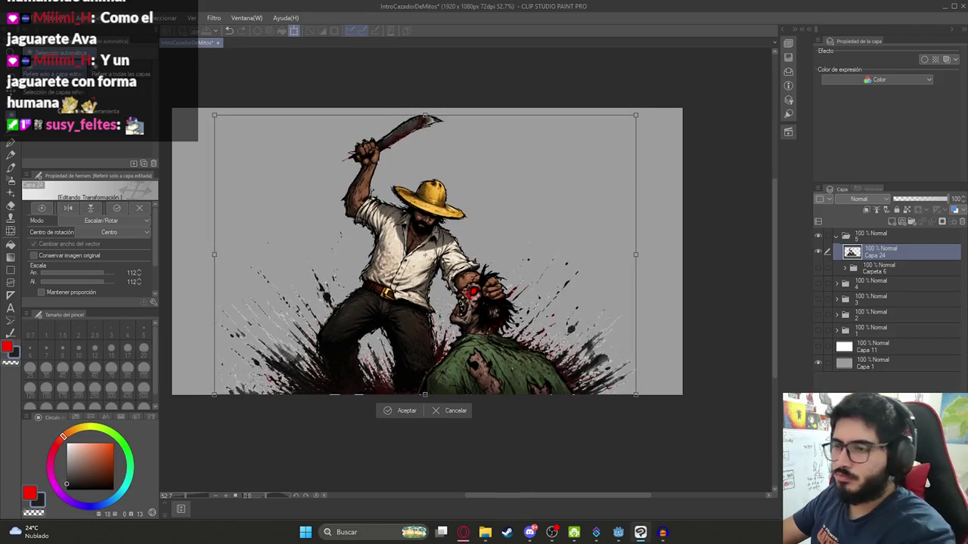
pyautogui.press('Return')
pyautogui.scroll(3, 428, 318)
pyautogui.scroll(-1, 429, 318)
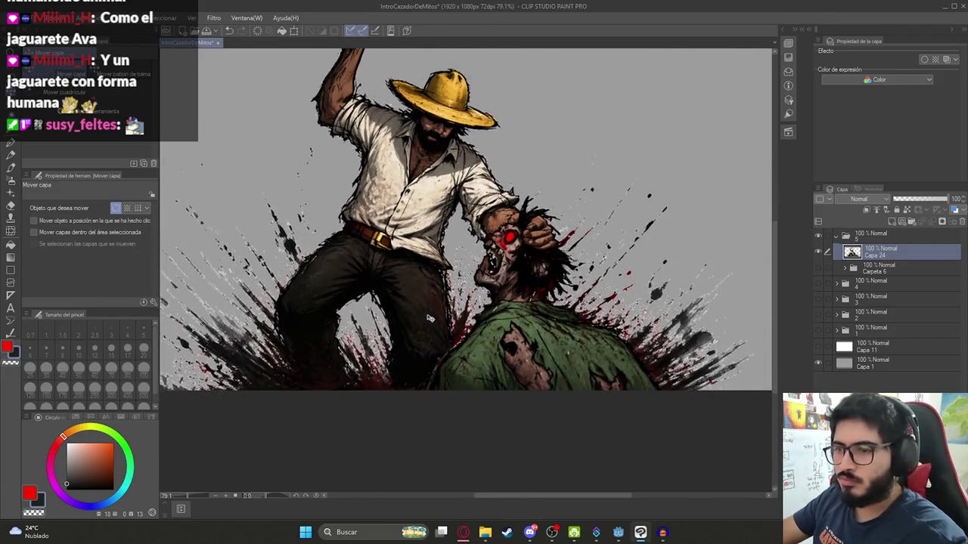
pyautogui.scroll(-1, 428, 318)
pyautogui.scroll(3, 529, 348)
pyautogui.scroll(-1, 541, 358)
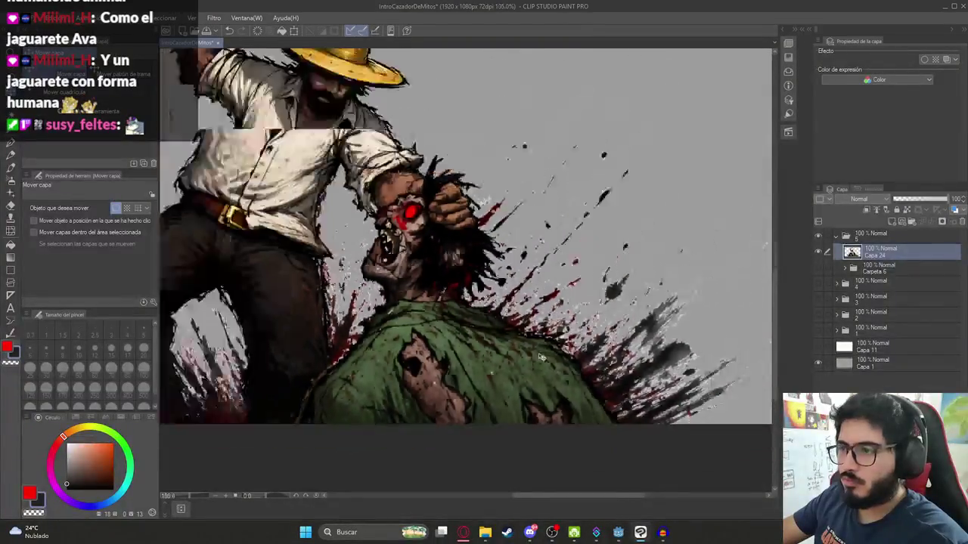
pyautogui.scroll(-3, 541, 357)
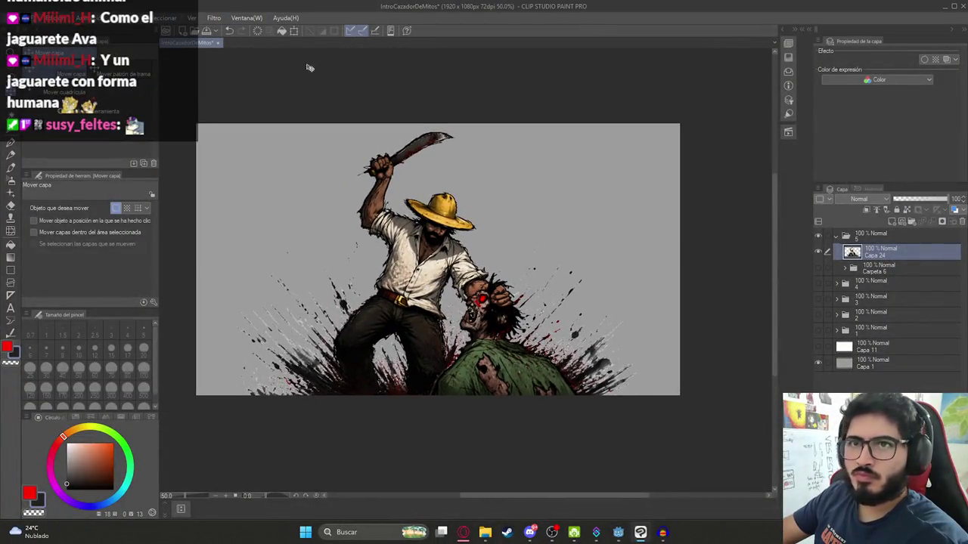
pyautogui.click(817, 363)
pyautogui.click(15, 18)
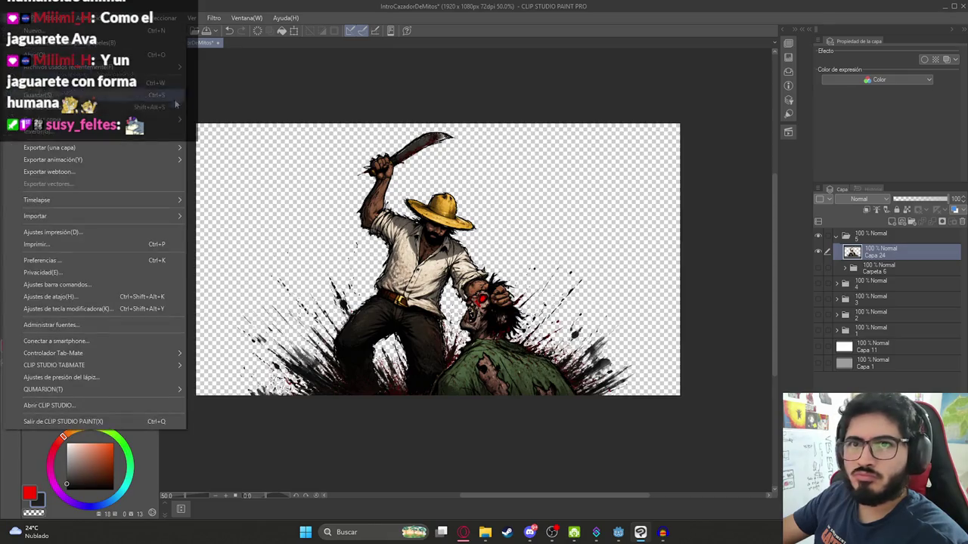
# - Export the illustration layer as PNG, reusing the Ilustracion5.png name with the 5 removed
pyautogui.moveTo(138, 148)
pyautogui.click(235, 173)
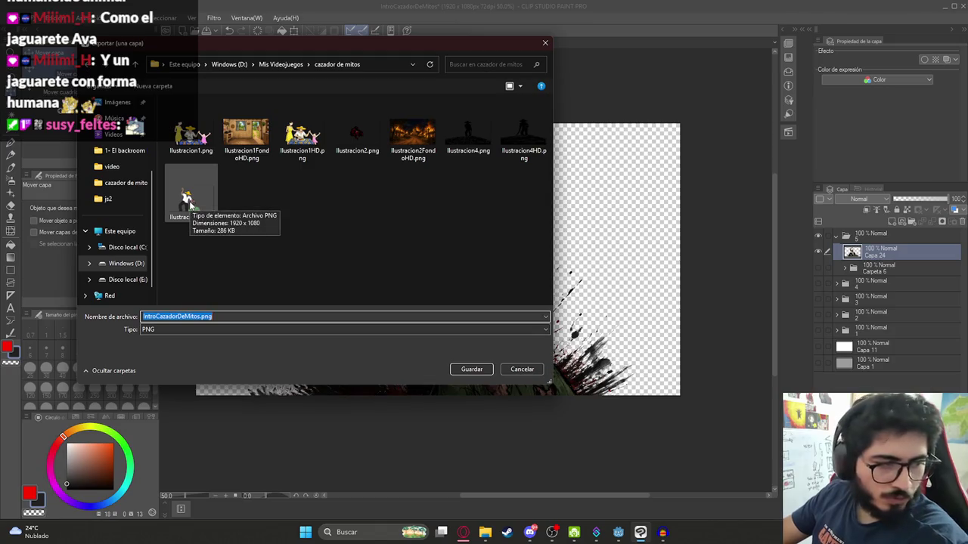
pyautogui.click(189, 201)
pyautogui.click(173, 318)
pyautogui.press('BackSpace')
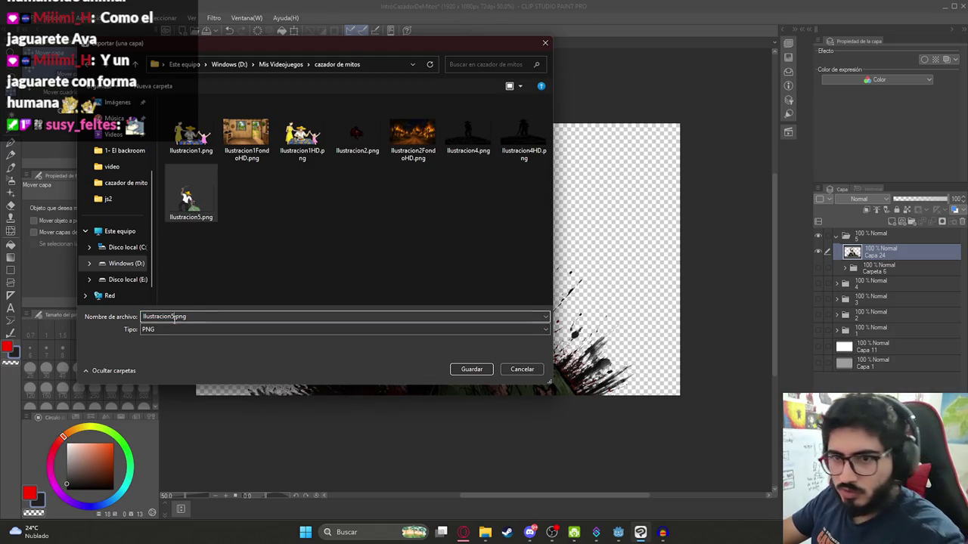
pyautogui.press('Return')
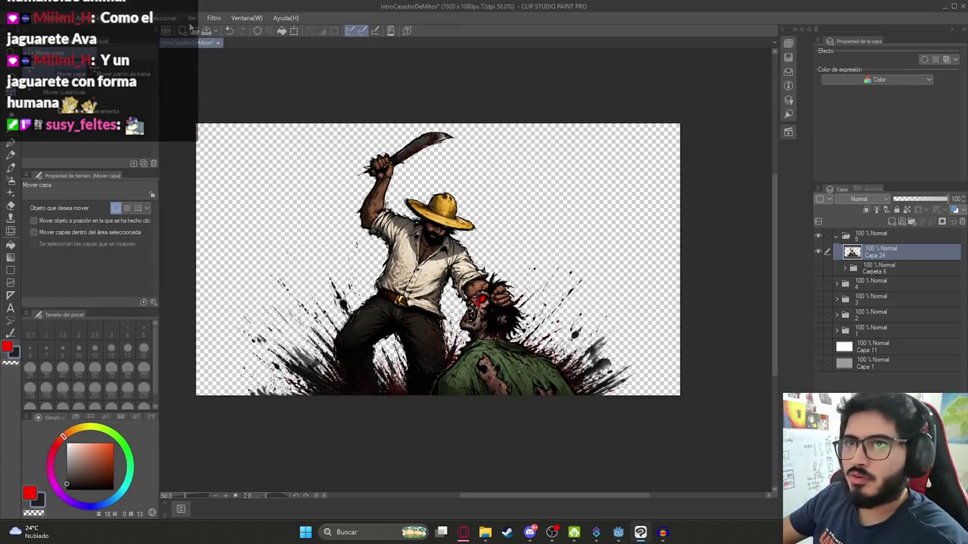
# - Duplicate Capa 24 and preview the Pictorizar filter without applying it
pyautogui.click(214, 18)
pyautogui.moveTo(881, 264); pyautogui.dragTo(844, 291)
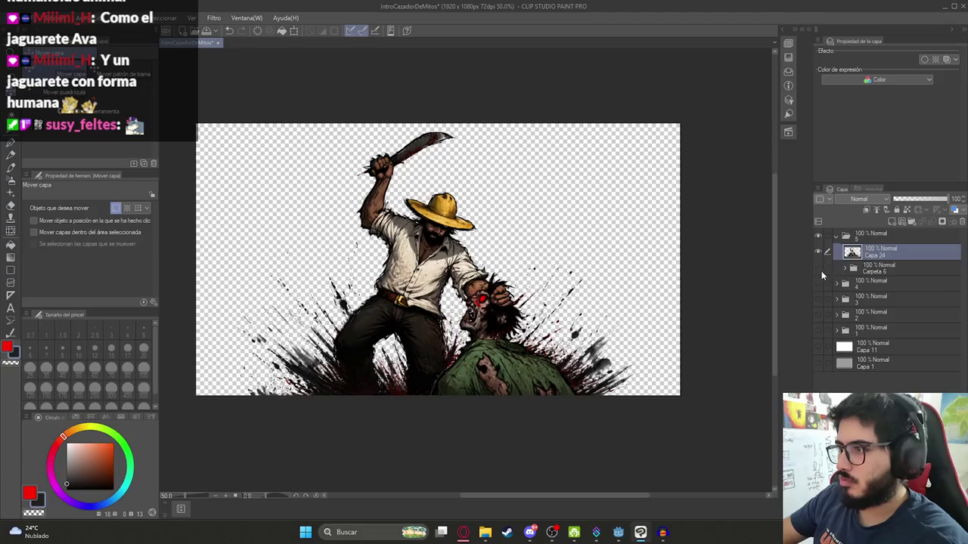
pyautogui.click(214, 17)
pyautogui.moveTo(248, 79)
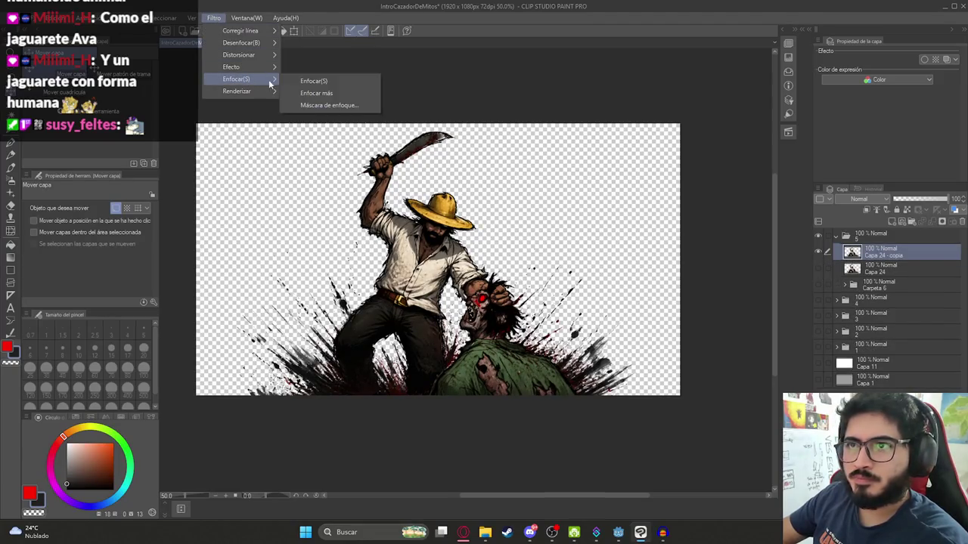
pyautogui.click(298, 93)
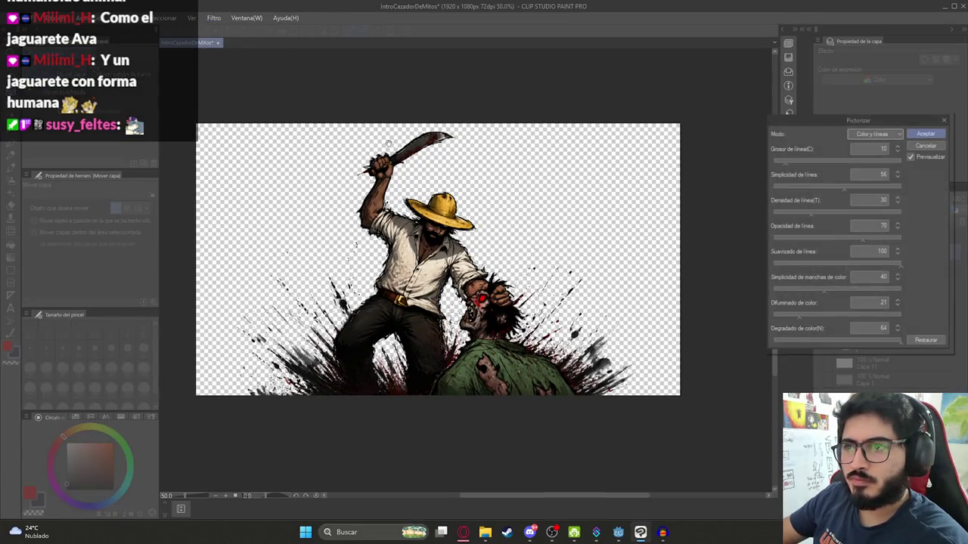
pyautogui.click(929, 129)
# - Re-export the layer as PNG, replacing the existing Ilustracion5HD.png
pyautogui.click(30, 19)
pyautogui.moveTo(158, 154)
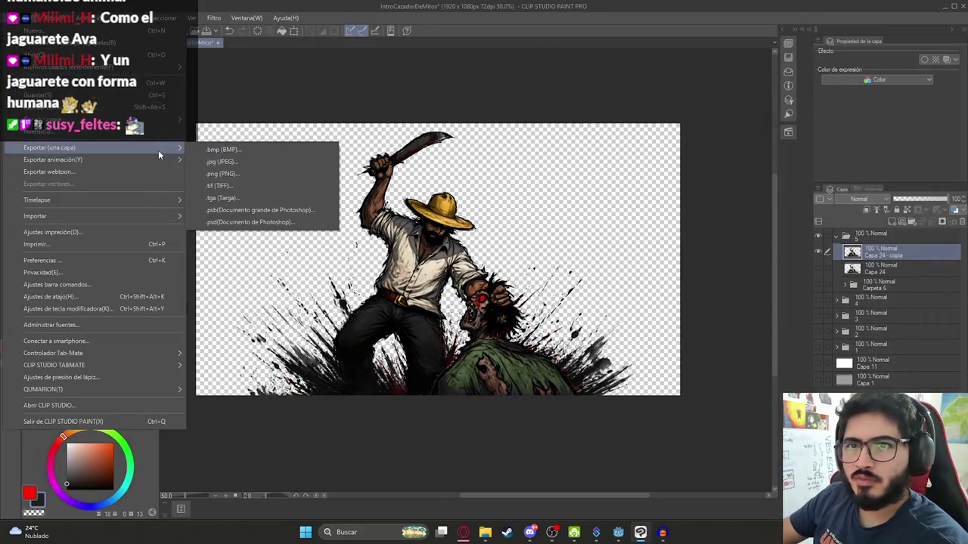
pyautogui.click(219, 173)
pyautogui.doubleClick(246, 195)
pyautogui.click(508, 266)
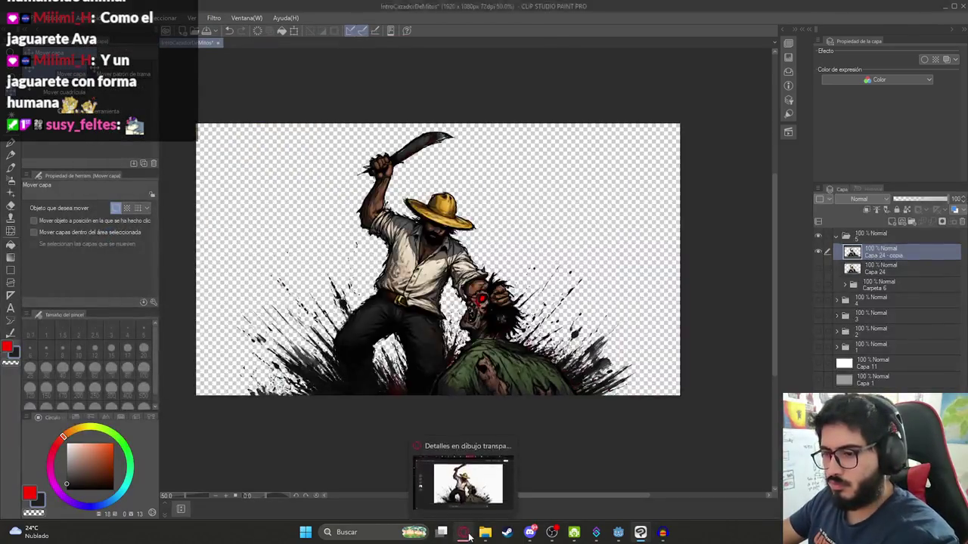
pyautogui.click(463, 533)
# - Ask ChatGPT for a background matching the earlier illustration
pyautogui.click(62, 51)
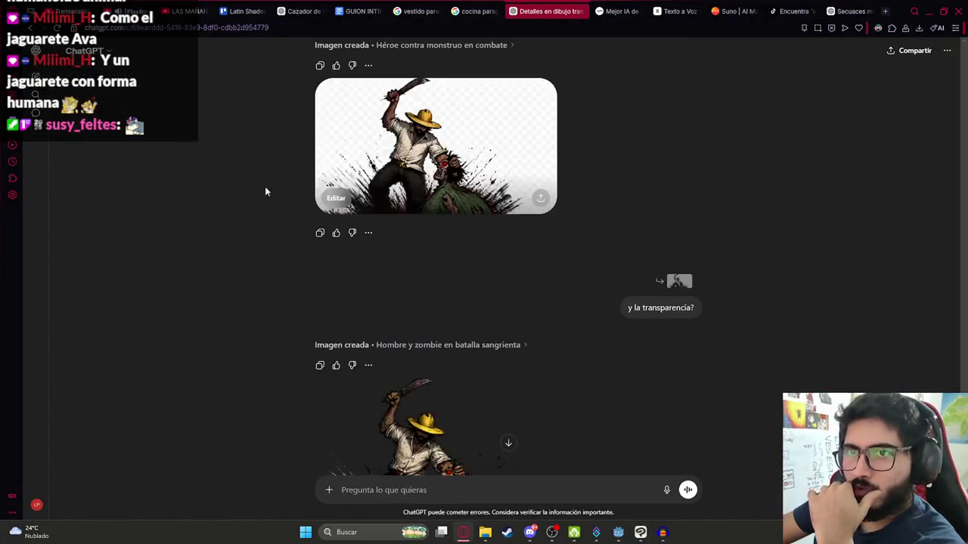
pyautogui.scroll(-5, 493, 403)
pyautogui.write('que el fondo coincida para la ilustracion que hiciste anteriorm')
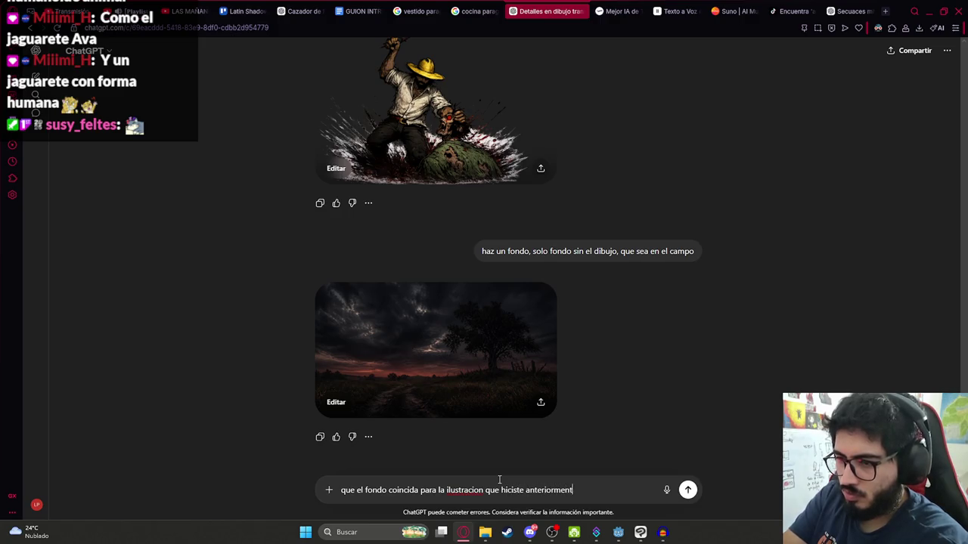
pyautogui.write('ent')
pyautogui.press('Return')
# - Copy the stormy countryside background image and return to Clip Studio Paint
pyautogui.scroll(5, 502, 287)
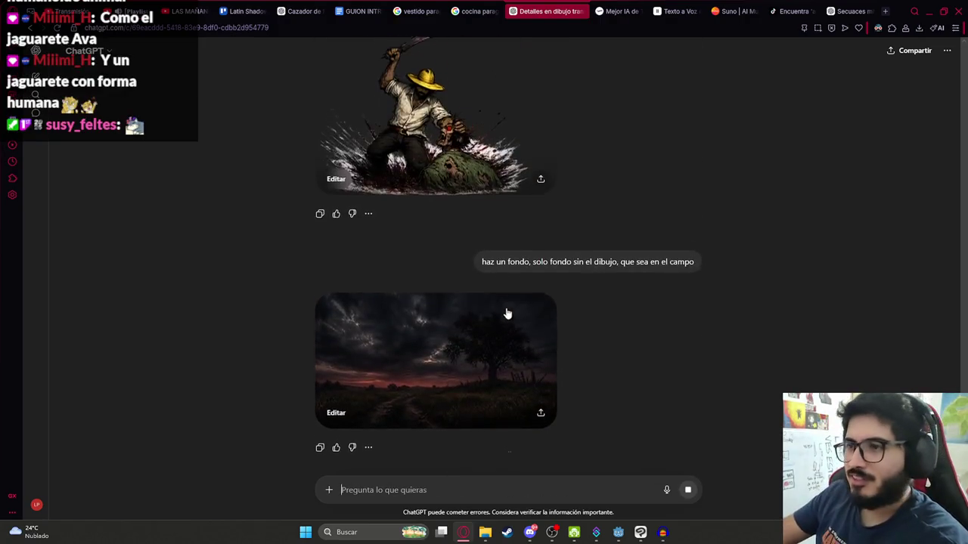
pyautogui.click(405, 342)
pyautogui.rightClick(401, 242)
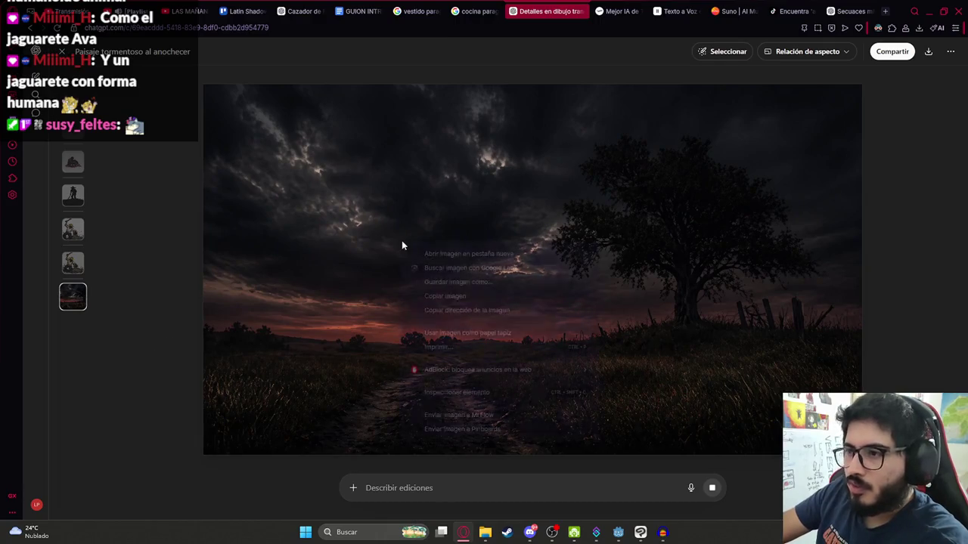
pyautogui.click(438, 296)
pyautogui.click(640, 532)
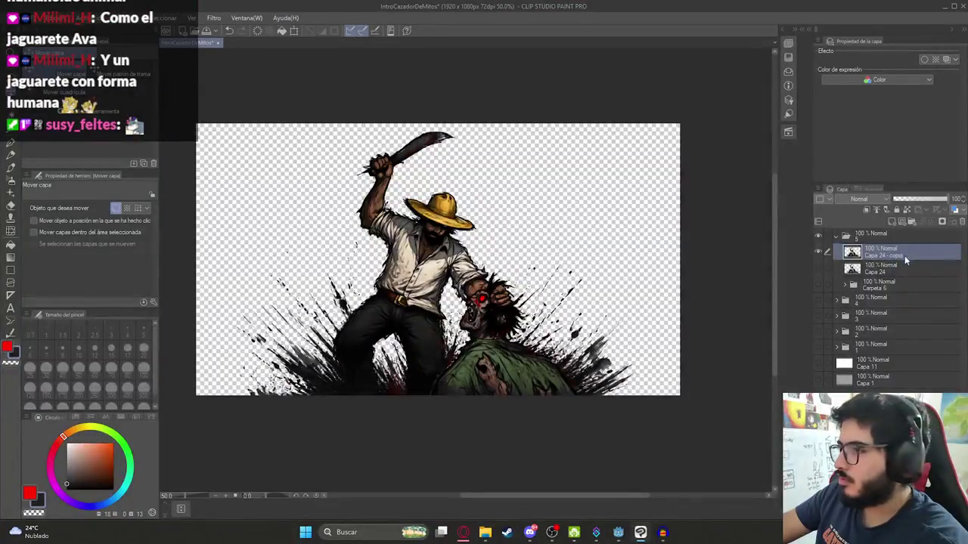
# - Add a layer folder, paste the countryside landscape and scale it to fill the canvas
pyautogui.click(911, 220)
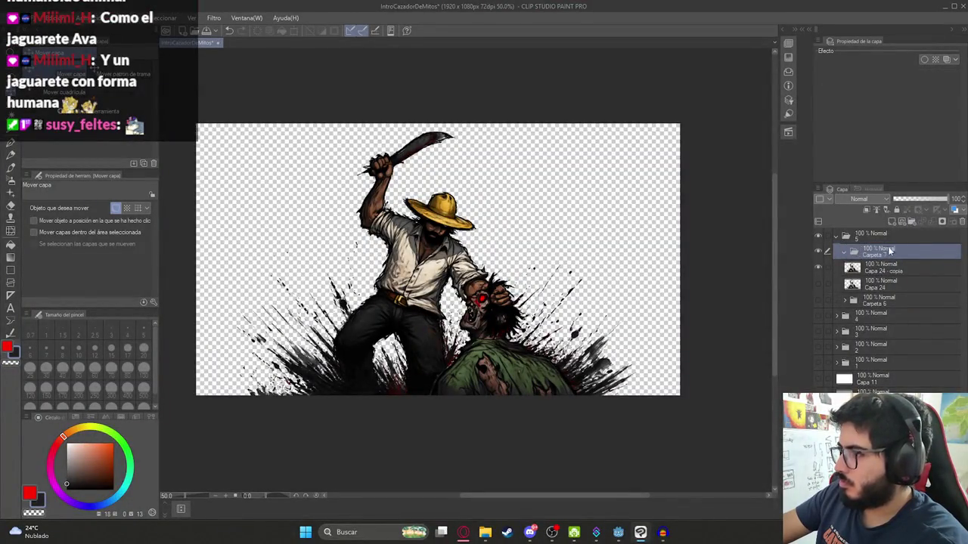
pyautogui.hotkey('ctrl', 'v')
pyautogui.hotkey('ctrl', 't')
pyautogui.moveTo(621, 366); pyautogui.dragTo(683, 398)
pyautogui.click(892, 287)
pyautogui.moveTo(892, 287); pyautogui.dragTo(885, 250)
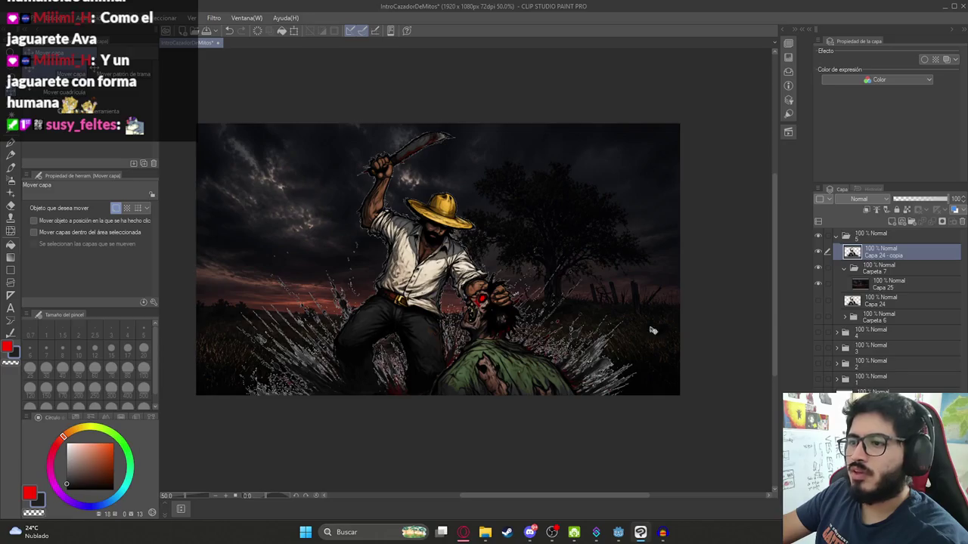
# - Undo the layer move and the dark landscape paste
pyautogui.hotkey('ctrl', 'z')
pyautogui.hotkey('ctrl', 'z')
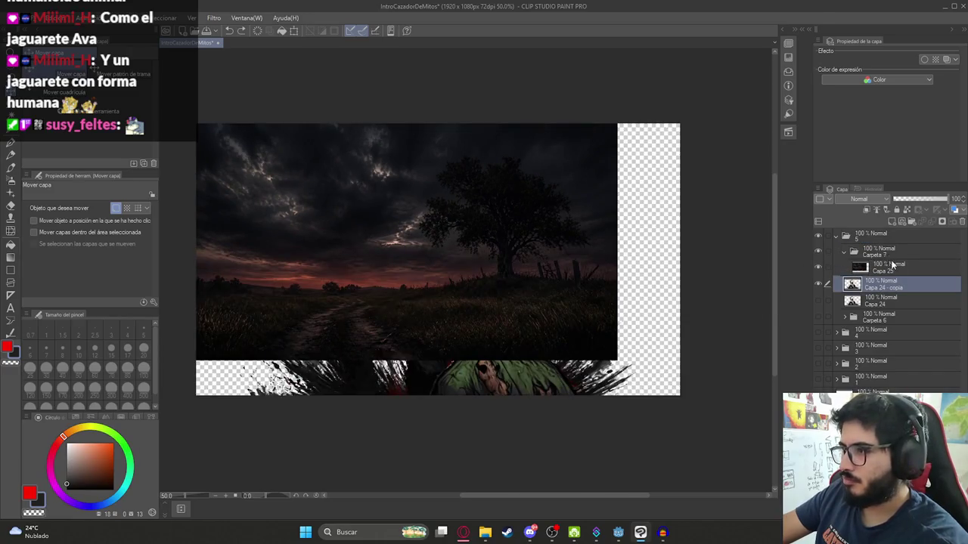
pyautogui.hotkey('ctrl', 'z')
pyautogui.hotkey('alt', 'Tab')
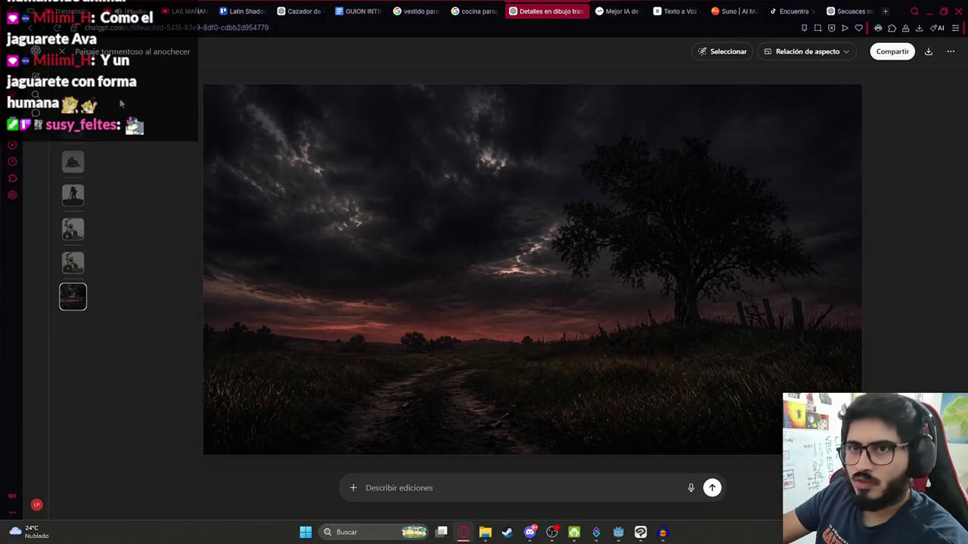
# - Ask ChatGPT to edit the earlier countryside background with 'que sea de dia'
pyautogui.press('Escape')
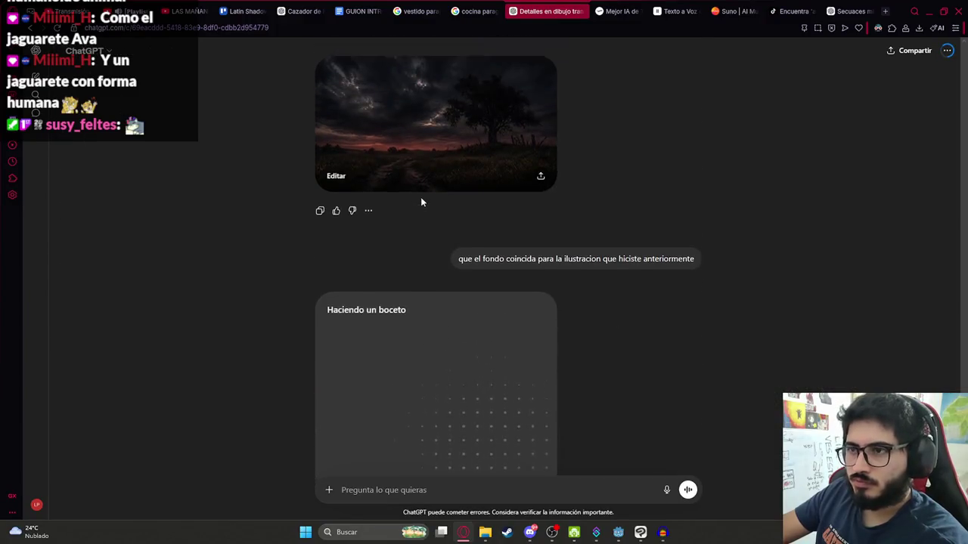
pyautogui.scroll(5, 456, 291)
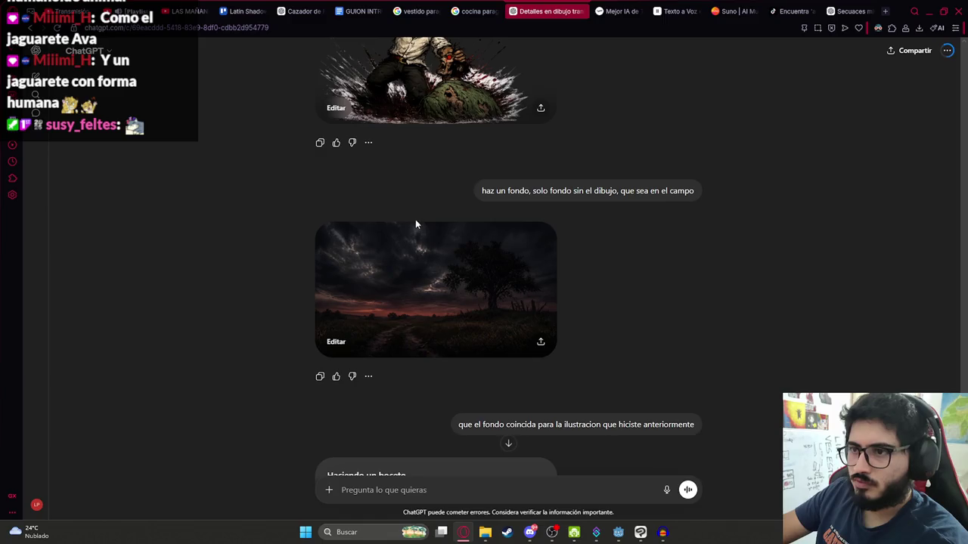
pyautogui.click(421, 272)
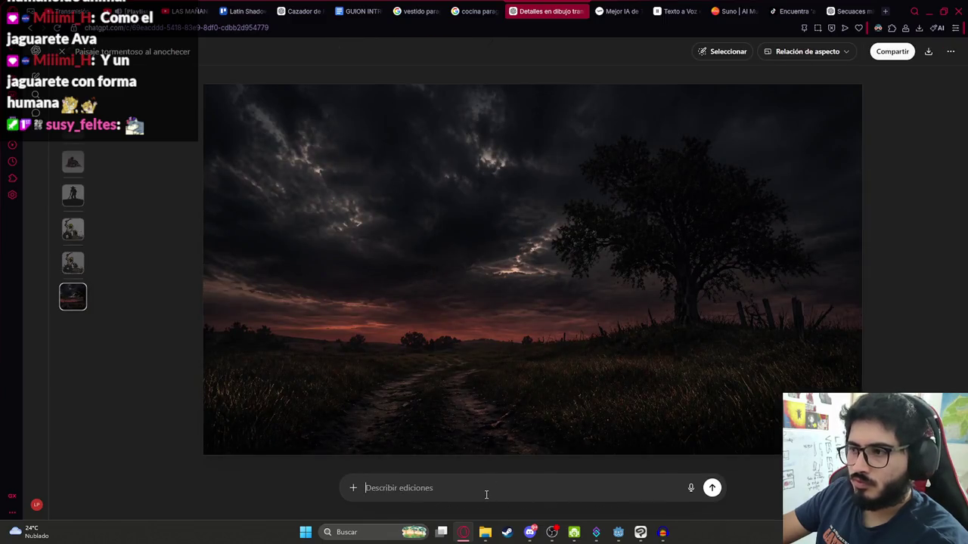
pyautogui.write('que sea de di')
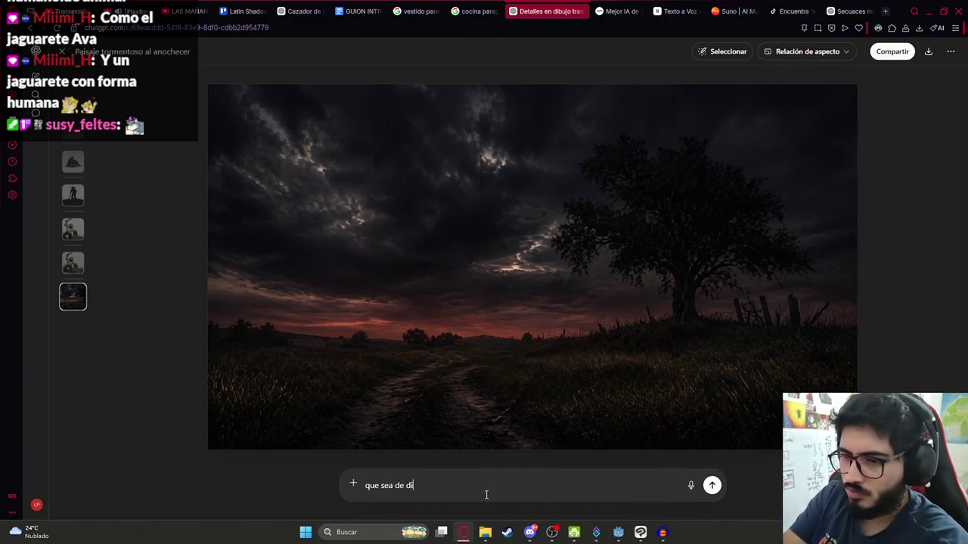
pyautogui.write('a')
pyautogui.press('Return')
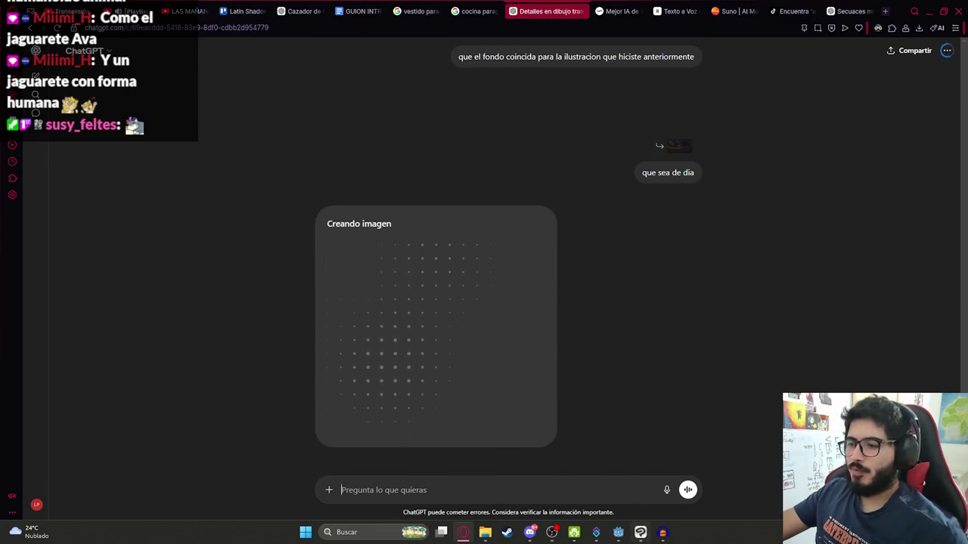
# - Back in Clip Studio Paint, begin exporting the illustration layer as PNG
pyautogui.click(640, 532)
pyautogui.click(617, 533)
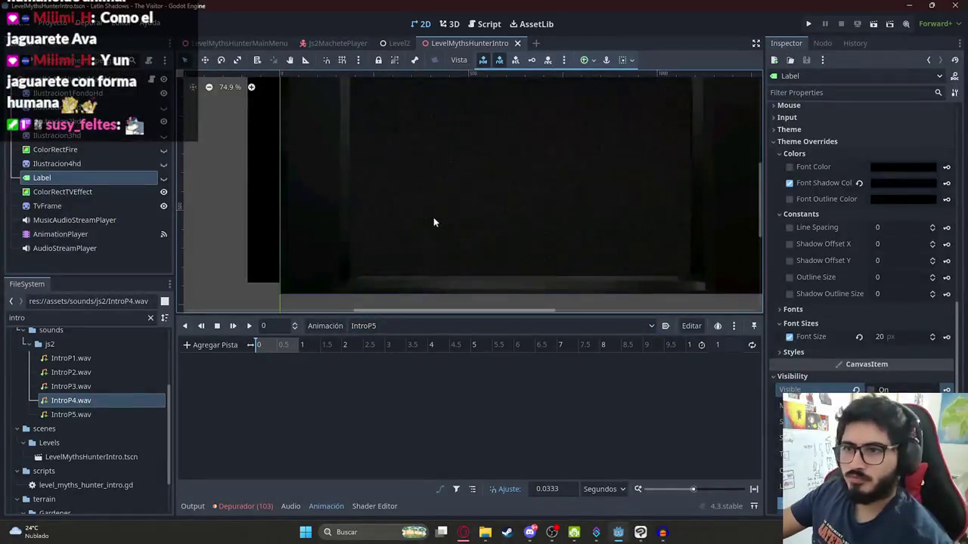
pyautogui.click(619, 532)
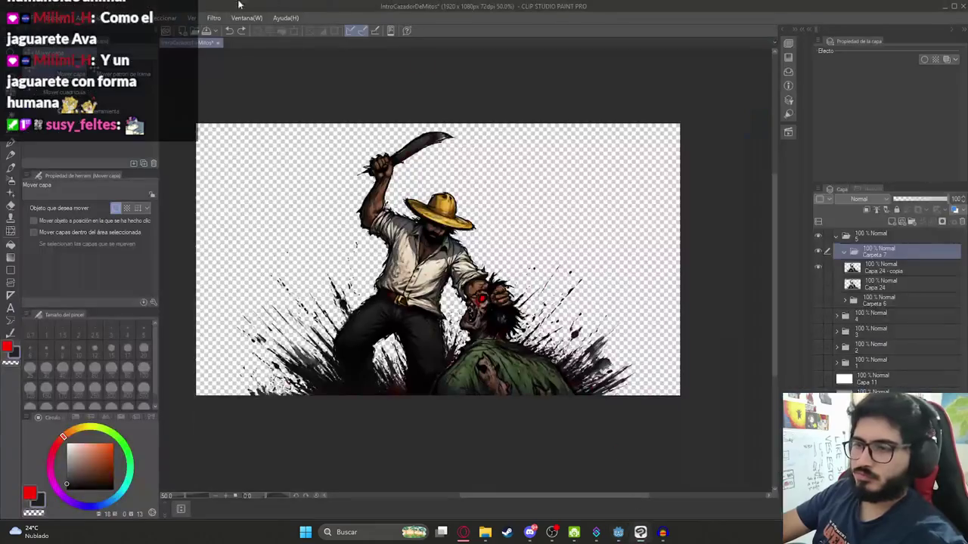
pyautogui.click(19, 18)
pyautogui.click(261, 173)
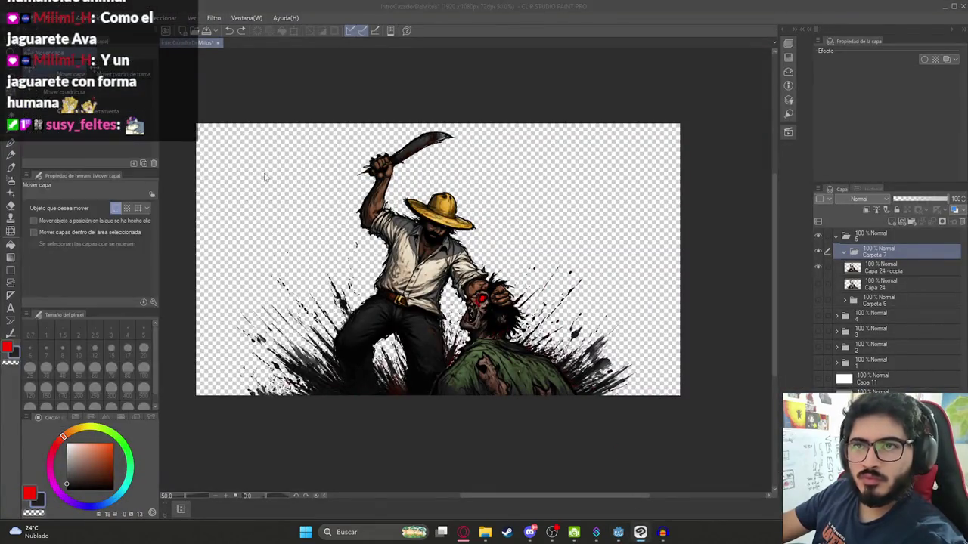
# - Save Ilustracion5HD.png into juegoterror1/assets/sprites/js2 and accept the PNG export settings
pyautogui.click(269, 175)
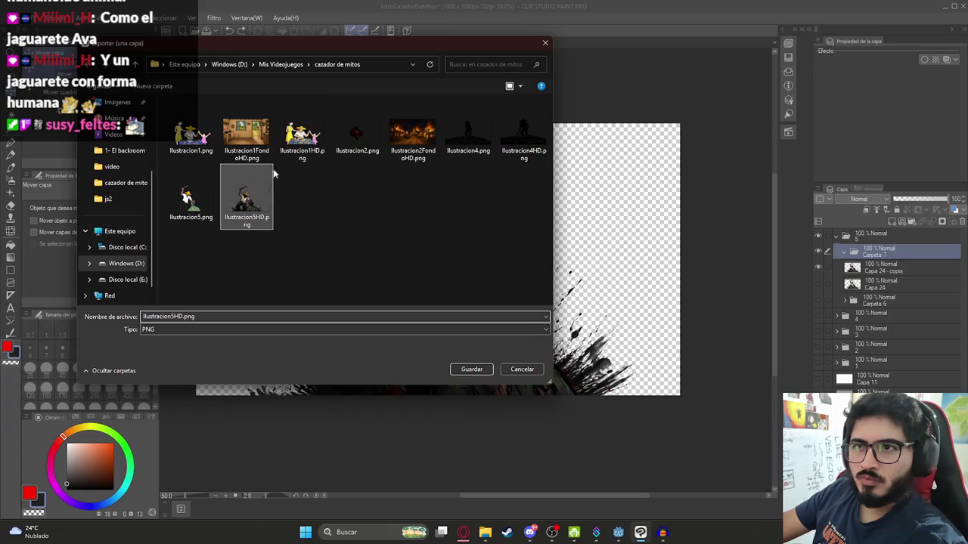
pyautogui.click(280, 65)
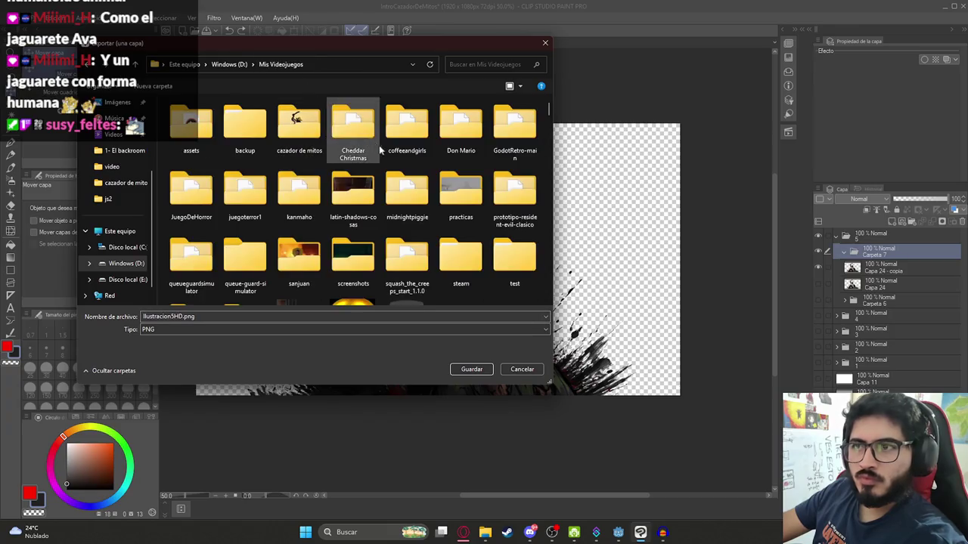
pyautogui.doubleClick(260, 198)
pyautogui.doubleClick(197, 188)
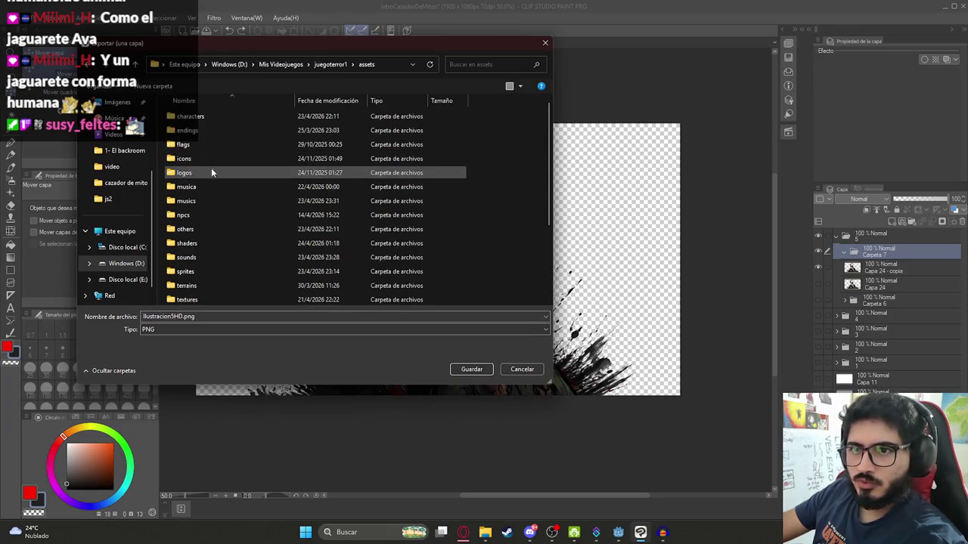
pyautogui.doubleClick(223, 271)
pyautogui.doubleClick(190, 135)
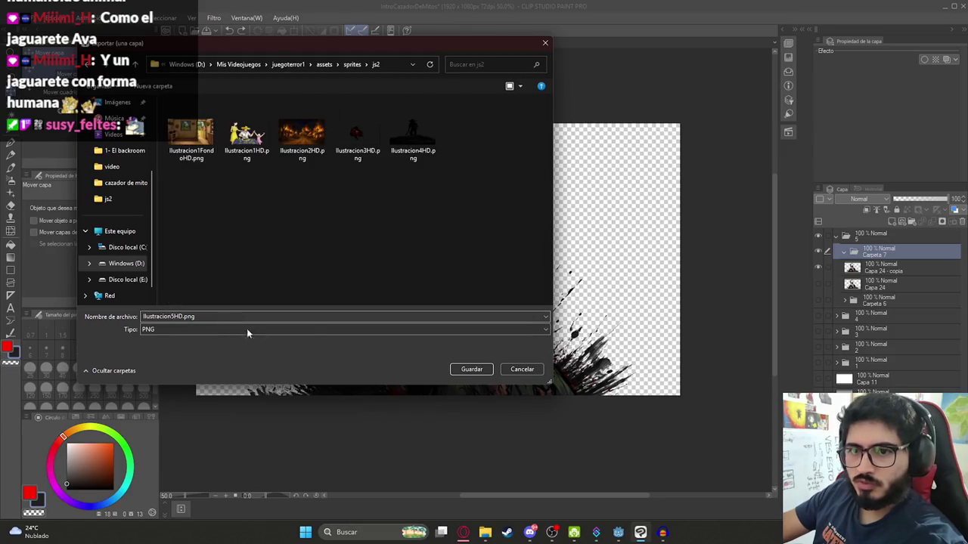
pyautogui.click(471, 368)
pyautogui.click(520, 146)
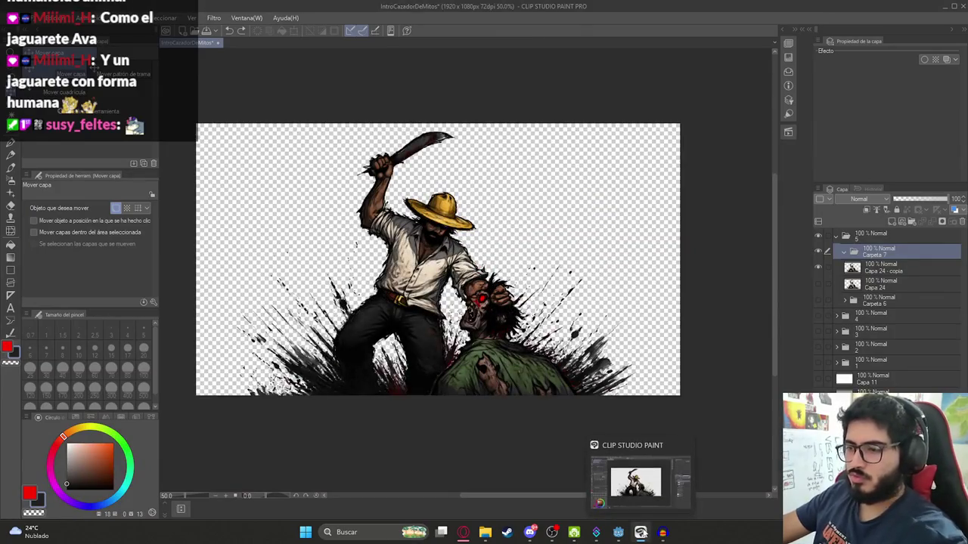
pyautogui.click(640, 533)
pyautogui.click(464, 534)
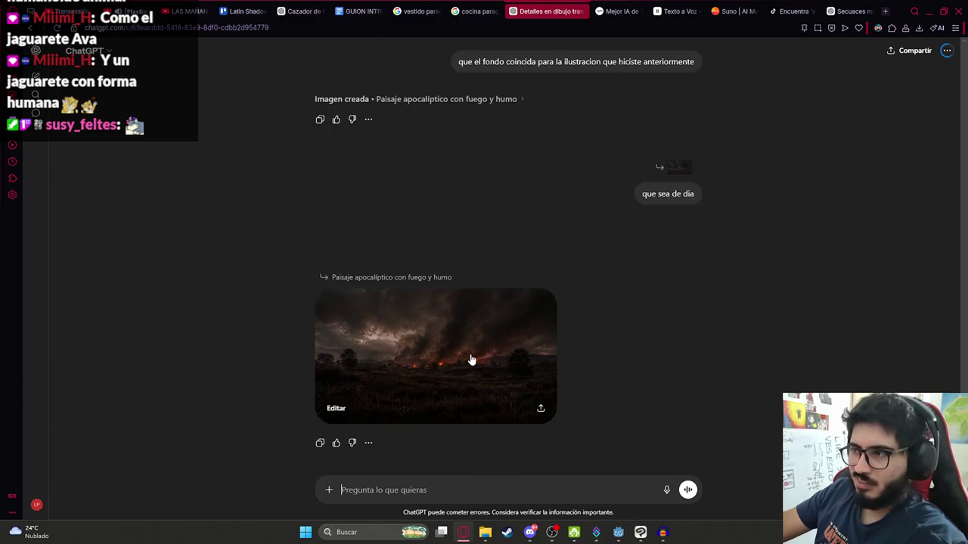
# - Copy the sunny 'Paisaje rural con camino y árbol' landscape image
pyautogui.scroll(4, 478, 347)
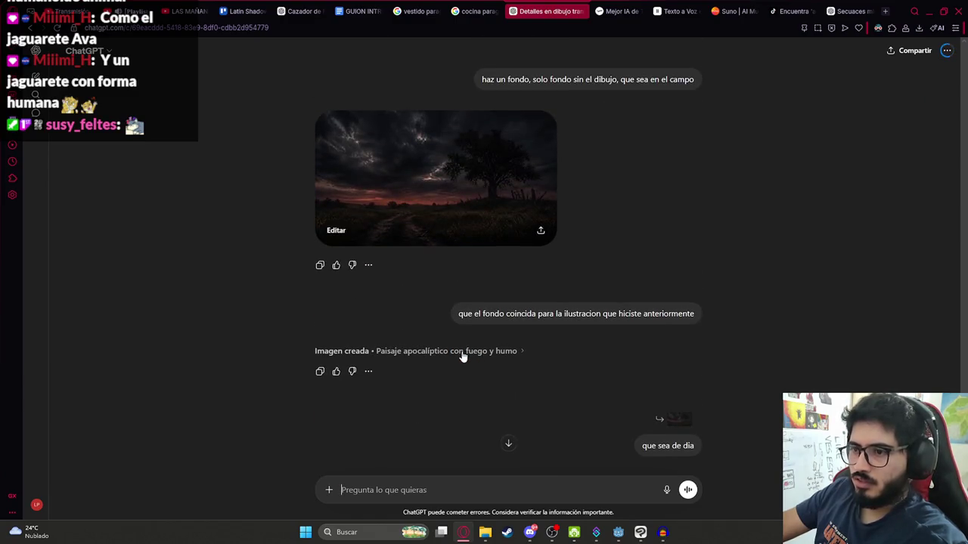
pyautogui.scroll(-5, 468, 363)
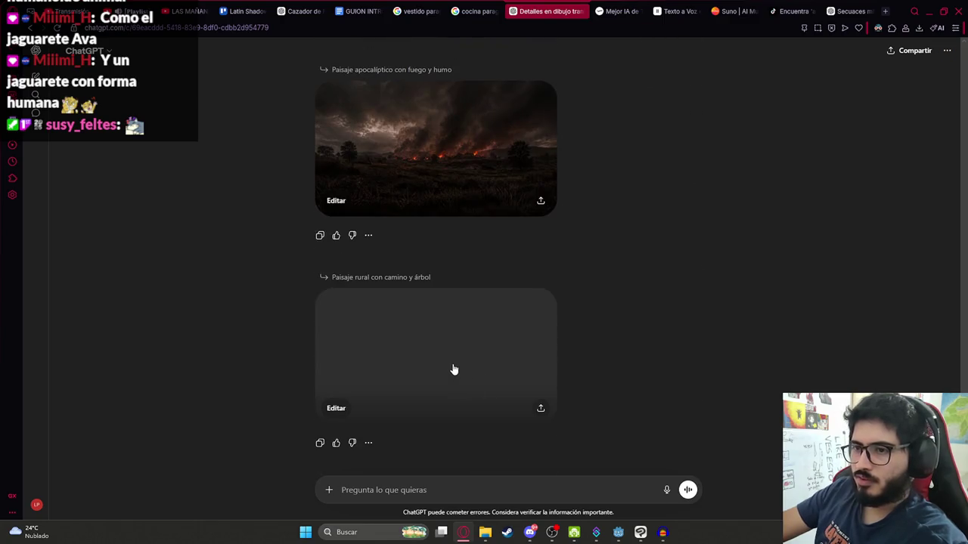
pyautogui.click(454, 369)
pyautogui.rightClick(480, 225)
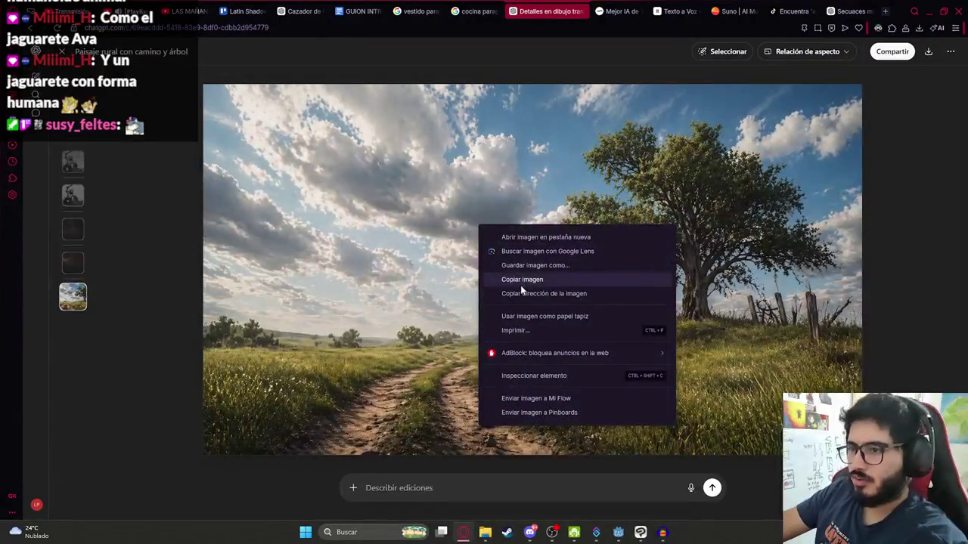
pyautogui.click(521, 282)
pyautogui.click(641, 532)
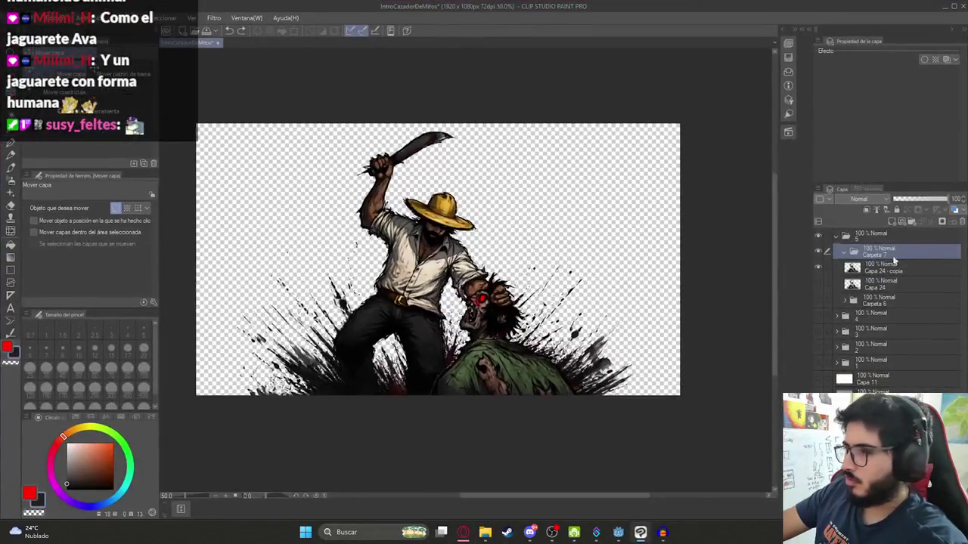
# - Paste the sunny landscape and scale it to fill the whole canvas
pyautogui.hotkey('ctrl', 'v')
pyautogui.hotkey('ctrl', 't')
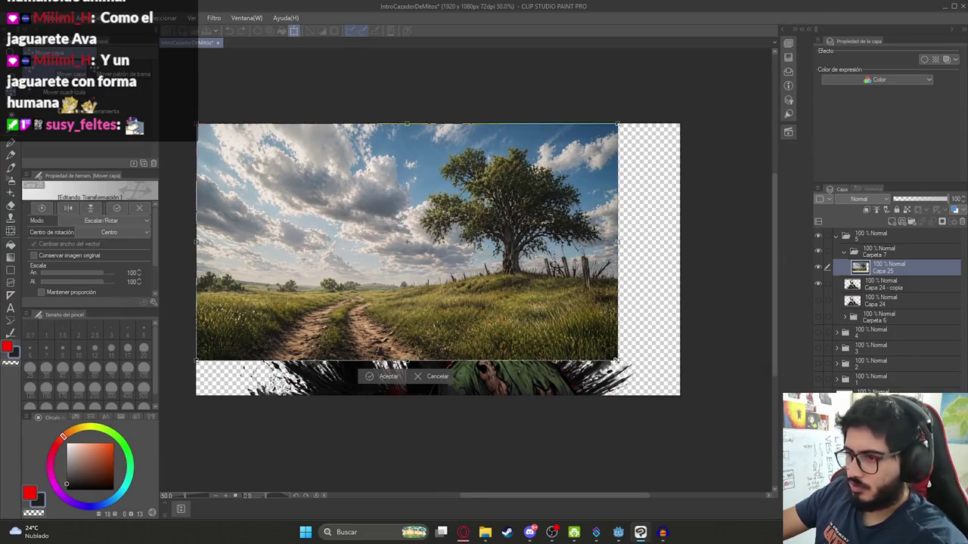
pyautogui.moveTo(617, 360); pyautogui.dragTo(679, 395)
pyautogui.press('Return')
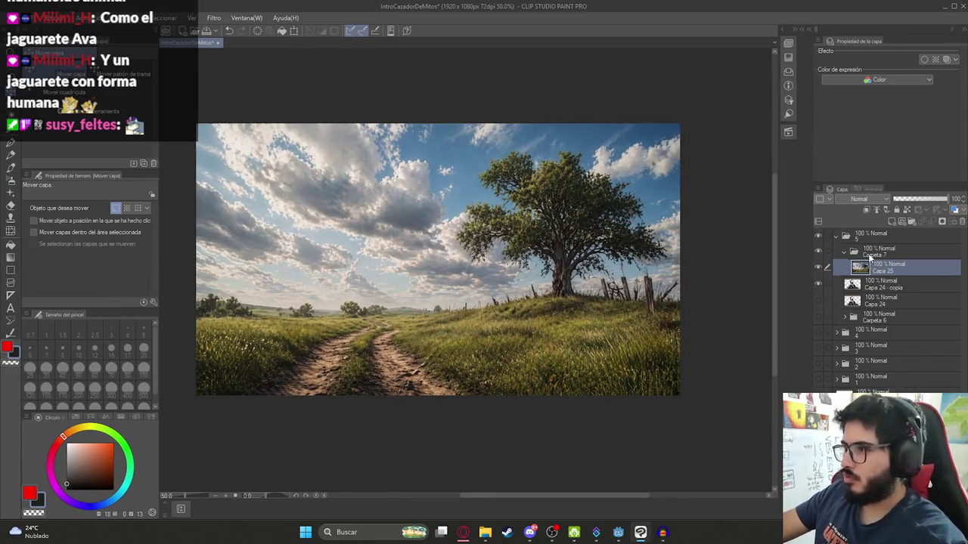
# - Move the Carpeta 7 landscape folder below the Capa 24 character layer
pyautogui.moveTo(870, 256); pyautogui.dragTo(866, 301)
pyautogui.moveTo(862, 323); pyautogui.dragTo(862, 322)
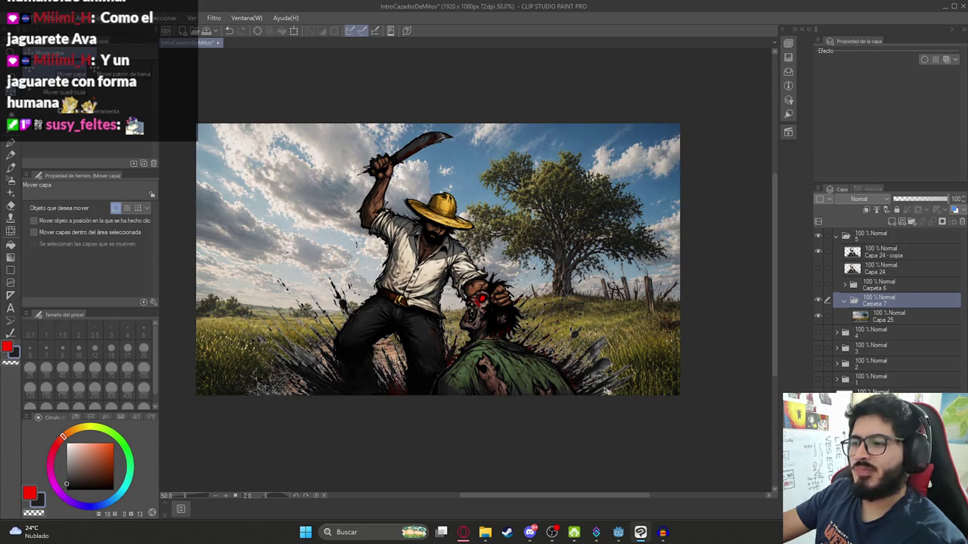
pyautogui.scroll(4, 558, 396)
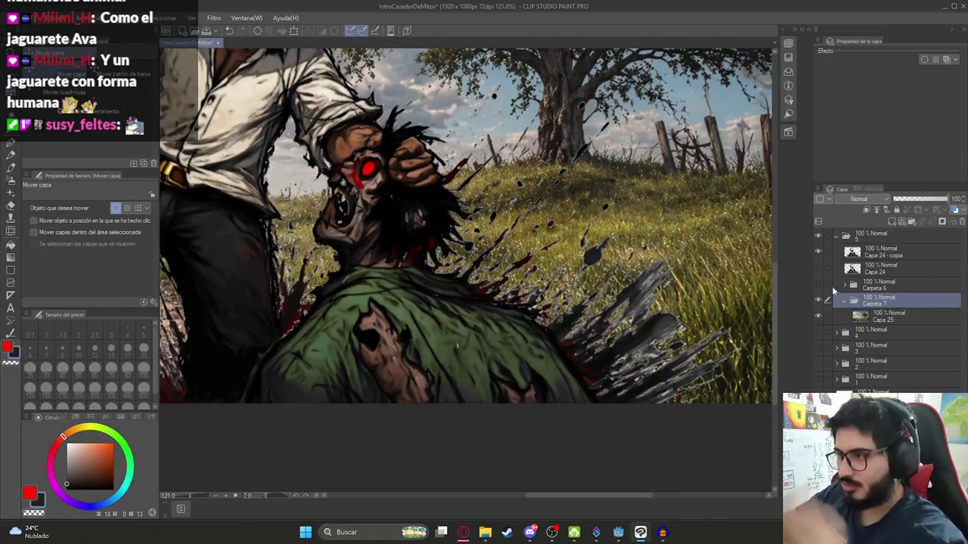
pyautogui.click(880, 252)
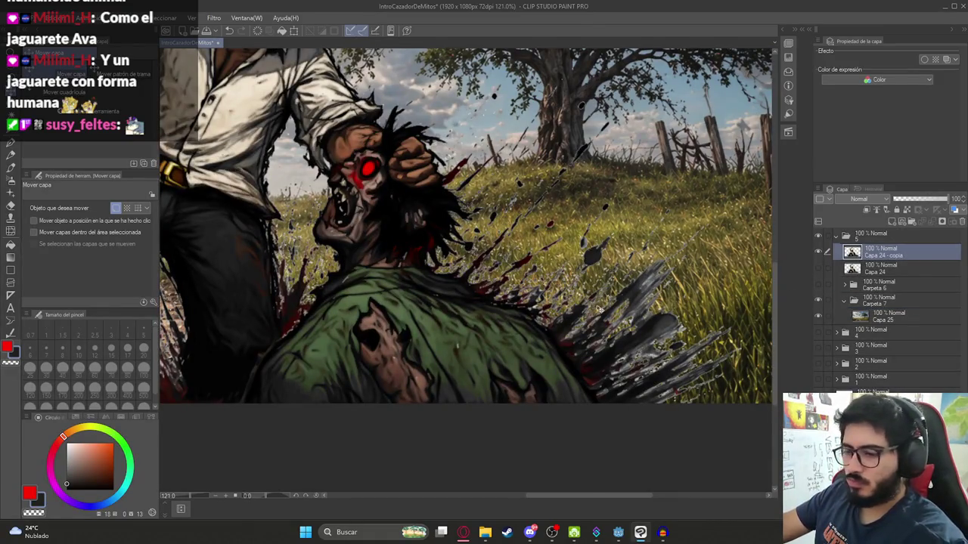
# - Erase the first dark splatter area with a polyline selection and Delete
pyautogui.press('m')
pyautogui.press('m')
pyautogui.click(594, 403)
pyautogui.click(566, 355)
pyautogui.click(541, 322)
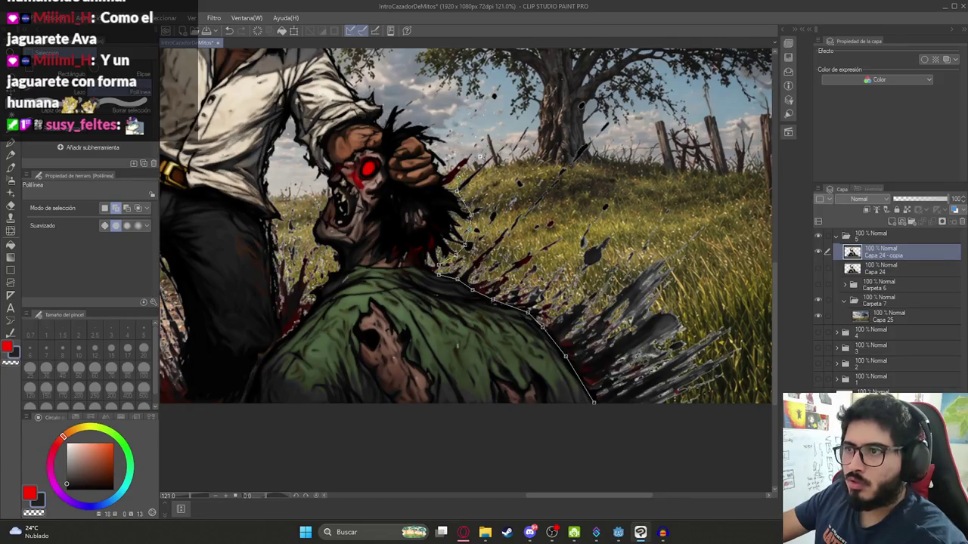
pyautogui.scroll(-5, 560, 113)
pyautogui.click(613, 98)
pyautogui.click(697, 160)
pyautogui.click(697, 242)
pyautogui.click(650, 271)
pyautogui.click(611, 254)
pyautogui.click(587, 216)
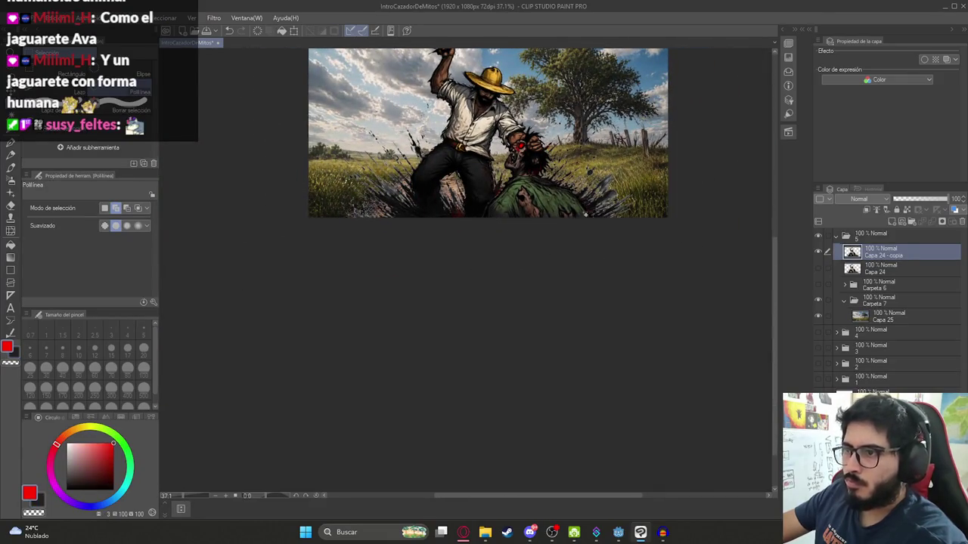
pyautogui.press('Delete')
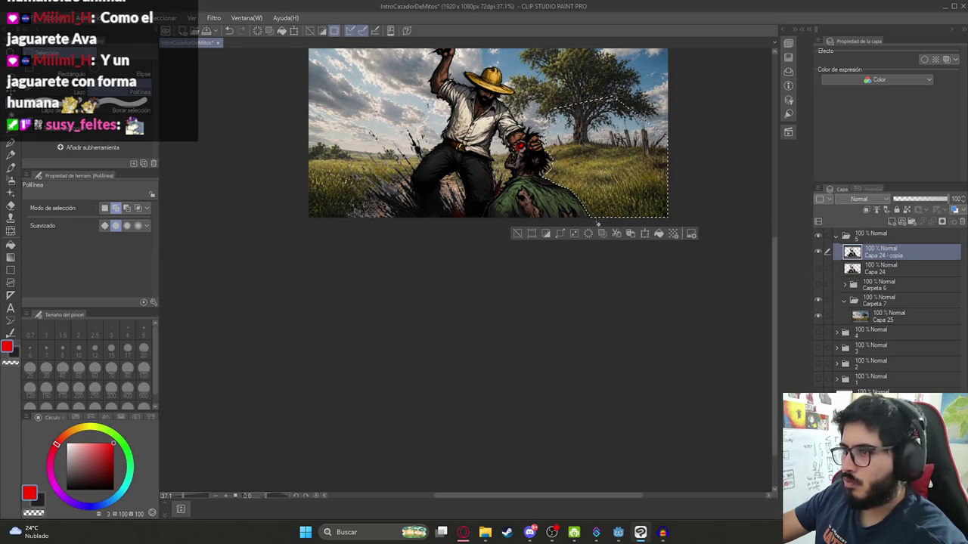
pyautogui.hotkey('ctrl', 'd')
# - Outline the splatter strokes beside the hunter's left leg for removal
pyautogui.scroll(6, 396, 180)
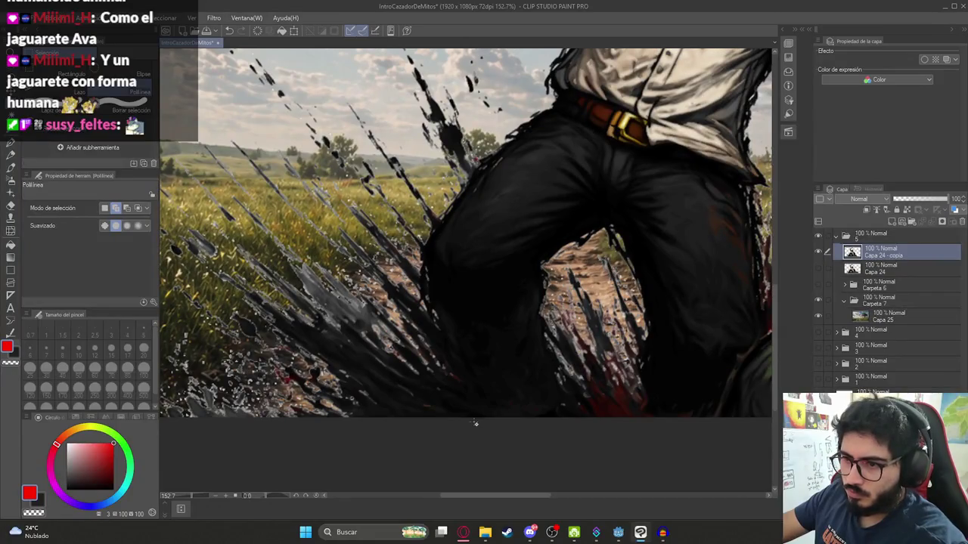
pyautogui.click(474, 421)
pyautogui.click(444, 346)
pyautogui.click(422, 276)
pyautogui.click(424, 250)
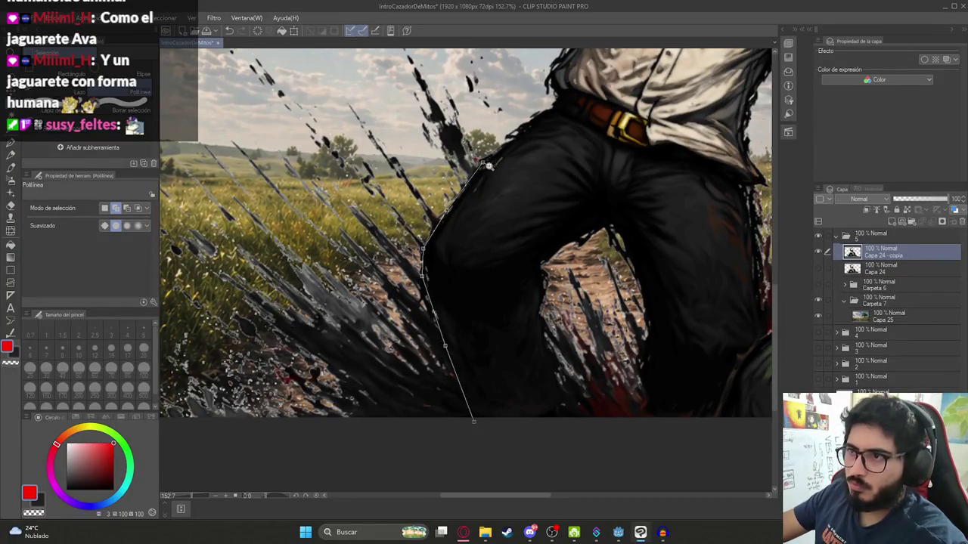
pyautogui.scroll(-3, 474, 176)
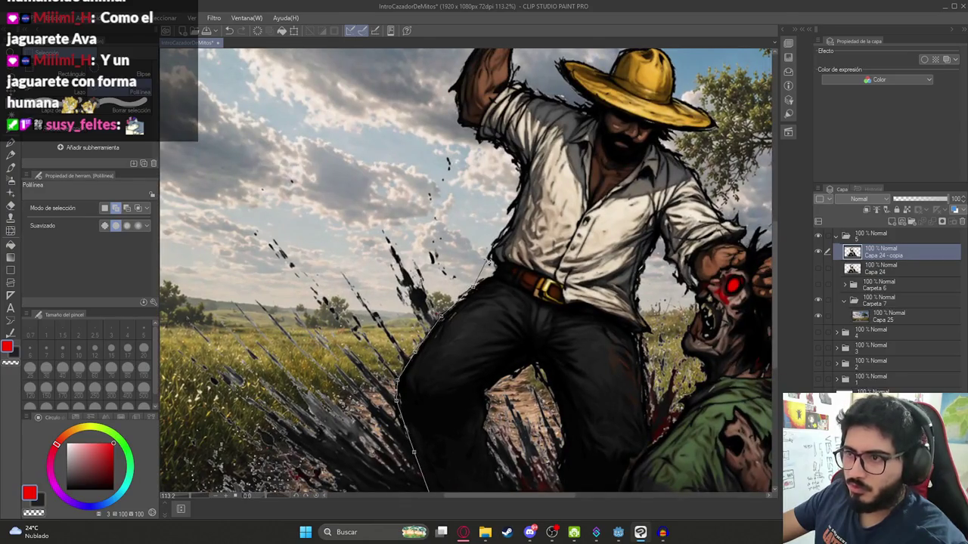
pyautogui.click(459, 142)
pyautogui.scroll(-5, 439, 219)
pyautogui.click(361, 178)
pyautogui.click(302, 253)
pyautogui.click(319, 353)
pyautogui.click(419, 378)
pyautogui.click(437, 313)
# - Outline the splatter in the gap between the hunter's legs
pyautogui.scroll(5, 436, 316)
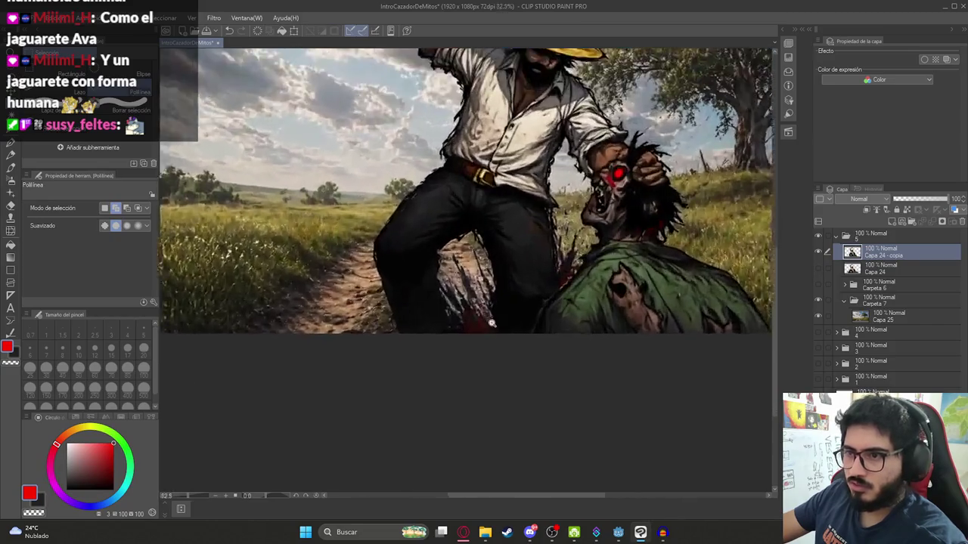
pyautogui.click(405, 200)
pyautogui.click(409, 263)
pyautogui.click(413, 295)
pyautogui.click(423, 332)
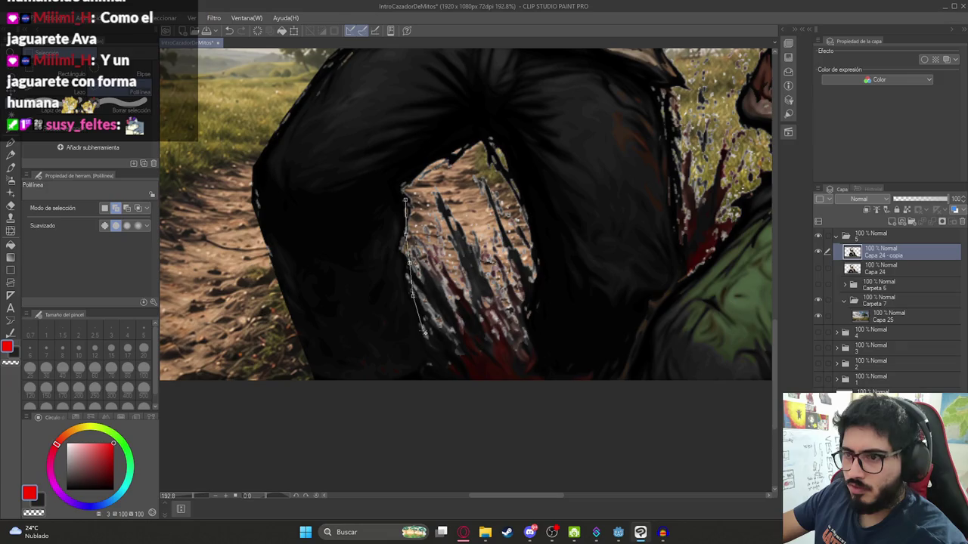
pyautogui.click(454, 367)
pyautogui.click(471, 398)
pyautogui.click(535, 408)
pyautogui.click(544, 376)
pyautogui.click(529, 319)
pyautogui.click(536, 282)
pyautogui.click(527, 226)
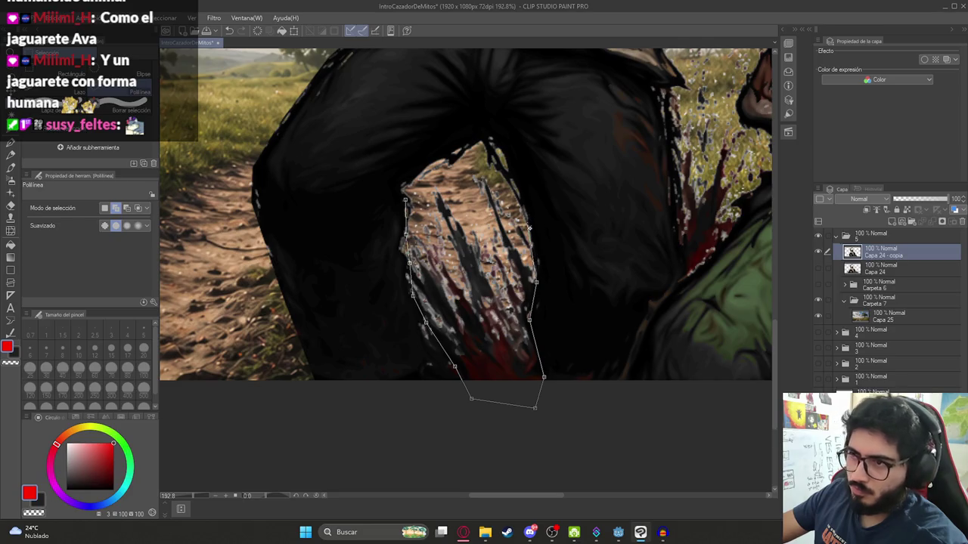
pyautogui.click(489, 134)
pyautogui.click(428, 165)
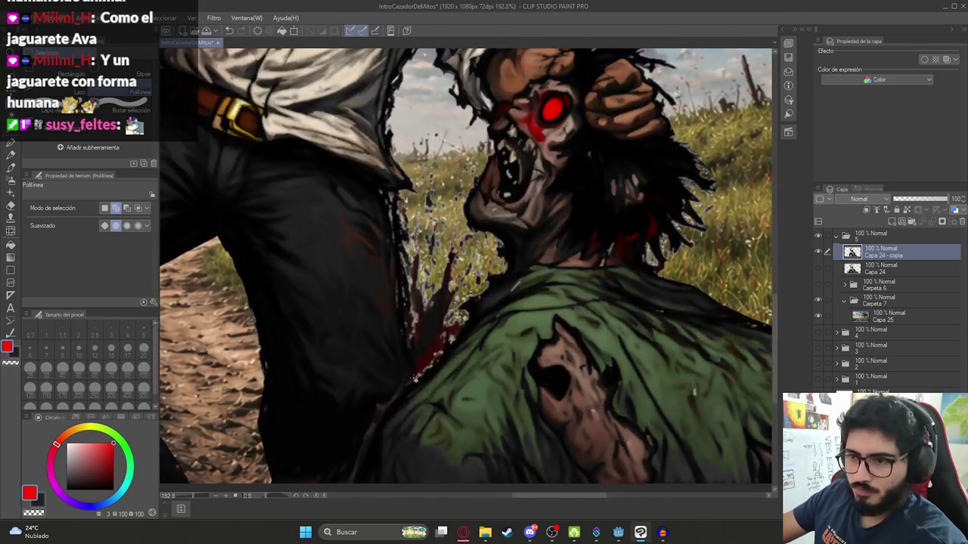
# - Outline the splatter by the zombie's neck, then save the illustration
pyautogui.click(413, 378)
pyautogui.click(399, 304)
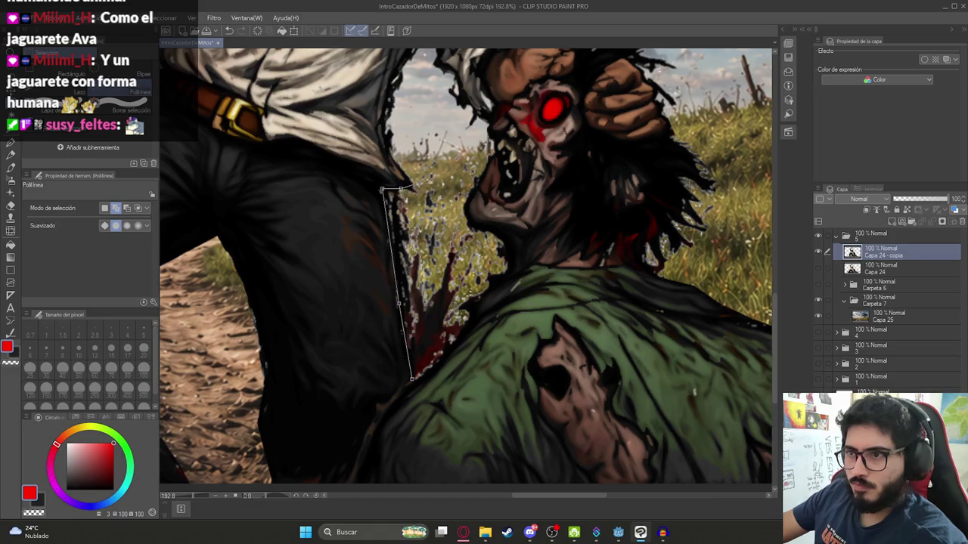
pyautogui.click(415, 193)
pyautogui.click(403, 145)
pyautogui.click(418, 89)
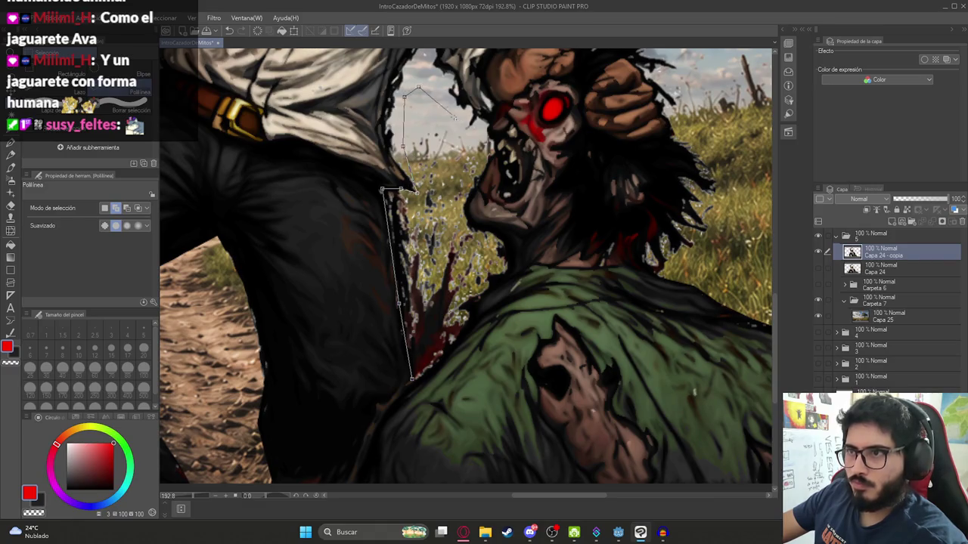
pyautogui.click(466, 131)
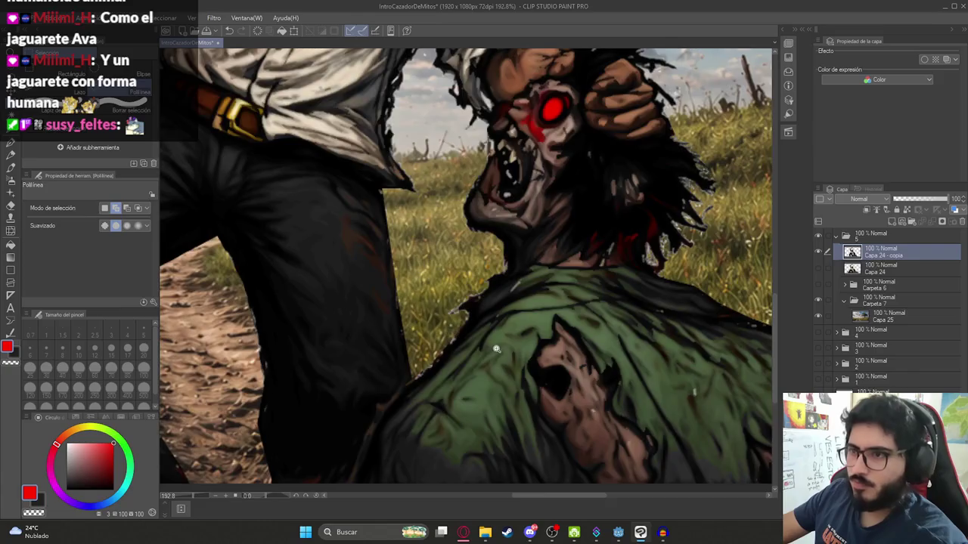
pyautogui.scroll(-5, 420, 381)
pyautogui.scroll(5, 521, 328)
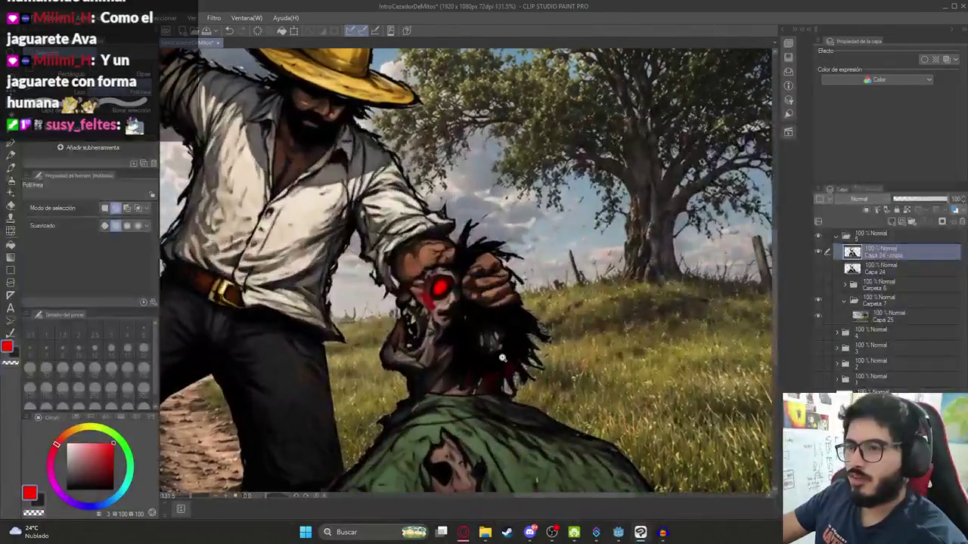
pyautogui.scroll(-4, 493, 257)
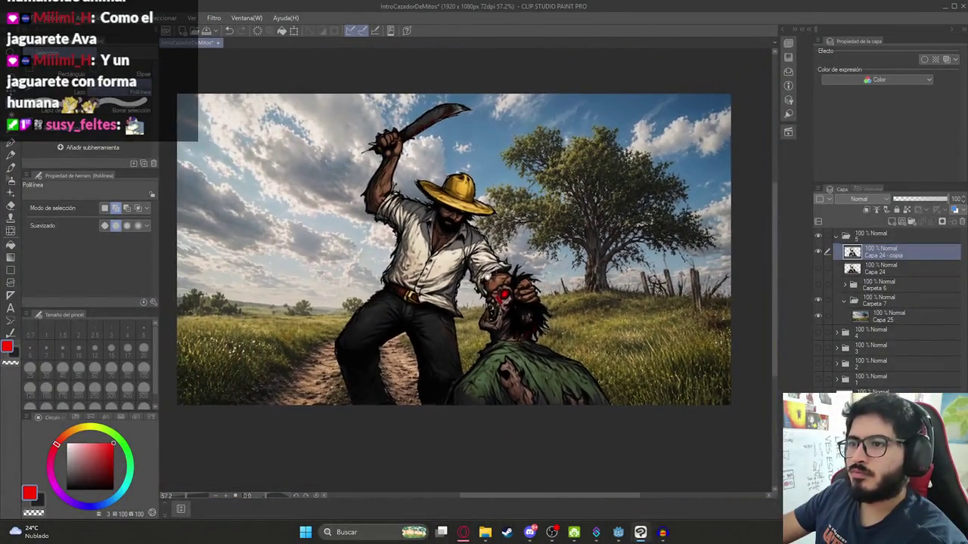
pyautogui.hotkey('ctrl', 's')
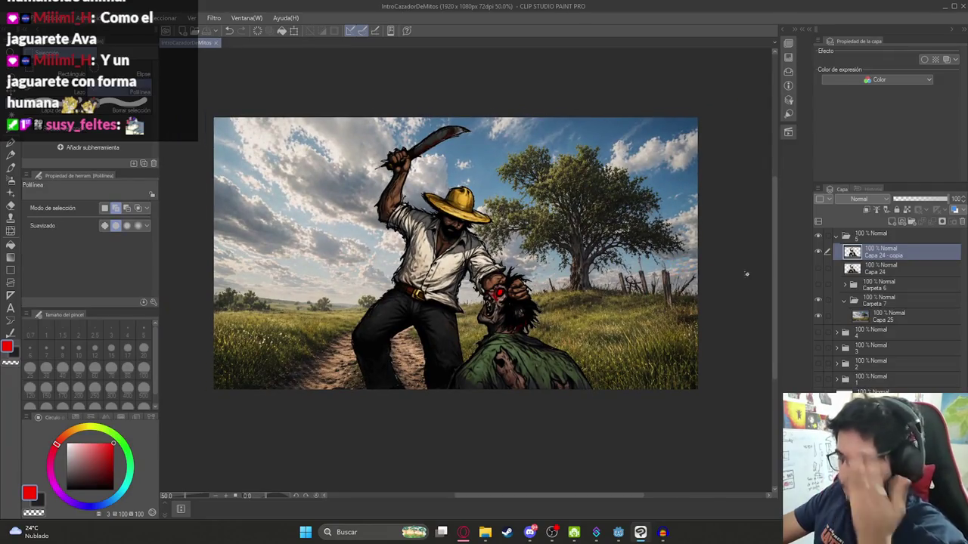
# - Hide the landscape and export the figures as PNG over Ilustracion5HD.png
pyautogui.click(816, 317)
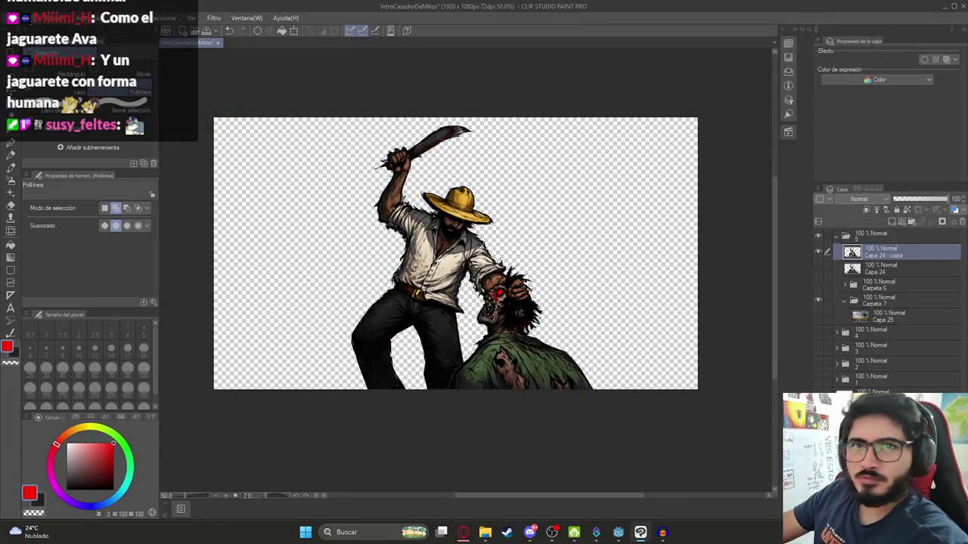
pyautogui.click(23, 17)
pyautogui.click(203, 173)
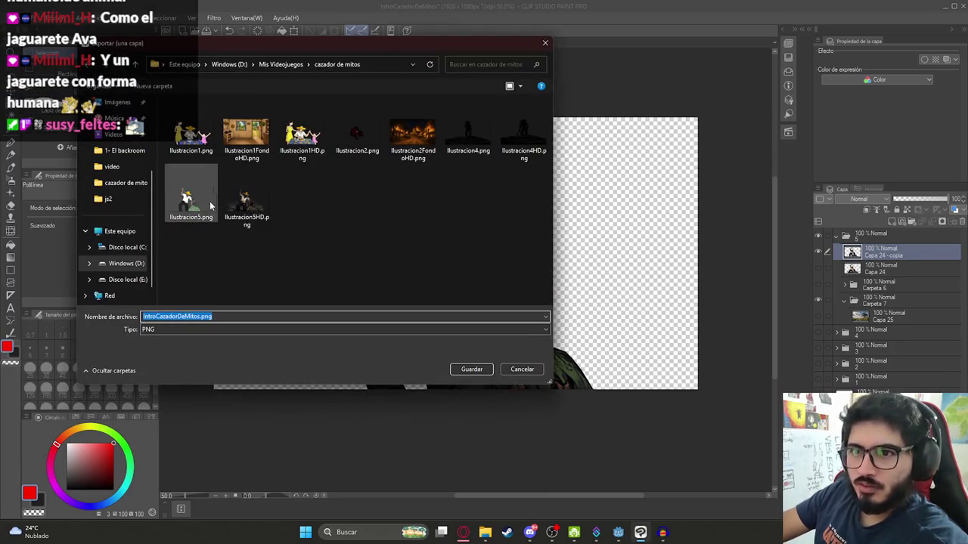
pyautogui.doubleClick(247, 203)
pyautogui.press('Return')
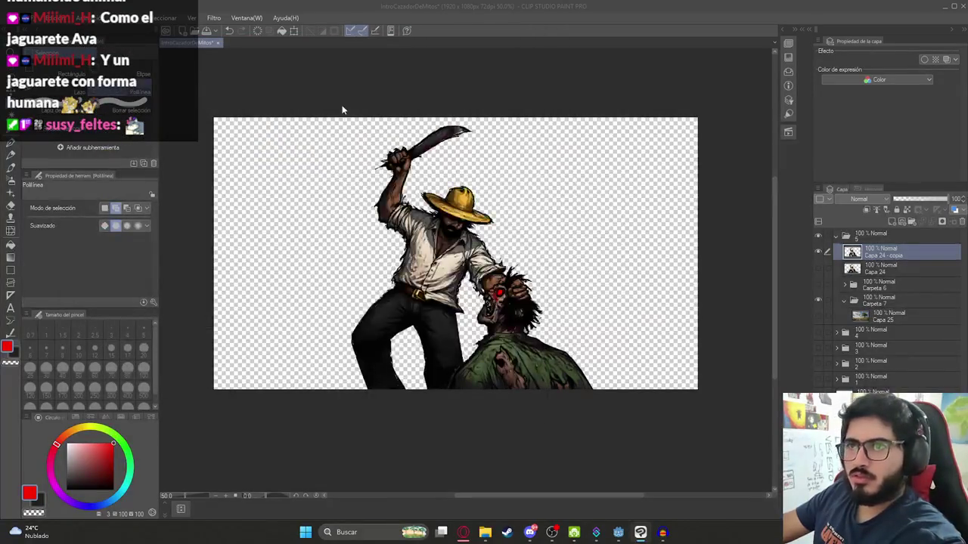
# - Copy the new Ilustracion5HD.png into js2, replacing the old file, and show the landscape again
pyautogui.moveTo(485, 531)
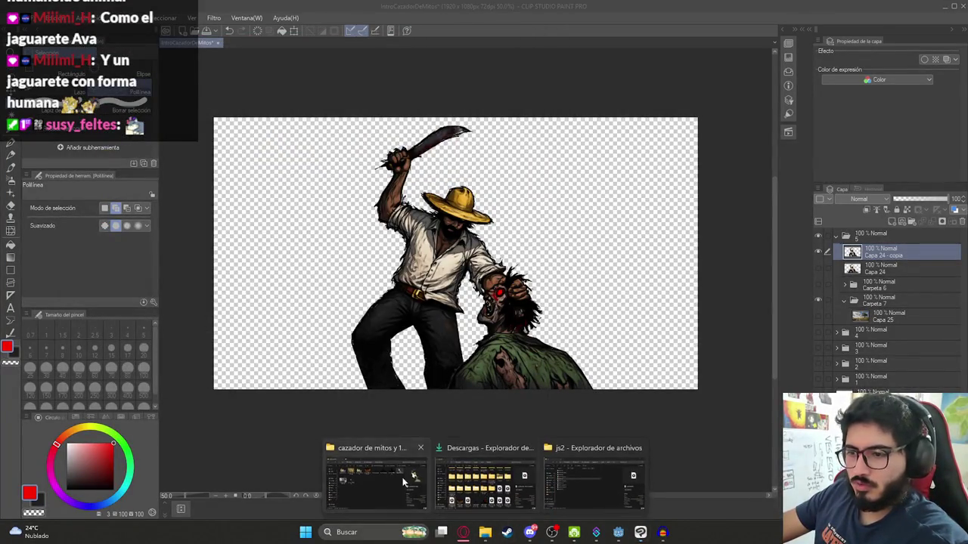
pyautogui.click(376, 475)
pyautogui.click(272, 242)
pyautogui.hotkey('ctrl', 'c')
pyautogui.click(272, 106)
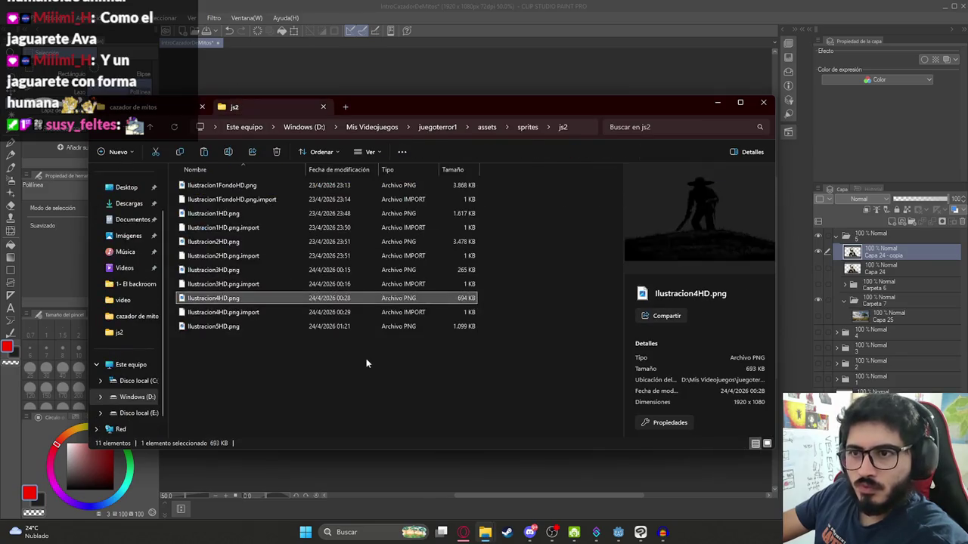
pyautogui.hotkey('ctrl', 'v')
pyautogui.click(449, 195)
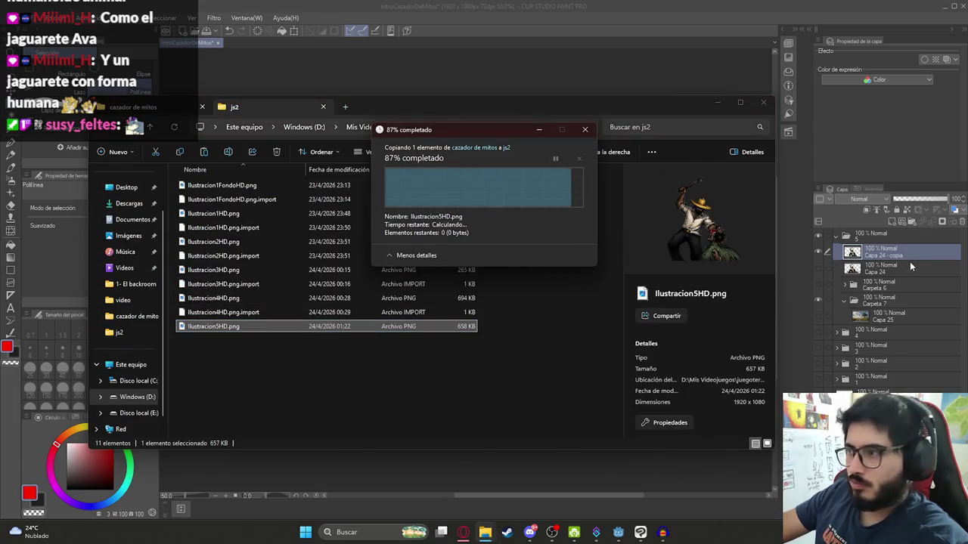
pyautogui.click(822, 253)
pyautogui.click(819, 315)
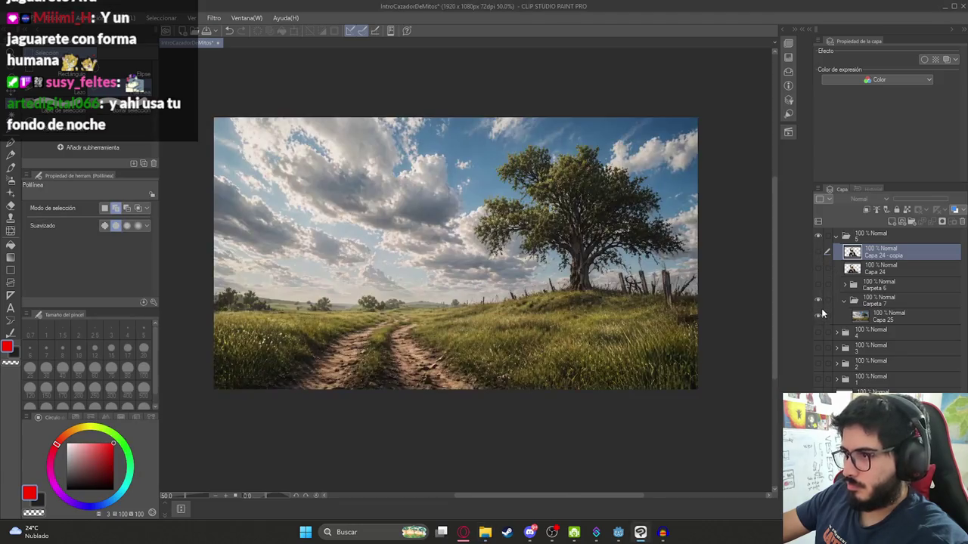
# - Export the landscape layer alone as the PNG Ilustracion5FondoHD.png
pyautogui.click(18, 18)
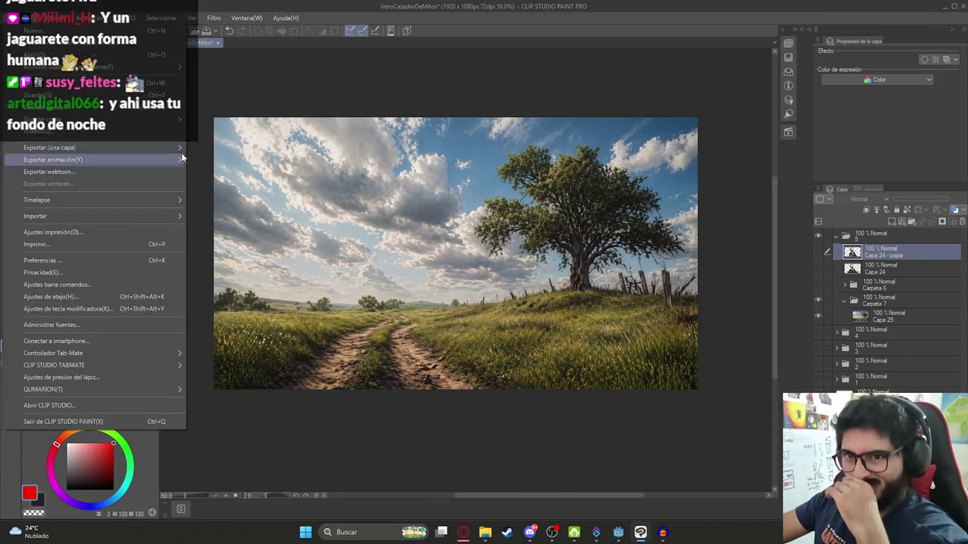
pyautogui.moveTo(181, 155)
pyautogui.click(210, 168)
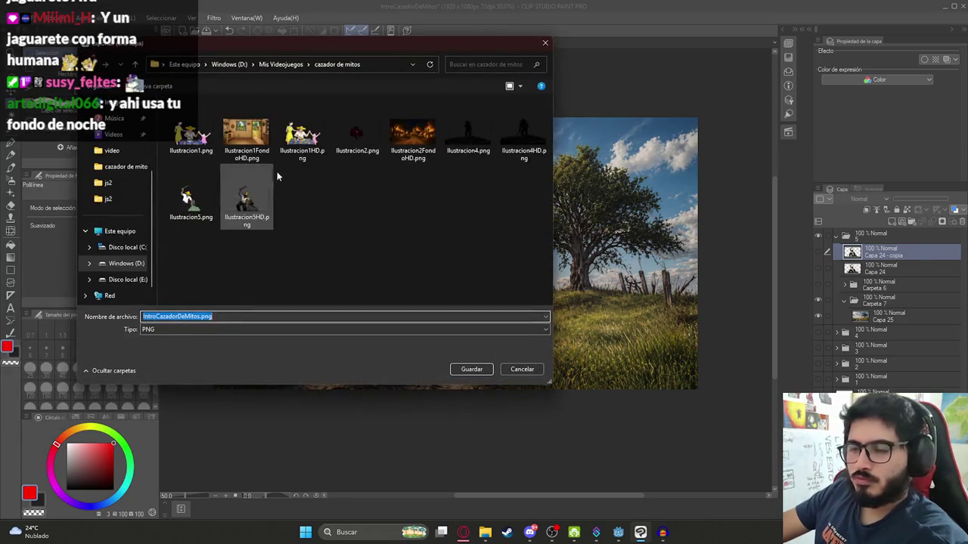
pyautogui.click(246, 200)
pyautogui.click(179, 317)
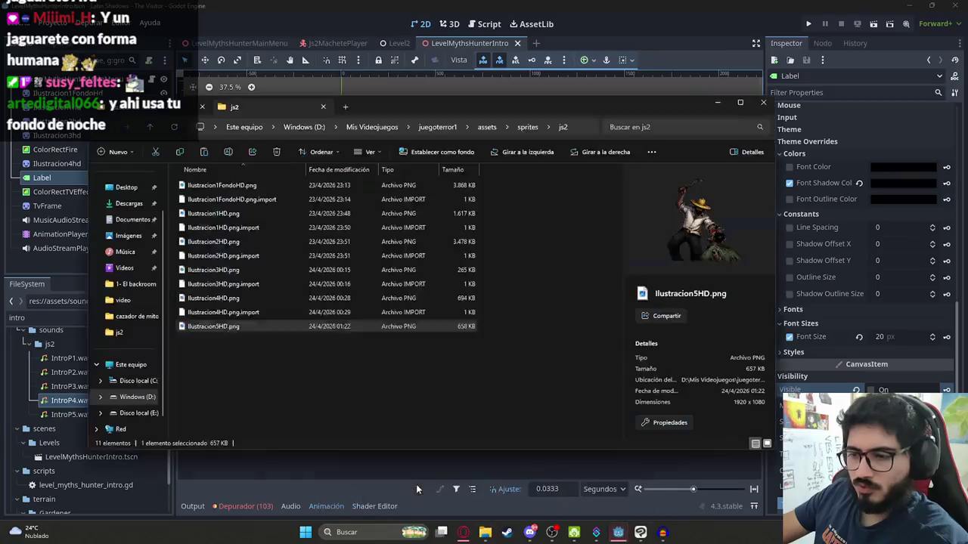
# - Copy Ilustracion5FondoHD.png from the cazador de mitos folder into js2
pyautogui.click(260, 341)
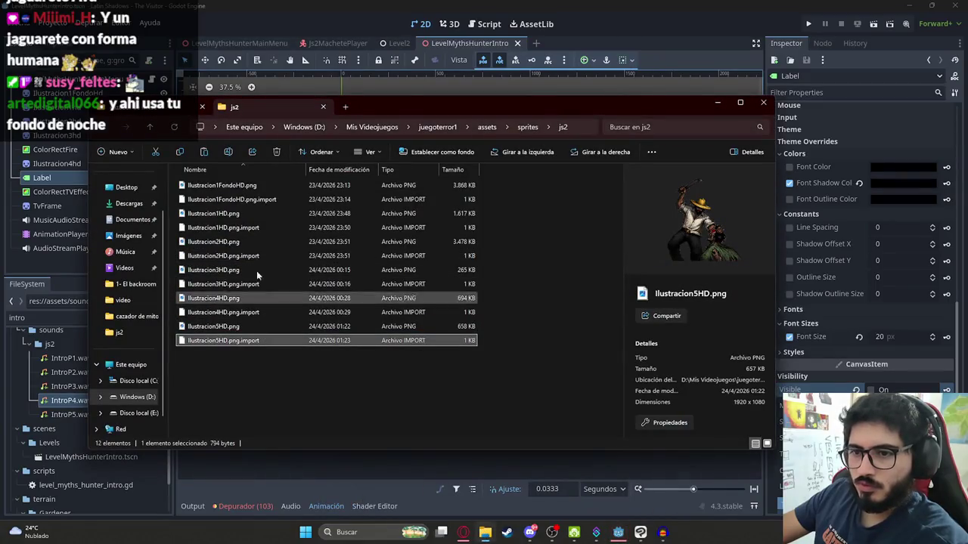
pyautogui.click(182, 107)
pyautogui.click(257, 234)
pyautogui.hotkey('ctrl', 'c')
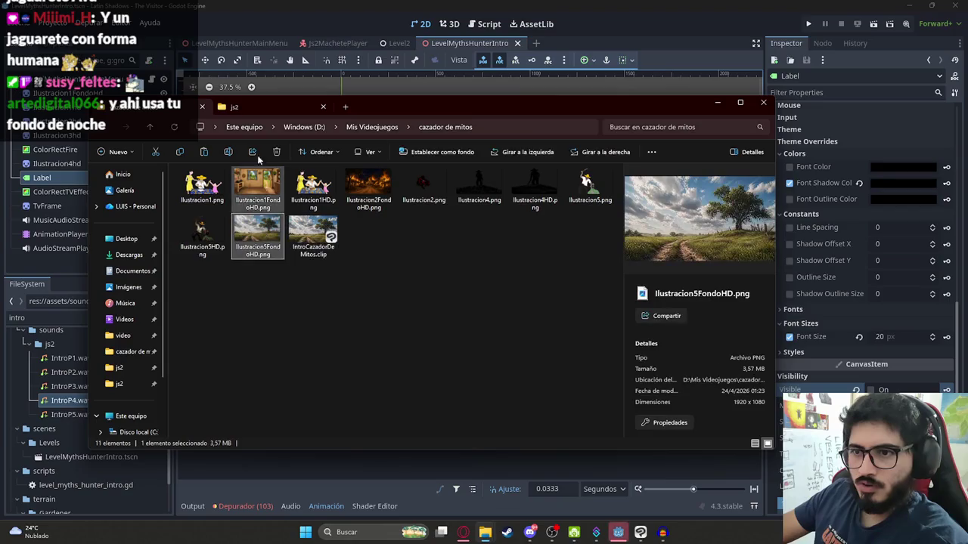
pyautogui.hotkey('alt', 'Left')
pyautogui.hotkey('ctrl', 'v')
pyautogui.hotkey('alt', 'Tab')
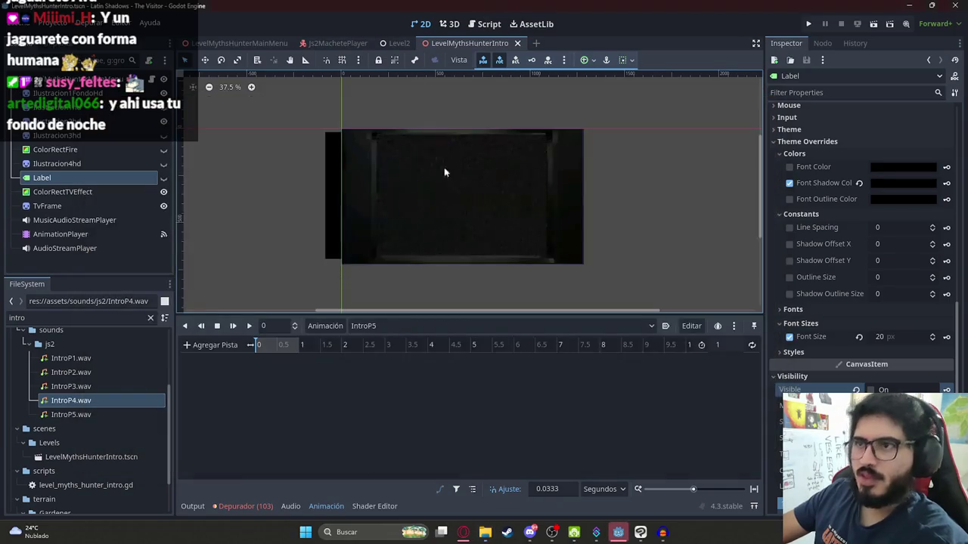
pyautogui.scroll(3, 439, 230)
pyautogui.click(382, 330)
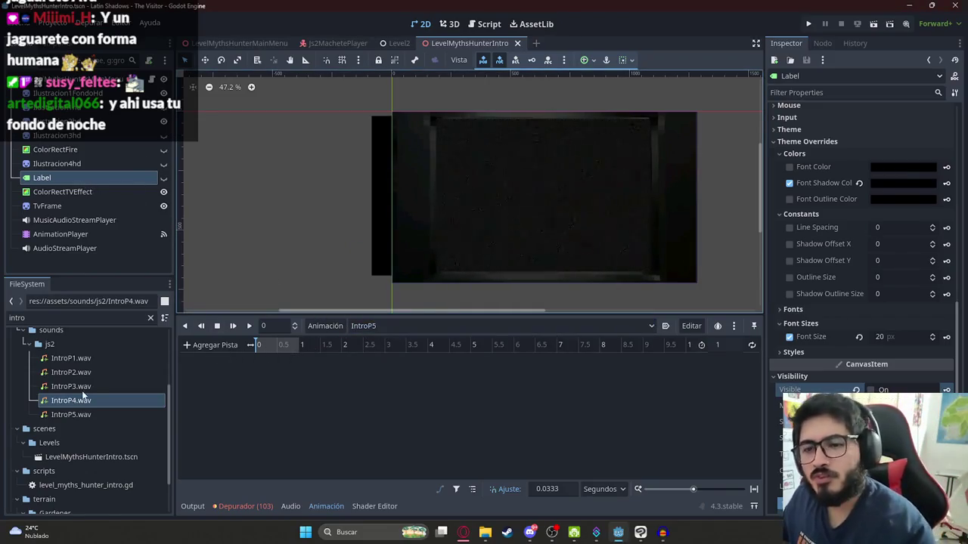
pyautogui.doubleClick(76, 319)
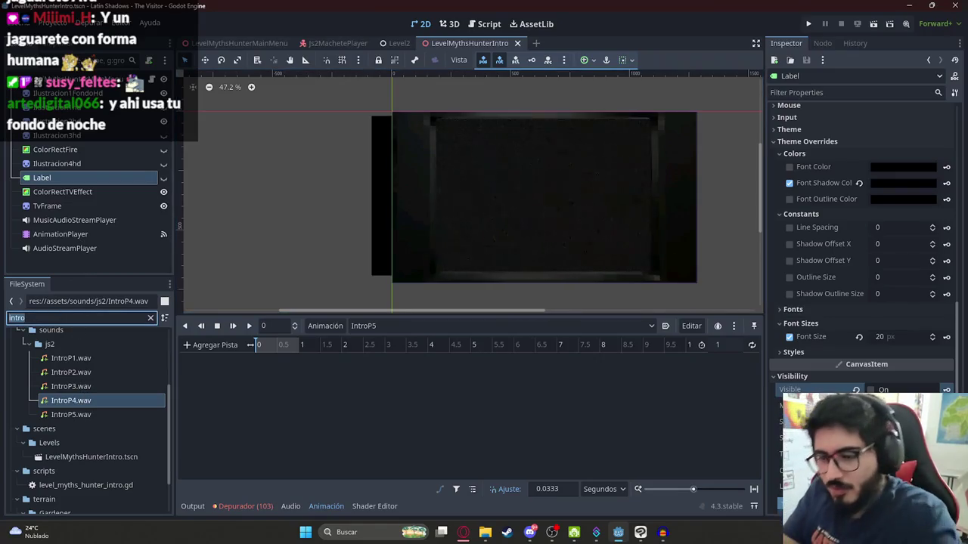
pyautogui.write('intro')
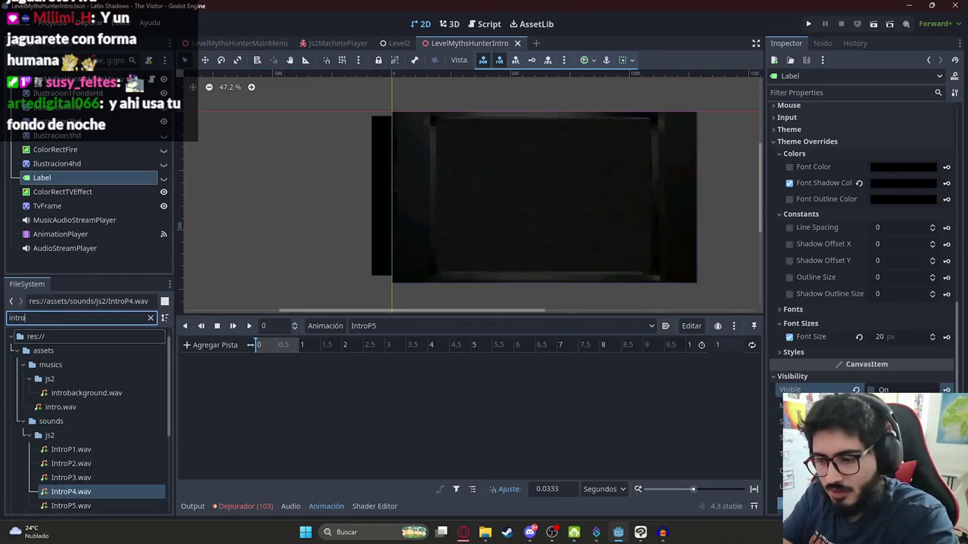
pyautogui.press('BackSpace')
pyautogui.press('BackSpace')
pyautogui.press('BackSpace')
pyautogui.write('lustracion')
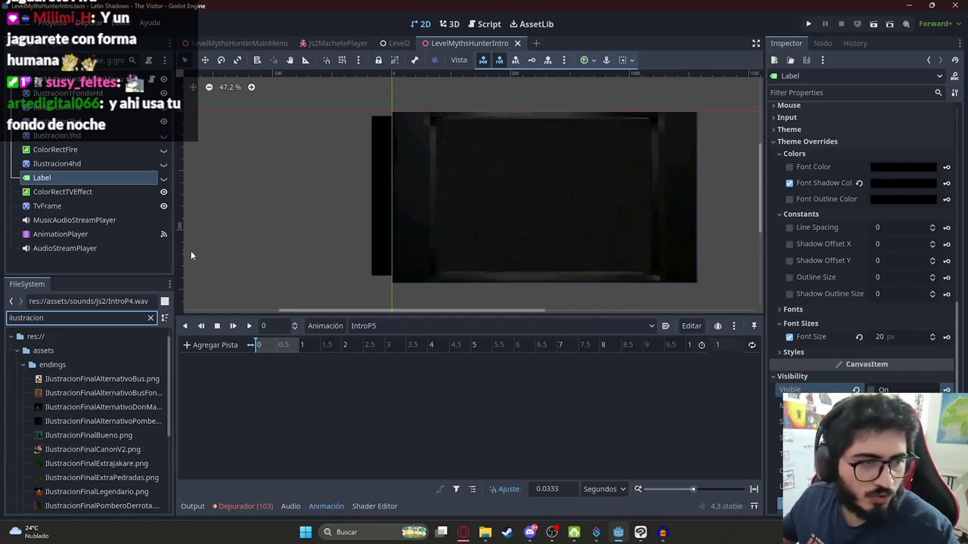
pyautogui.scroll(-5, 99, 435)
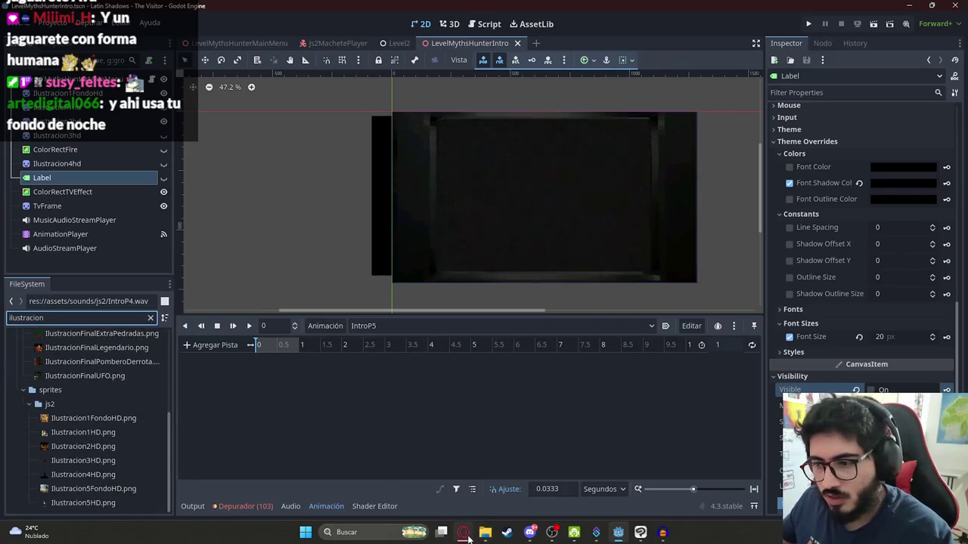
pyautogui.click(466, 534)
pyautogui.click(466, 534)
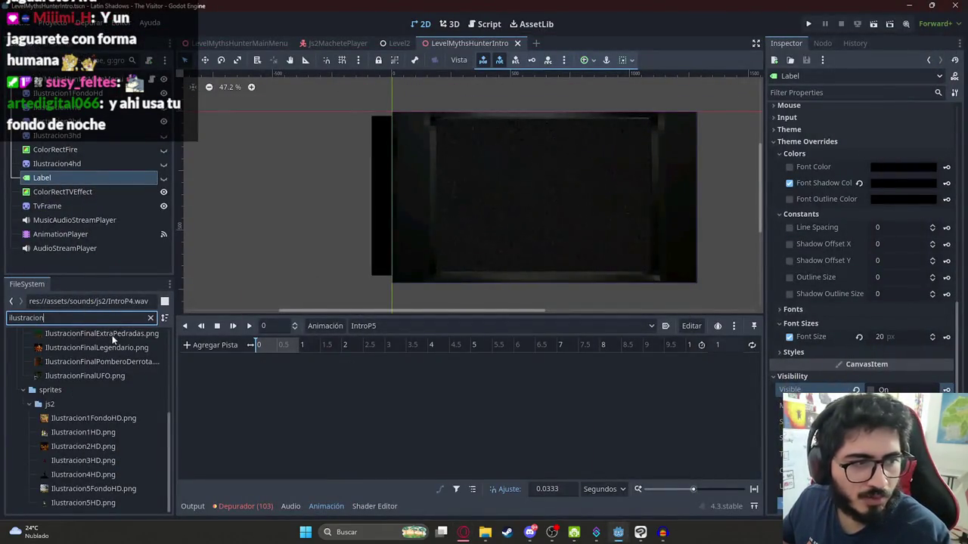
# - Drop Ilustracion5FondoHD.png into the viewport, shrink it and move it toward the TV frame
pyautogui.moveTo(93, 492)
pyautogui.mouseDown()
pyautogui.moveTo(410, 248)
pyautogui.moveTo(525, 210)
pyautogui.moveTo(544, 193)
pyautogui.mouseUp()
pyautogui.scroll(-2, 622, 213)
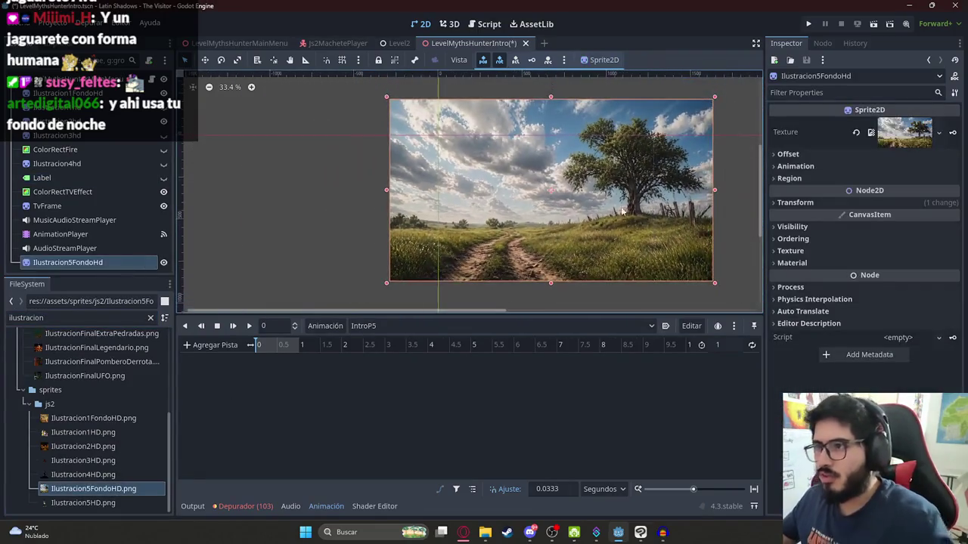
pyautogui.scroll(1, 621, 212)
pyautogui.moveTo(688, 295); pyautogui.dragTo(565, 221)
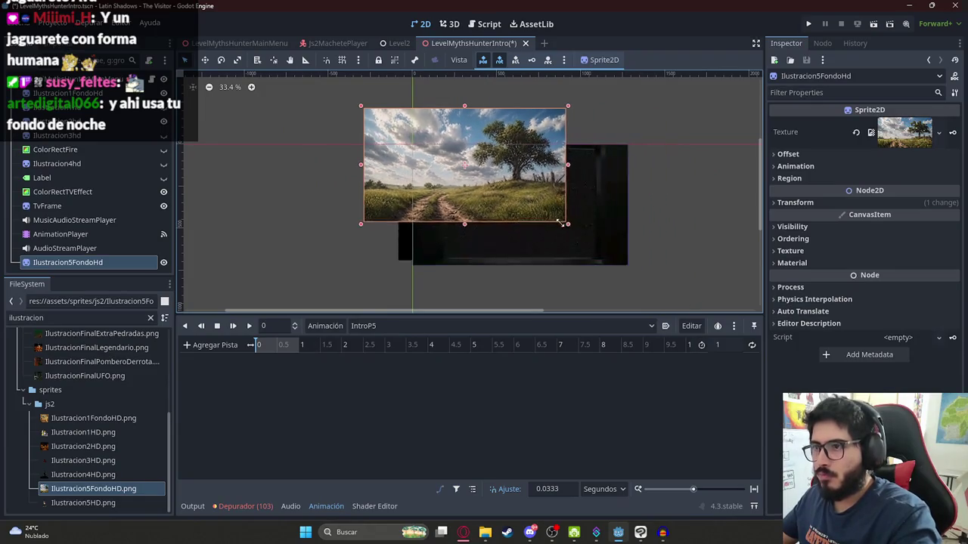
pyautogui.scroll(2, 533, 155)
pyautogui.moveTo(476, 117)
pyautogui.mouseDown()
pyautogui.moveTo(569, 166)
pyautogui.moveTo(562, 170)
pyautogui.mouseUp()
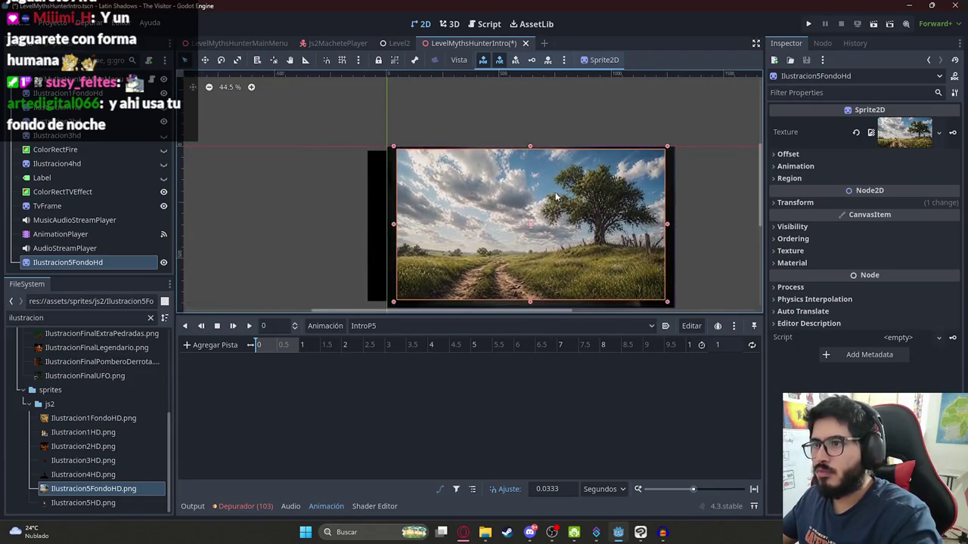
pyautogui.press('f')
# - Place Ilustracion5FondoHd under Ilustracion4hd and fine-tune its size and position to fill the frame
pyautogui.moveTo(122, 263)
pyautogui.mouseDown()
pyautogui.moveTo(74, 144)
pyautogui.moveTo(86, 150)
pyautogui.moveTo(78, 181)
pyautogui.mouseUp()
pyautogui.scroll(1, 473, 212)
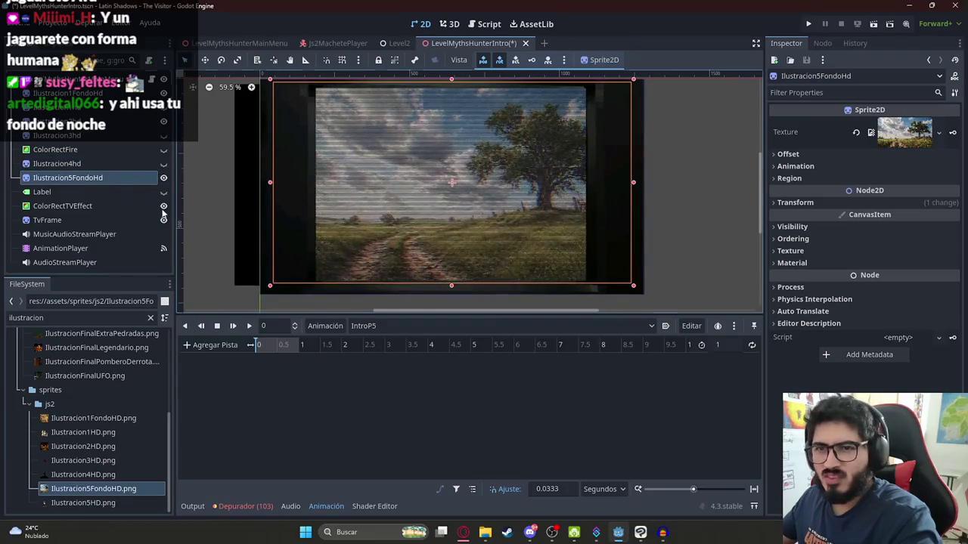
pyautogui.moveTo(457, 182); pyautogui.dragTo(461, 186)
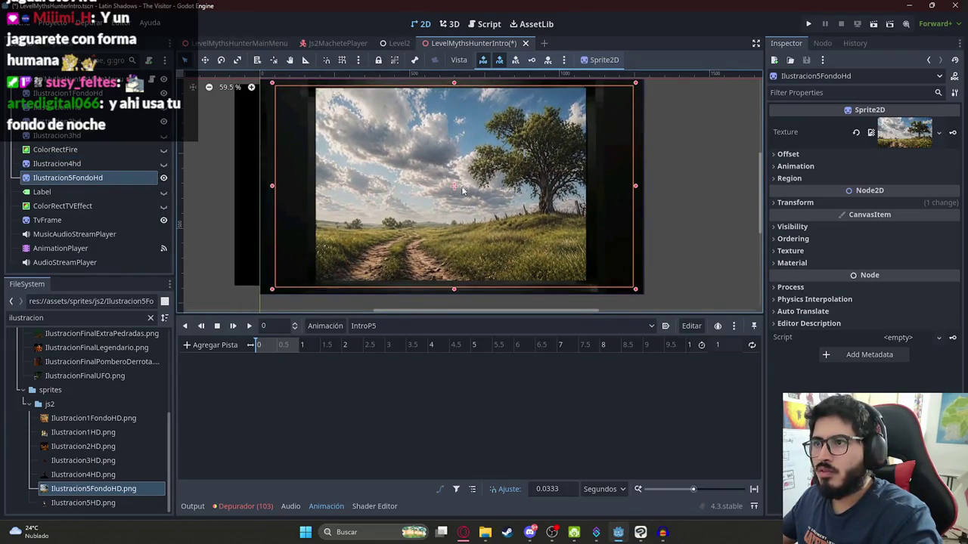
pyautogui.moveTo(454, 288); pyautogui.dragTo(452, 287)
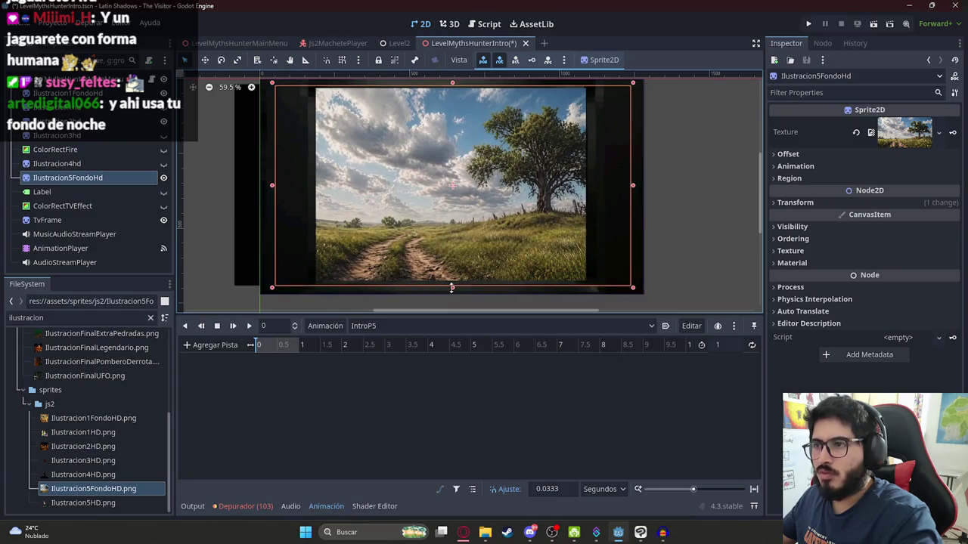
pyautogui.scroll(3, 484, 249)
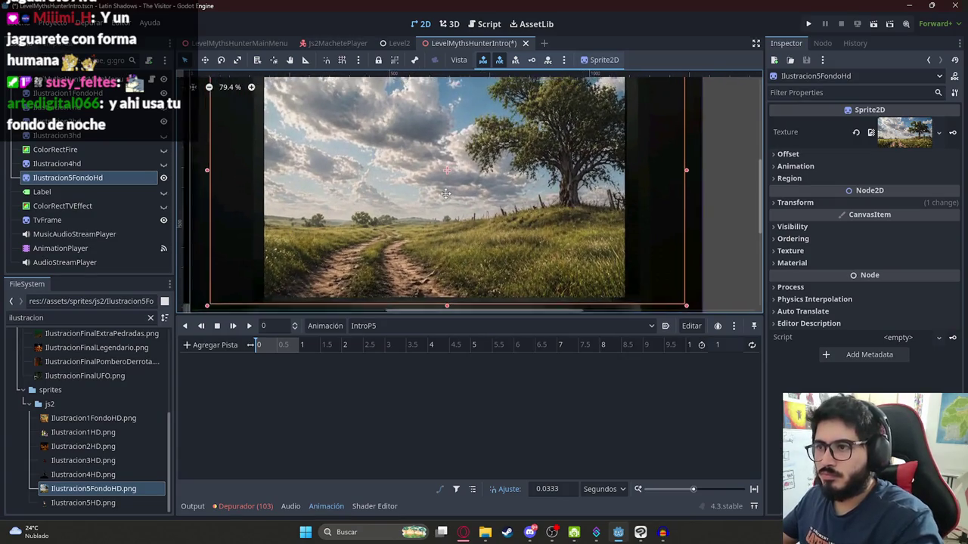
pyautogui.scroll(-1, 465, 171)
pyautogui.moveTo(433, 213)
pyautogui.mouseDown()
pyautogui.moveTo(516, 208)
pyautogui.moveTo(497, 209)
pyautogui.mouseUp()
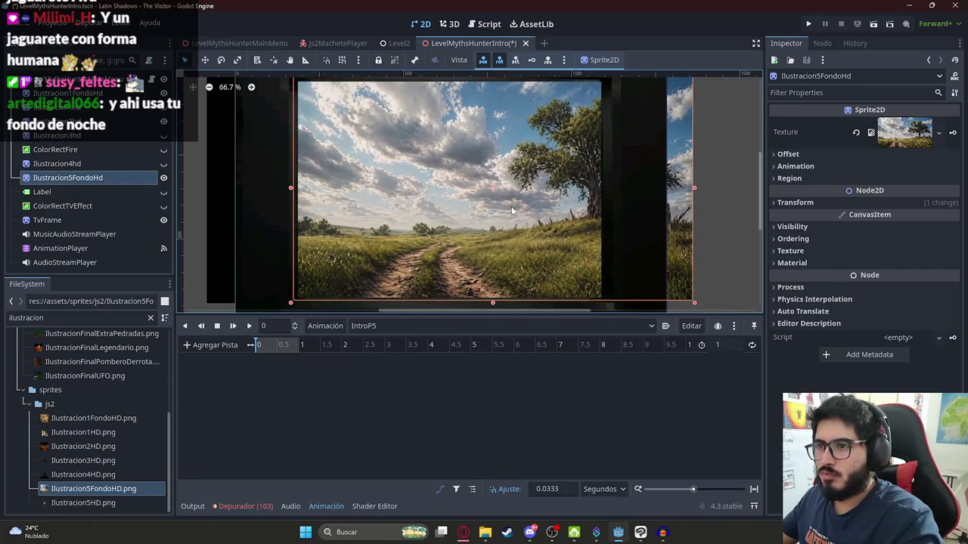
# - Create IntroP5 keyframes for the landscape's Visible, Position and Scale properties
pyautogui.click(792, 226)
pyautogui.click(870, 239)
pyautogui.click(946, 240)
pyautogui.press('Return')
pyautogui.click(870, 240)
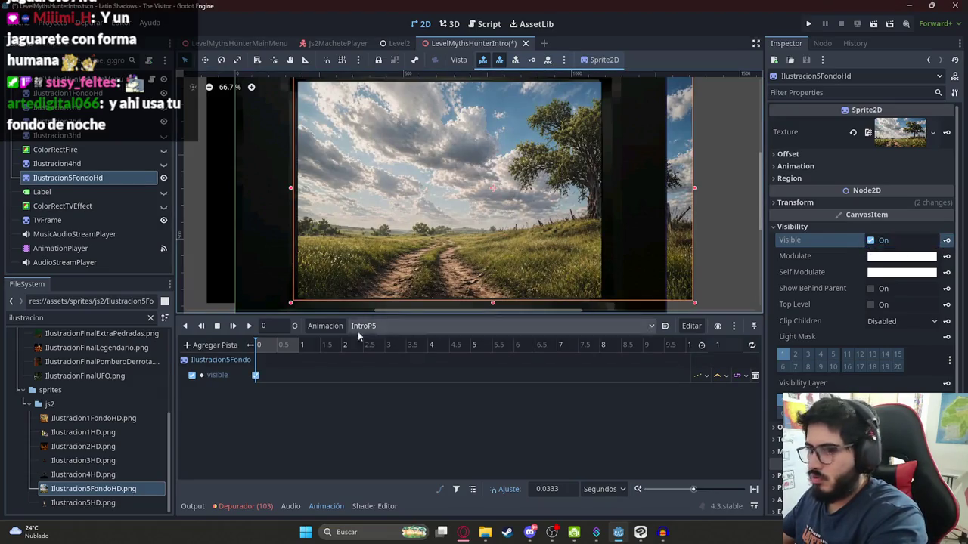
pyautogui.click(795, 202)
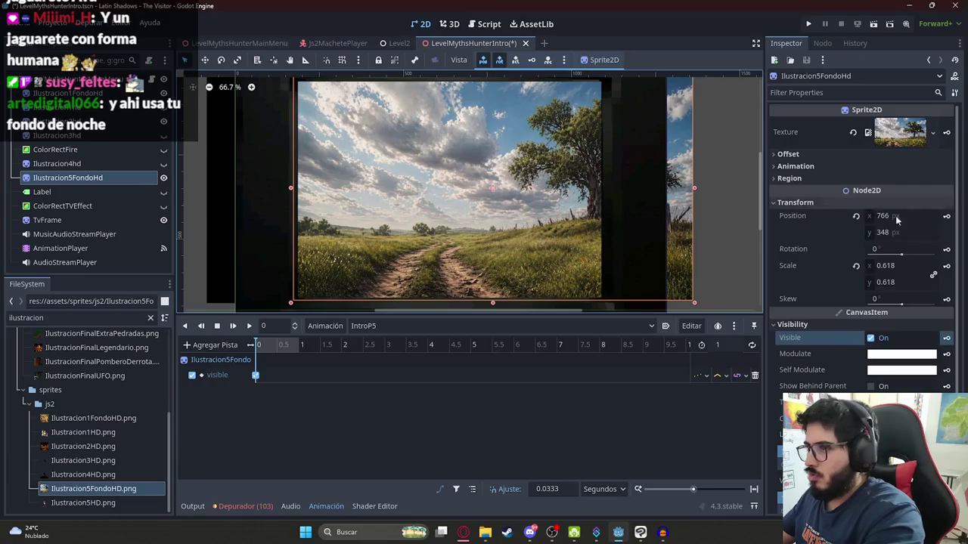
pyautogui.click(946, 215)
pyautogui.press('Return')
pyautogui.click(945, 265)
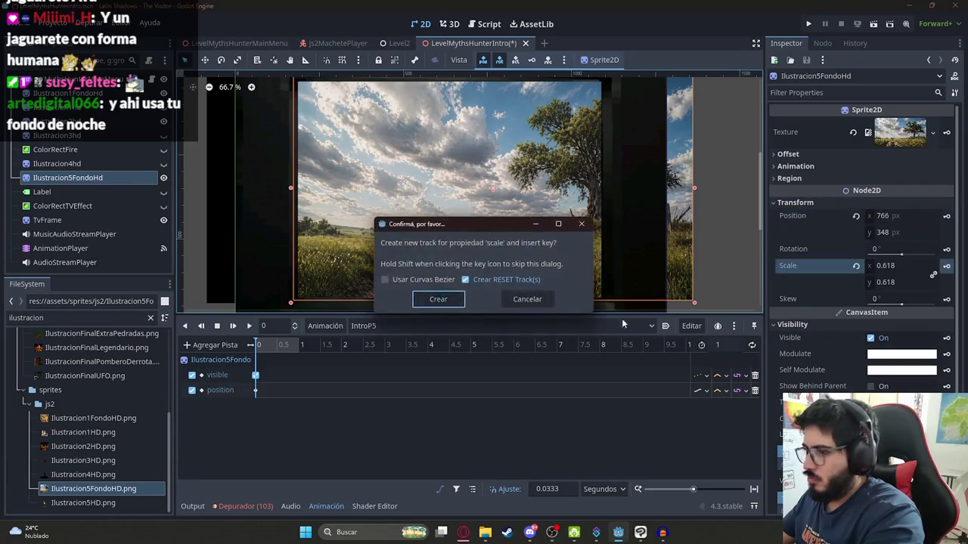
pyautogui.press('Return')
# - Set the animation length to 5 seconds and add the Ilustracion5HD hunter sprite
pyautogui.click(716, 345)
pyautogui.write('5')
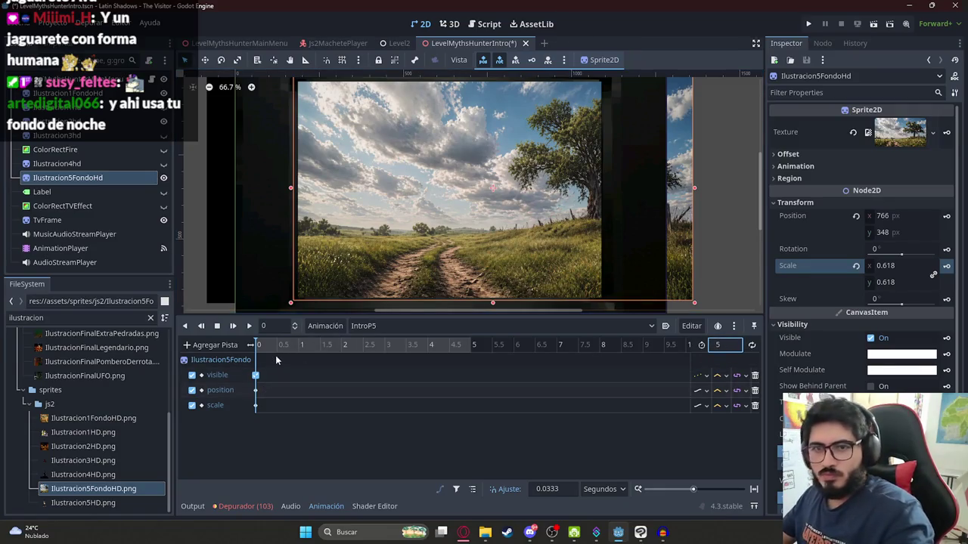
pyautogui.moveTo(104, 507); pyautogui.dragTo(491, 189)
pyautogui.scroll(-2, 458, 173)
pyautogui.scroll(-1, 448, 179)
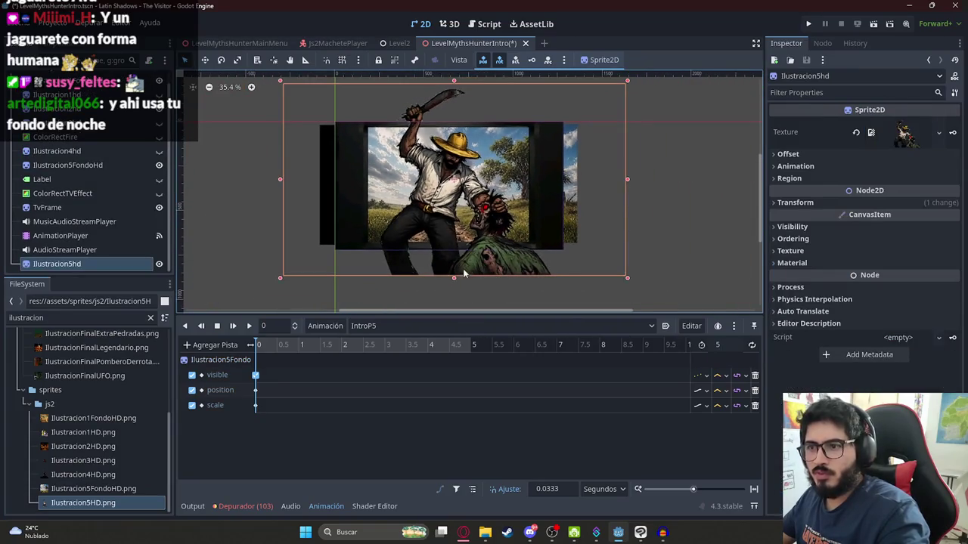
# - Resize and position the hunter sprite, moving Ilustracion5hd below Ilustracion5FondoHd in the scene tree
pyautogui.moveTo(447, 179); pyautogui.dragTo(435, 182)
pyautogui.moveTo(374, 152)
pyautogui.mouseDown()
pyautogui.moveTo(439, 170)
pyautogui.moveTo(375, 150)
pyautogui.moveTo(443, 218)
pyautogui.moveTo(447, 206)
pyautogui.mouseUp()
pyautogui.click(363, 141)
pyautogui.scroll(3, 400, 174)
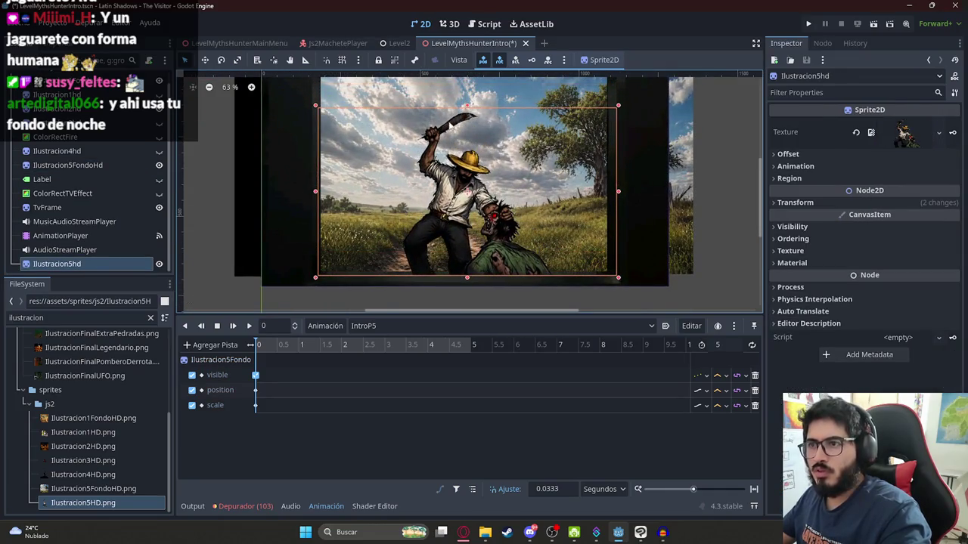
pyautogui.moveTo(467, 109); pyautogui.dragTo(465, 67)
pyautogui.moveTo(465, 151)
pyautogui.mouseDown()
pyautogui.moveTo(398, 155)
pyautogui.moveTo(439, 181)
pyautogui.moveTo(439, 194)
pyautogui.mouseUp()
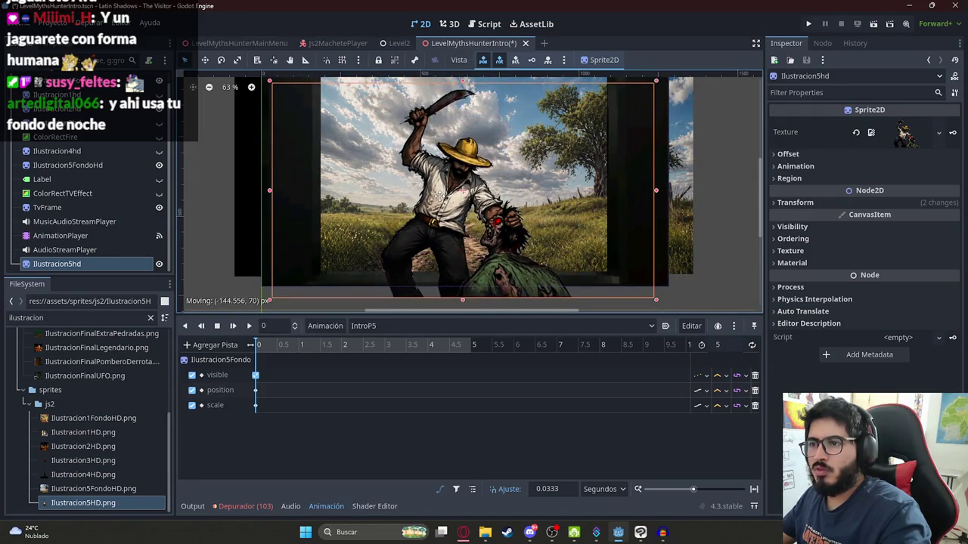
pyautogui.hotkey('ctrl', 'z')
pyautogui.hotkey('ctrl', 'z')
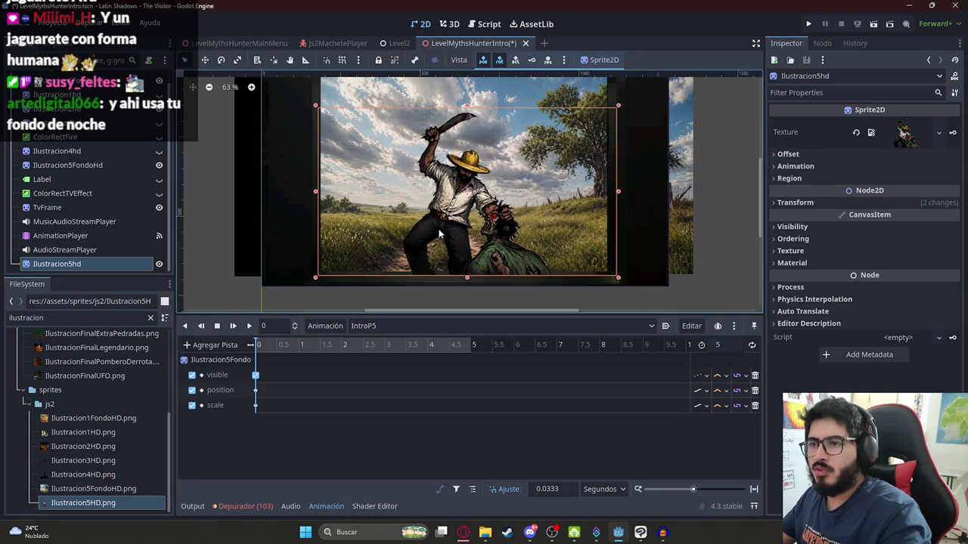
pyautogui.moveTo(57, 263); pyautogui.dragTo(61, 172)
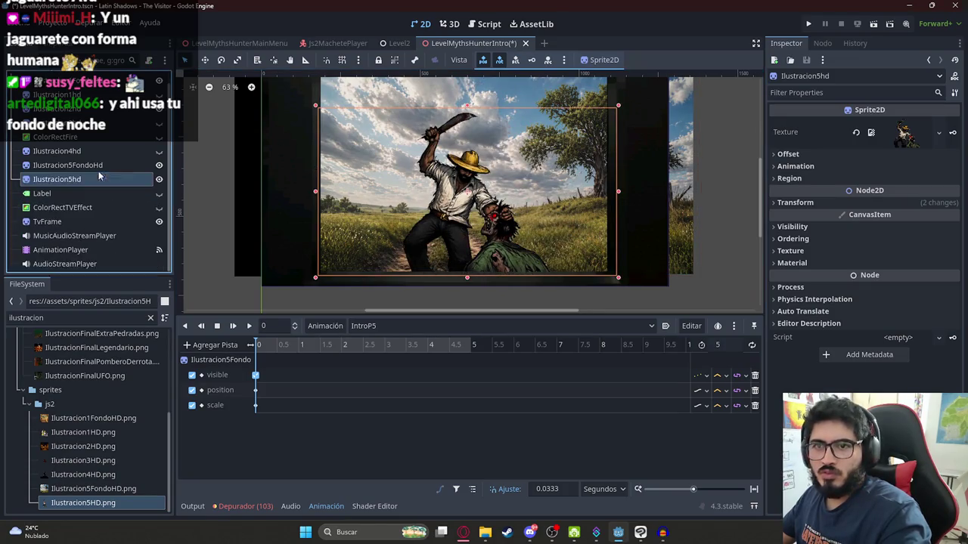
pyautogui.scroll(1, 443, 214)
pyautogui.moveTo(447, 211); pyautogui.dragTo(444, 210)
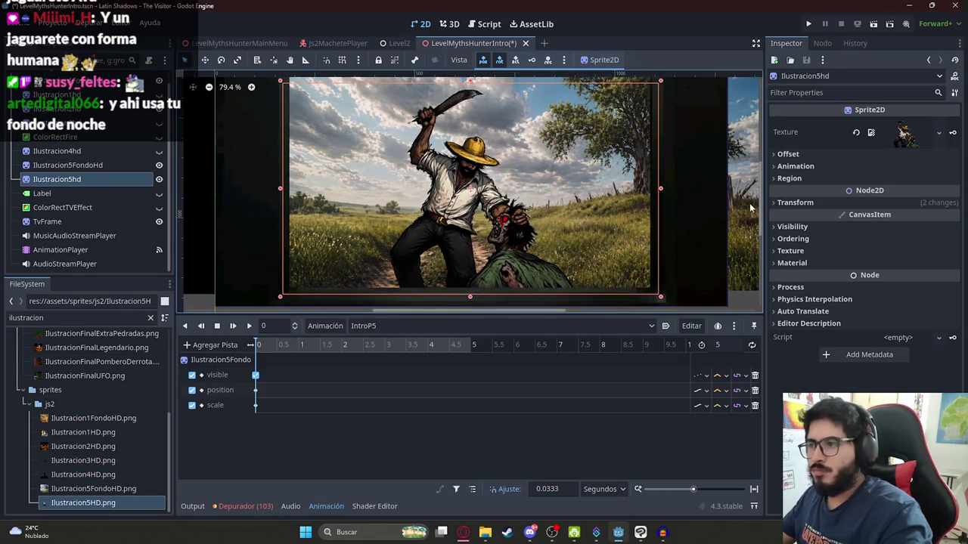
# - Key the hunter's Position, Scale and Visible properties at 0 s
pyautogui.click(801, 203)
pyautogui.click(951, 216)
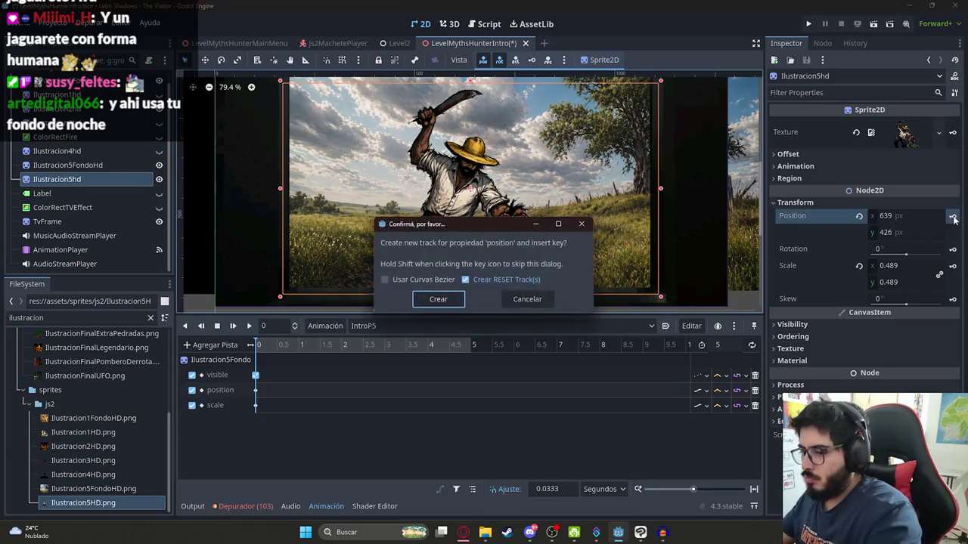
pyautogui.press('Return')
pyautogui.click(952, 266)
pyautogui.press('Return')
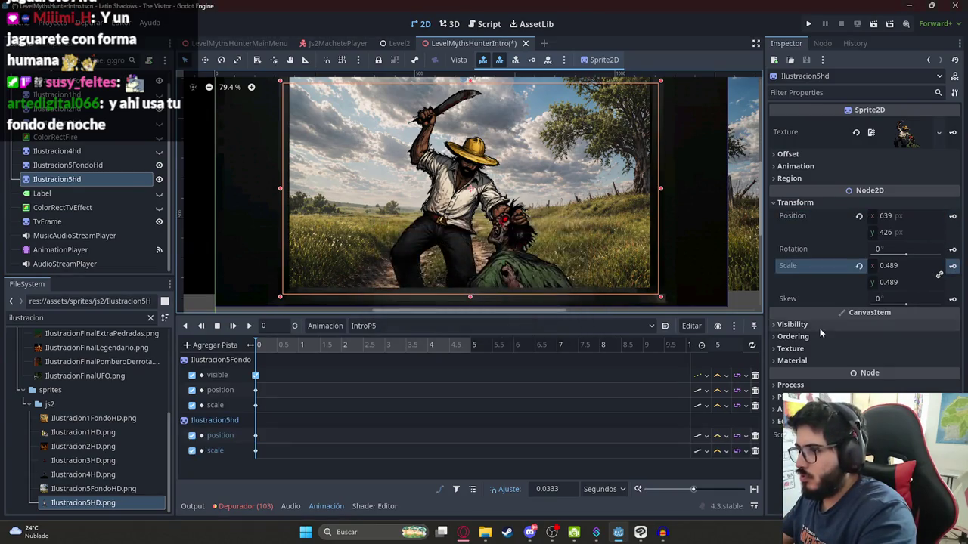
pyautogui.click(908, 325)
pyautogui.click(910, 338)
pyautogui.click(947, 338)
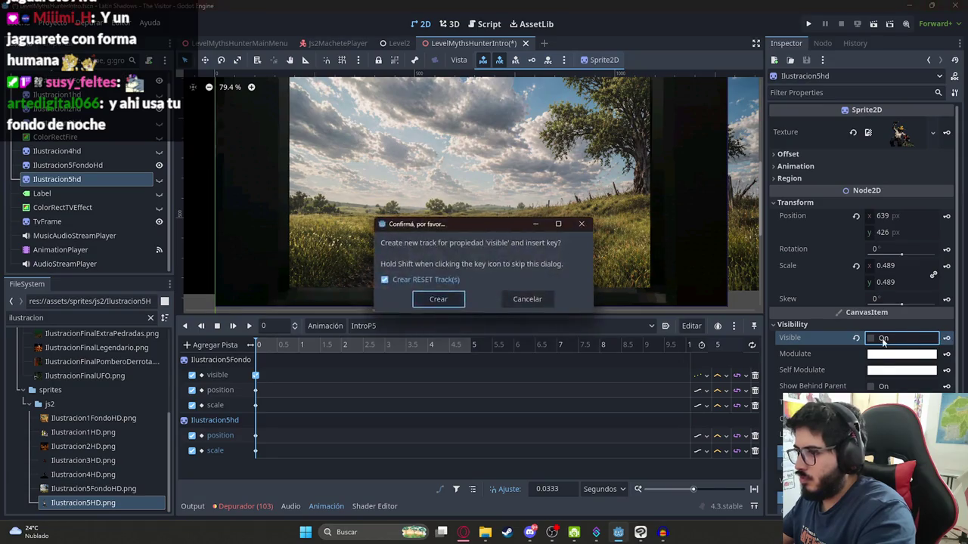
pyautogui.press('Return')
pyautogui.click(915, 342)
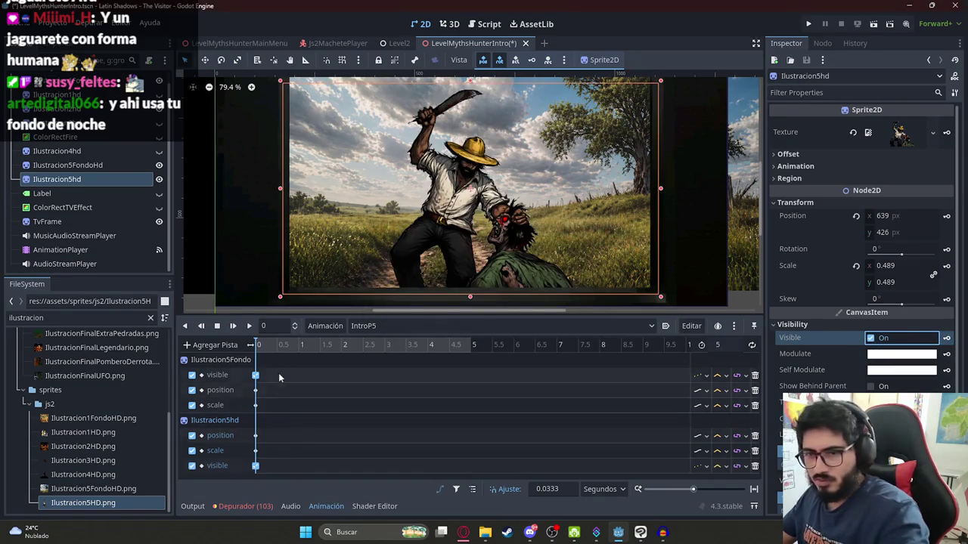
# - At 5 s, enlarge the hunter to 0.624 scale, move it down, and key its position
pyautogui.moveTo(302, 351); pyautogui.dragTo(648, 359)
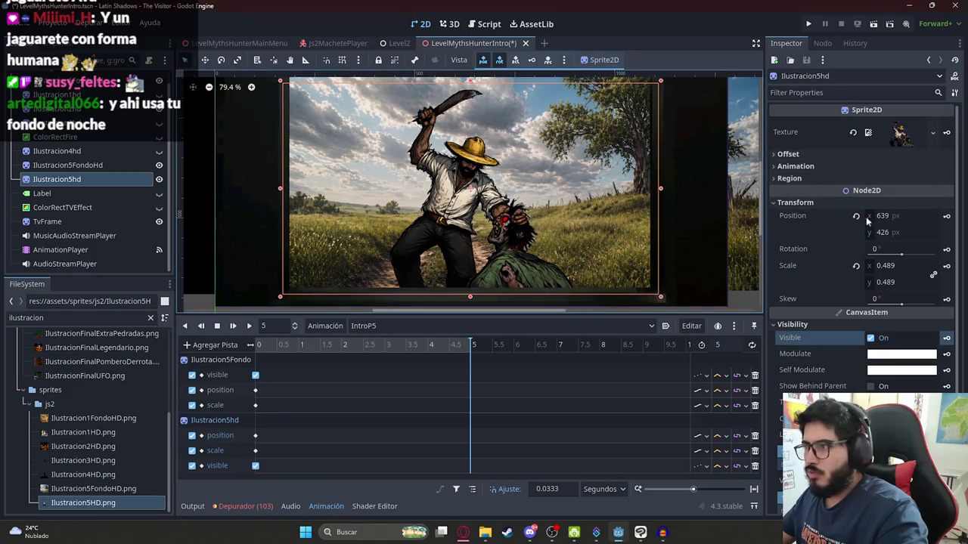
pyautogui.moveTo(893, 270); pyautogui.dragTo(890, 243)
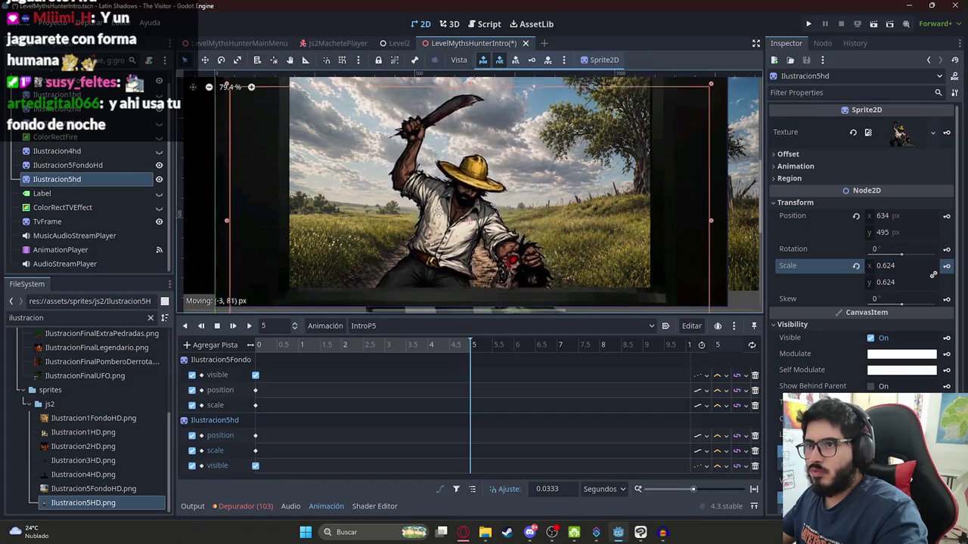
pyautogui.moveTo(468, 189); pyautogui.dragTo(469, 222)
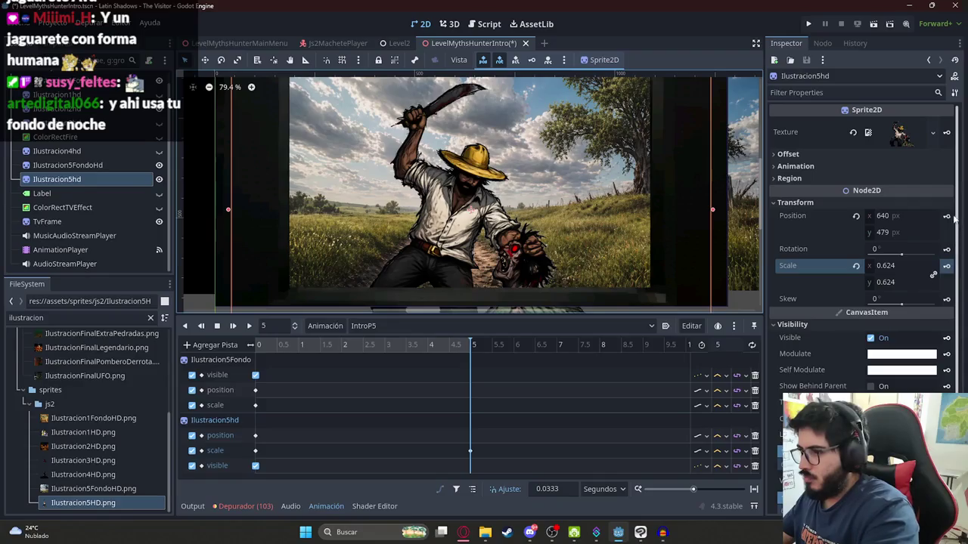
pyautogui.click(946, 216)
# - Rewind and preview the IntroP5 animation from the start
pyautogui.click(257, 345)
pyautogui.click(250, 326)
pyautogui.scroll(-2, 454, 189)
pyautogui.click(725, 194)
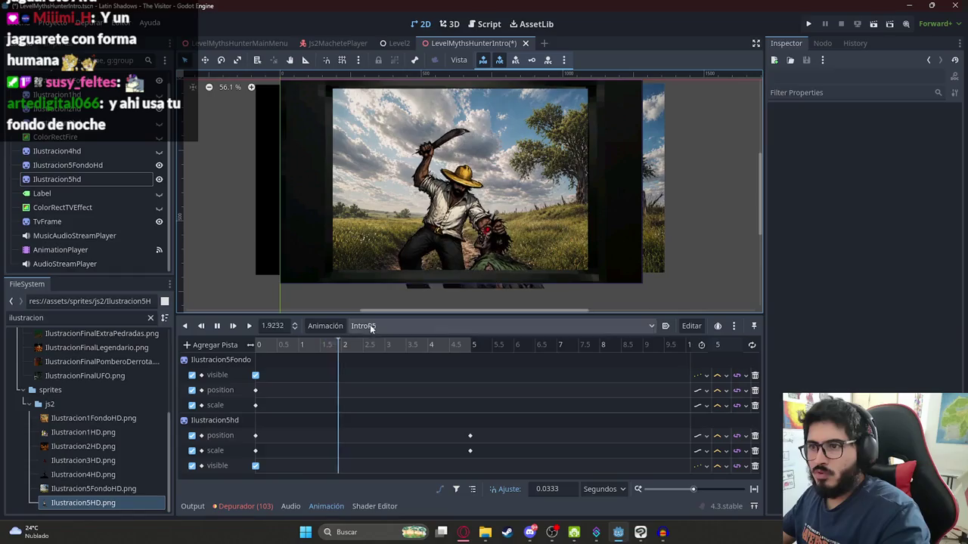
# - At 5 s, slide the Ilustracion5FondoHd background left to x 577 and preview
pyautogui.click(217, 326)
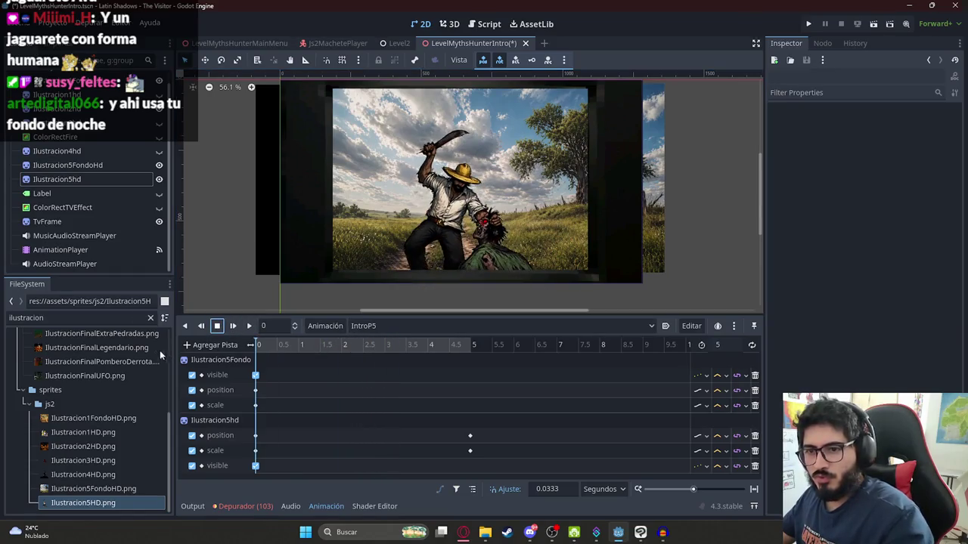
pyautogui.click(68, 164)
pyautogui.click(473, 344)
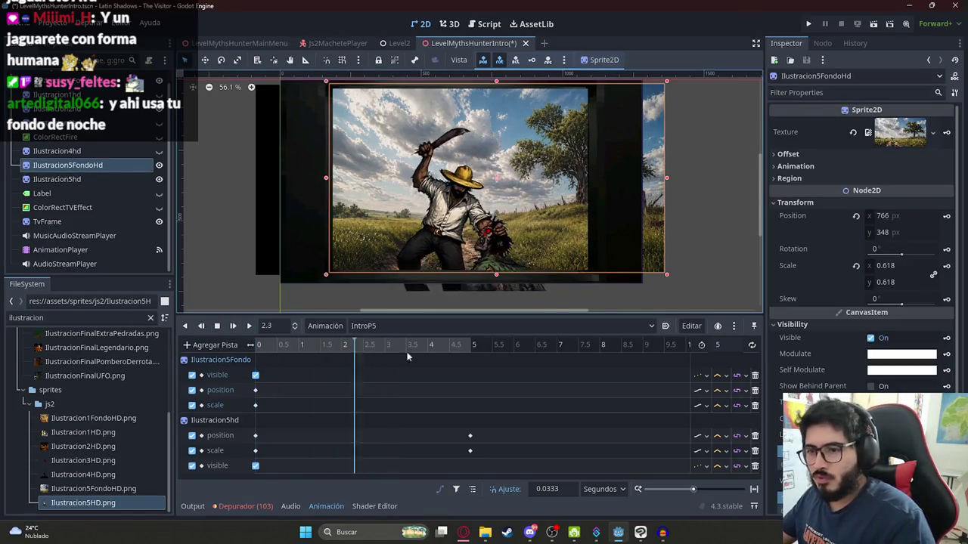
pyautogui.moveTo(561, 203); pyautogui.dragTo(508, 203)
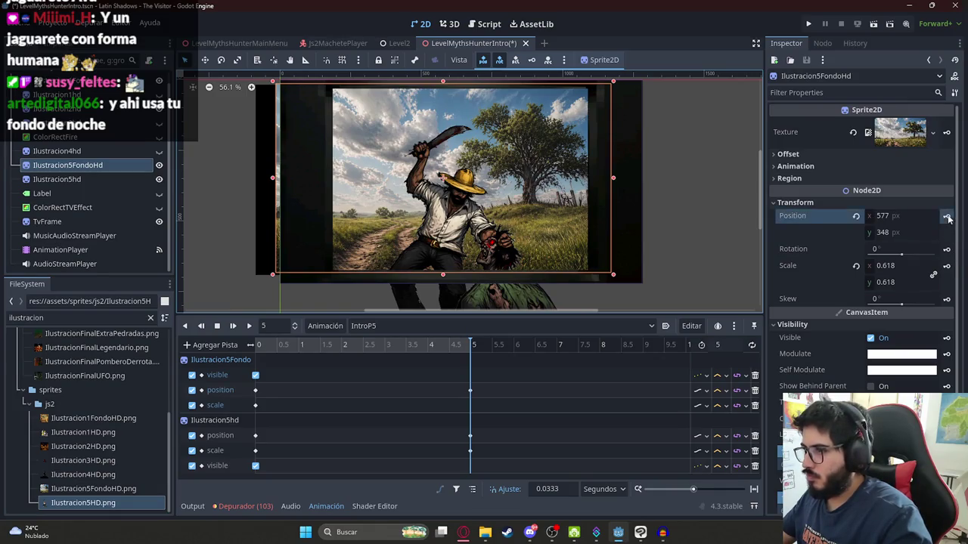
pyautogui.click(233, 326)
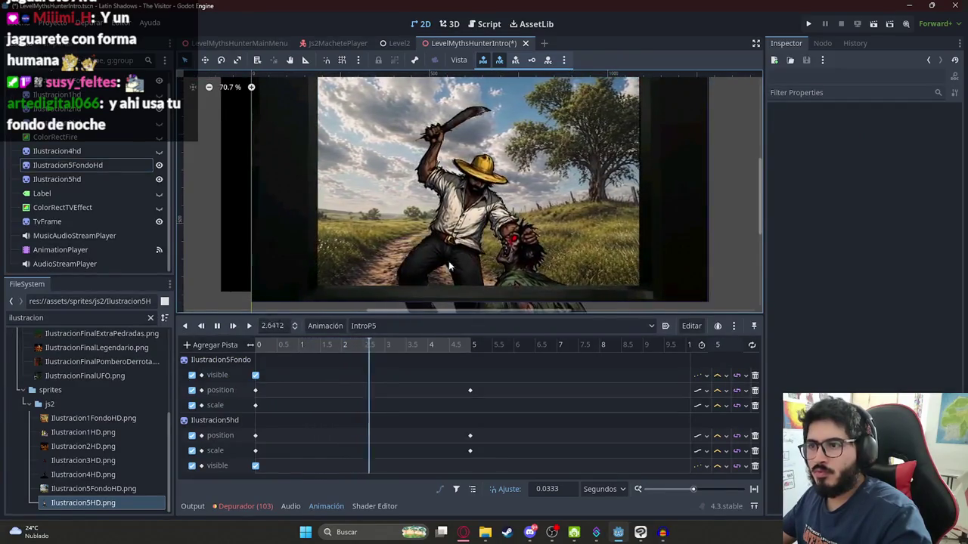
pyautogui.press('s')
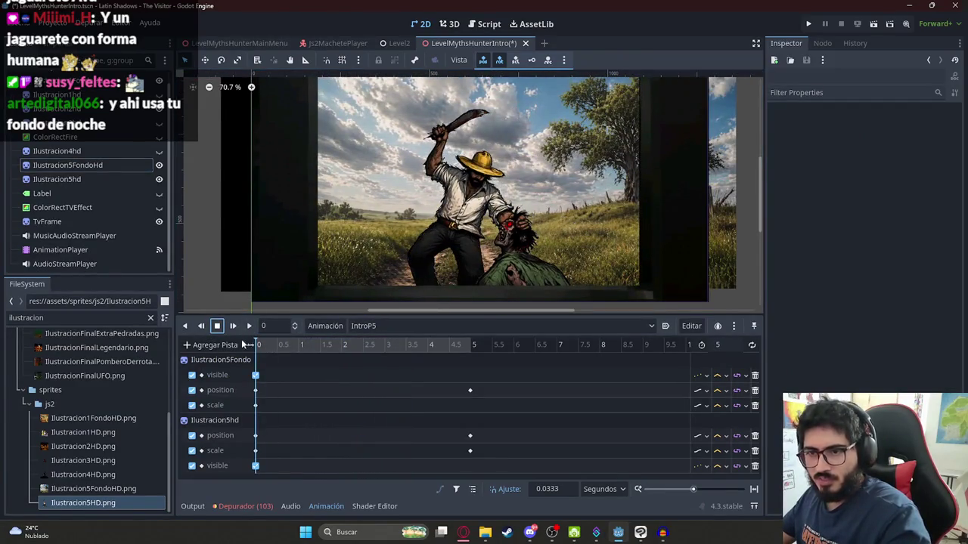
# - Add an Audio Playback track for AudioStreamPlayer with the IntroP5.wav clip
pyautogui.click(243, 345)
pyautogui.click(285, 462)
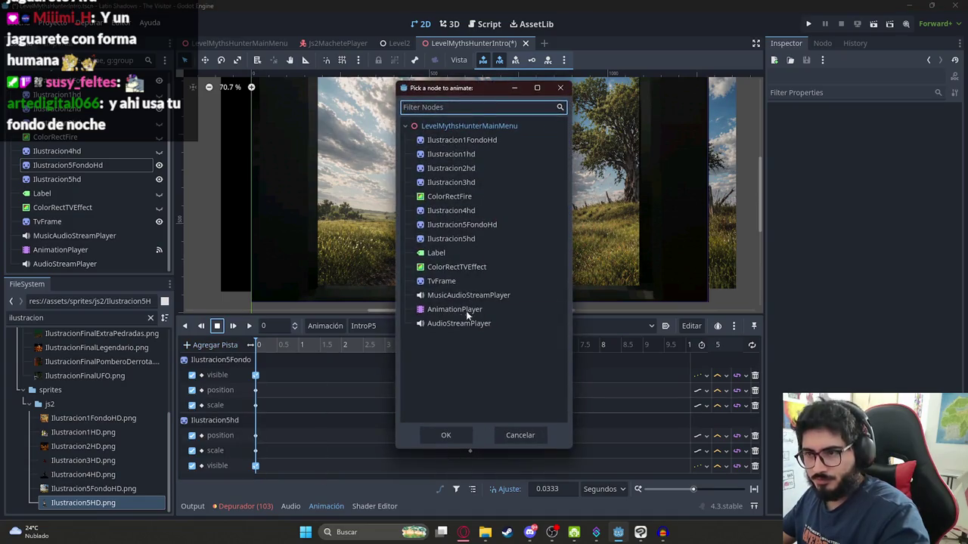
pyautogui.doubleClick(463, 320)
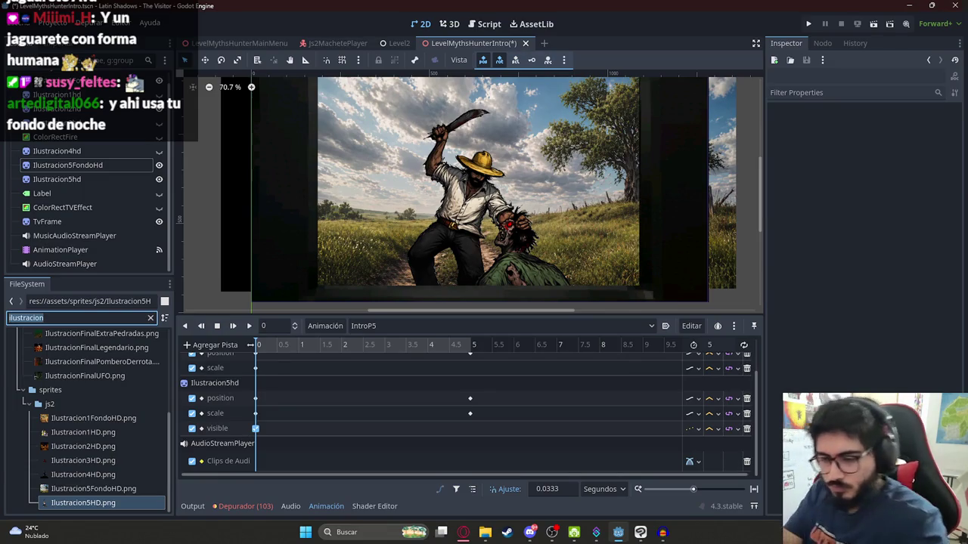
pyautogui.write('intro')
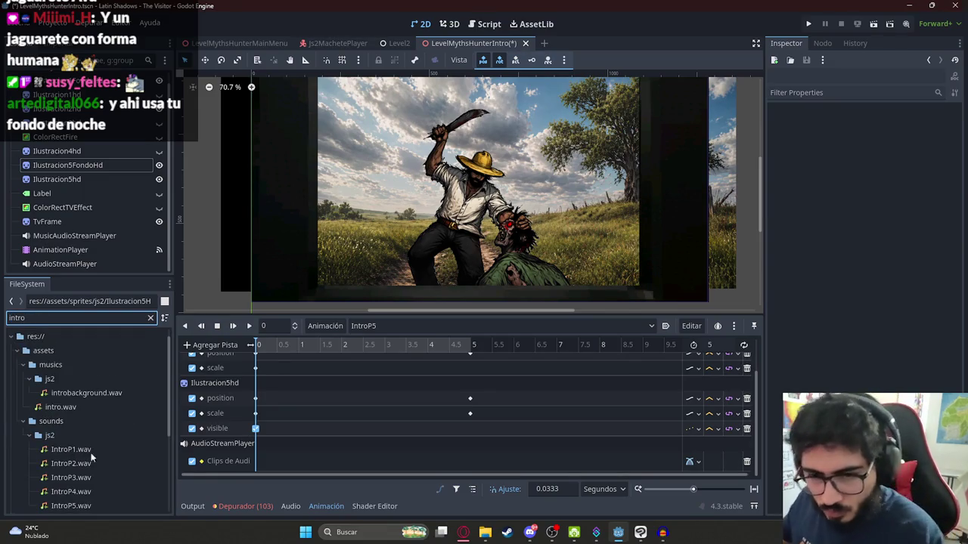
pyautogui.scroll(-2, 91, 462)
pyautogui.moveTo(88, 438); pyautogui.dragTo(341, 470)
pyautogui.click(302, 349)
# - Set the animation length to 20 s and shift the position and scale keys to about 10 s
pyautogui.click(728, 345)
pyautogui.write('20')
pyautogui.press('Return')
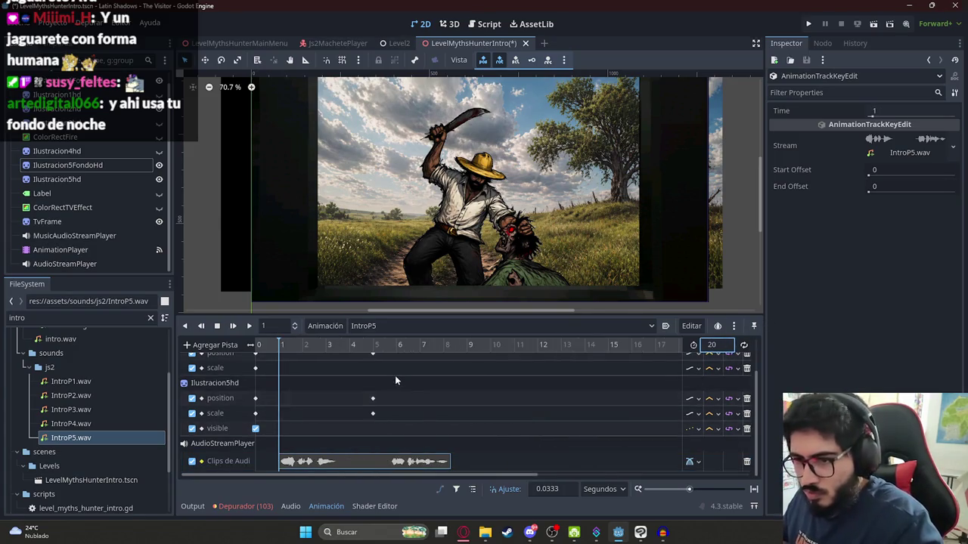
pyautogui.moveTo(372, 433); pyautogui.dragTo(336, 352)
pyautogui.scroll(-1, 373, 419)
pyautogui.moveTo(345, 416); pyautogui.dragTo(437, 416)
pyautogui.click(401, 345)
pyautogui.moveTo(403, 344); pyautogui.dragTo(432, 345)
pyautogui.click(435, 400)
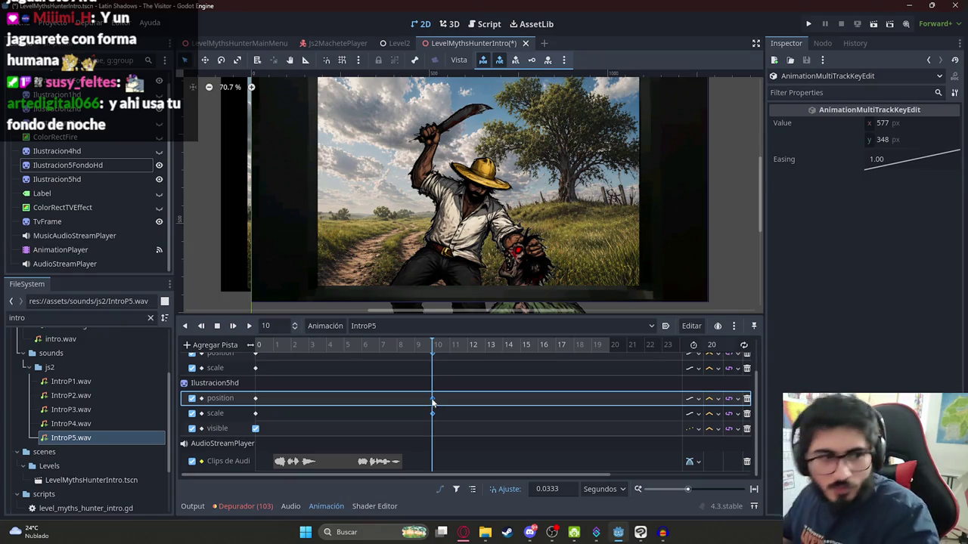
pyautogui.keyDown('ctrl'); pyautogui.scroll(5, 426, 384); pyautogui.keyUp('ctrl')
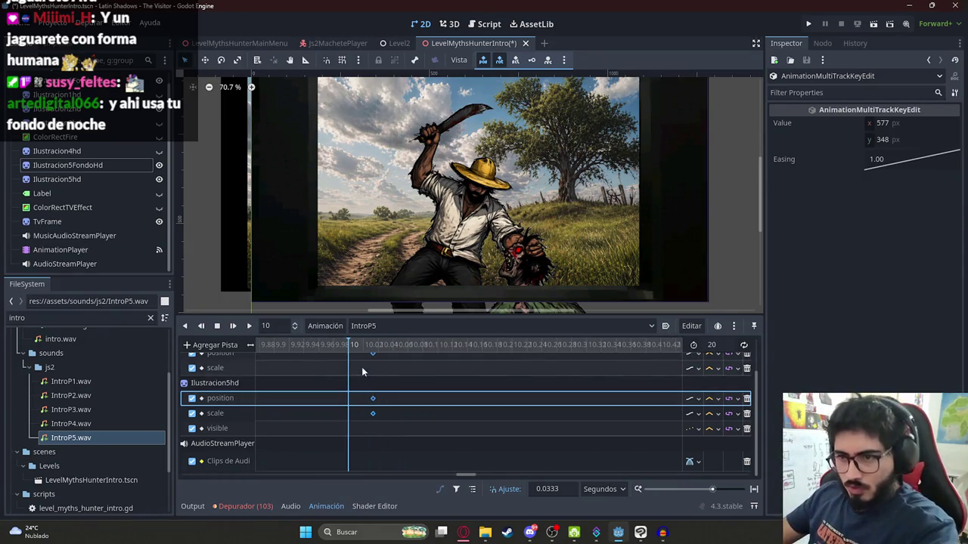
pyautogui.keyDown('ctrl'); pyautogui.scroll(-3, 357, 399); pyautogui.keyUp('ctrl')
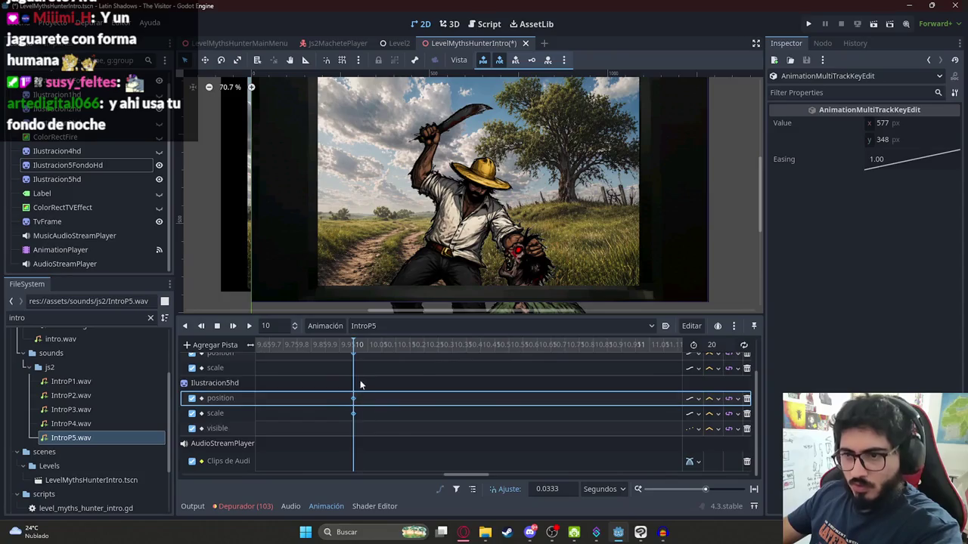
# - Preview the 20 s cutscene from the beginning, then rewind the playhead
pyautogui.click(217, 326)
pyautogui.click(249, 326)
pyautogui.keyDown('ctrl'); pyautogui.scroll(-3, 404, 363); pyautogui.keyUp('ctrl')
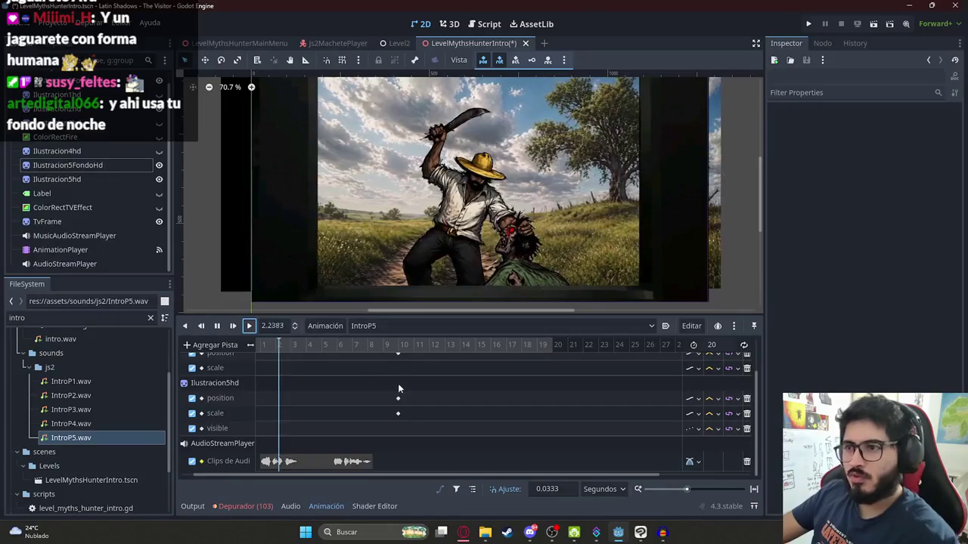
pyautogui.click(217, 326)
pyautogui.moveTo(266, 345); pyautogui.dragTo(233, 354)
pyautogui.keyDown('ctrl'); pyautogui.scroll(-3, 303, 371); pyautogui.keyUp('ctrl')
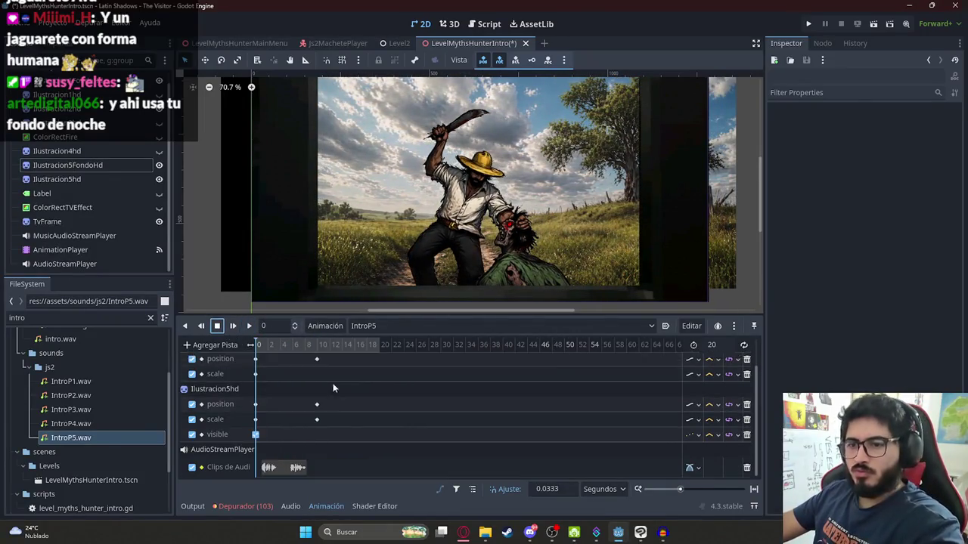
pyautogui.keyDown('ctrl'); pyautogui.scroll(3, 311, 377); pyautogui.keyUp('ctrl')
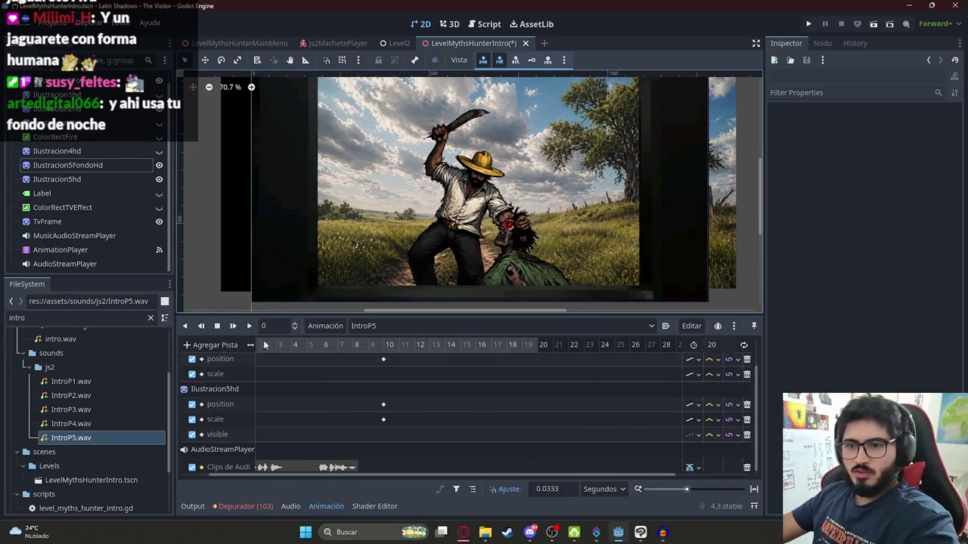
pyautogui.moveTo(284, 476); pyautogui.dragTo(213, 477)
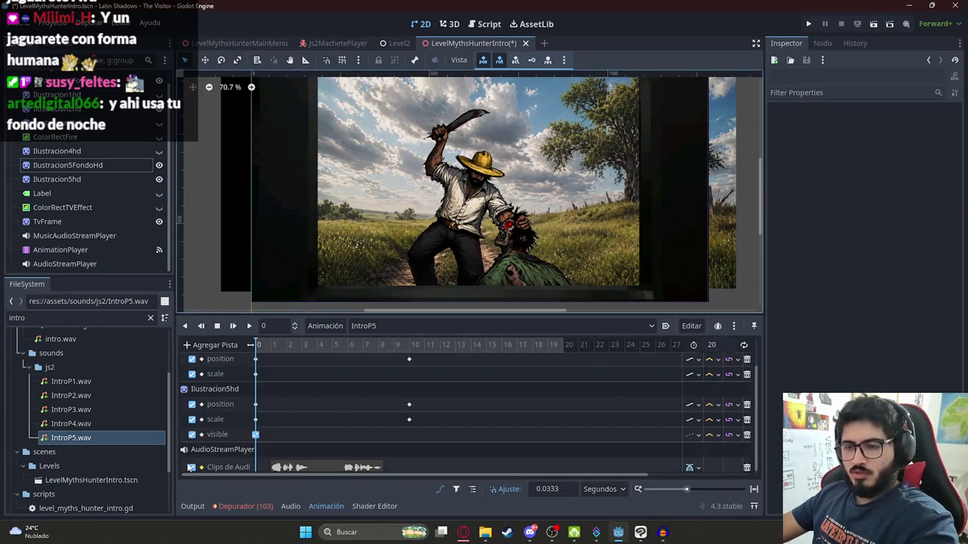
pyautogui.click(101, 165)
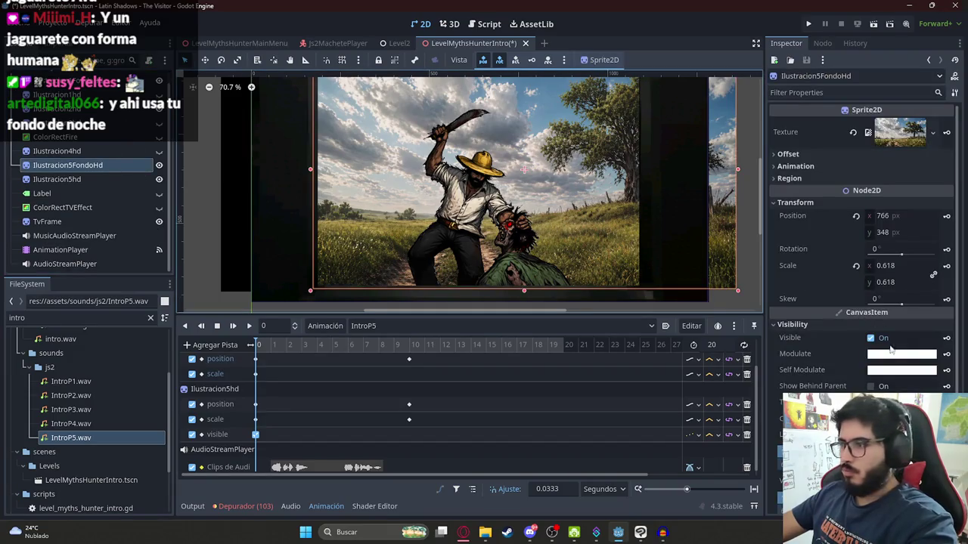
# - Key a black modulate tint at the start on both the background and the hunter sprite
pyautogui.click(892, 353)
pyautogui.moveTo(954, 163); pyautogui.dragTo(949, 366)
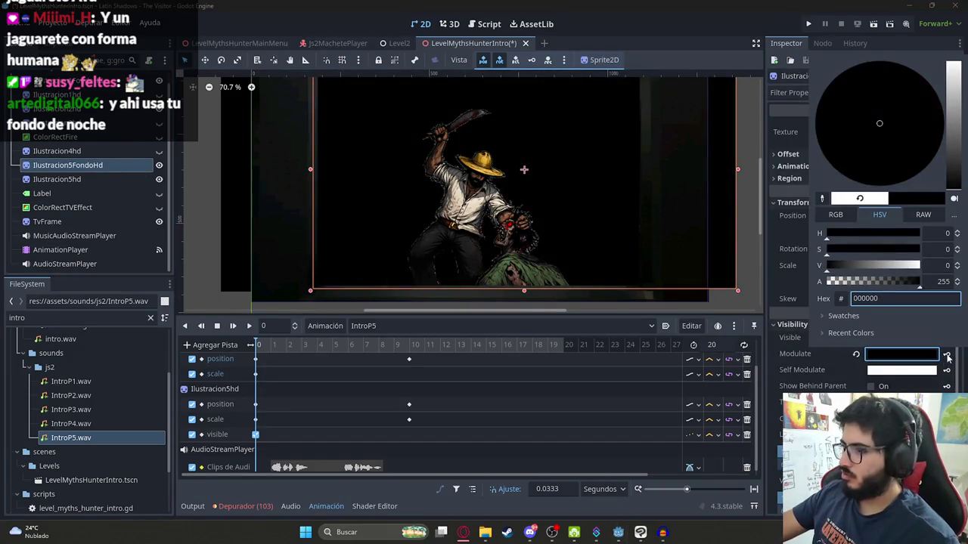
pyautogui.click(948, 358)
pyautogui.click(439, 299)
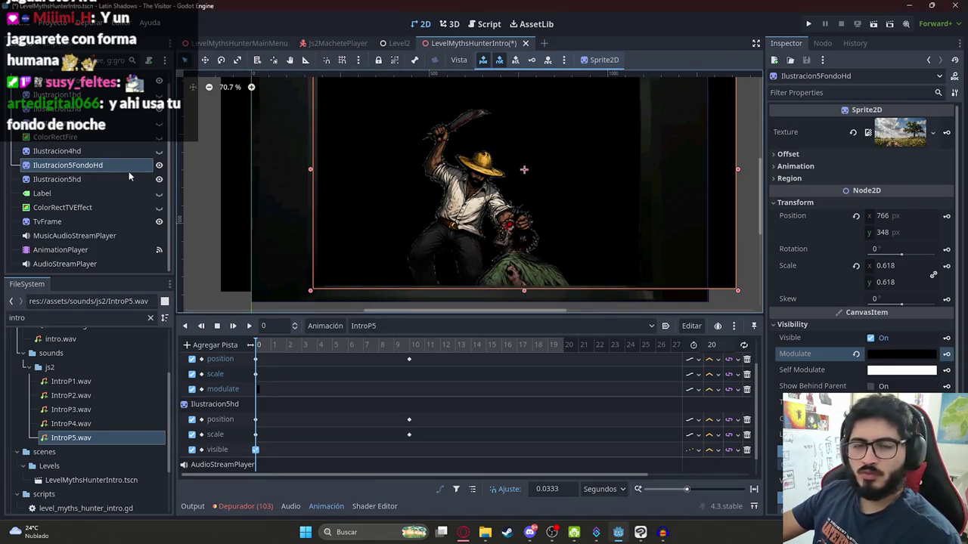
pyautogui.click(101, 179)
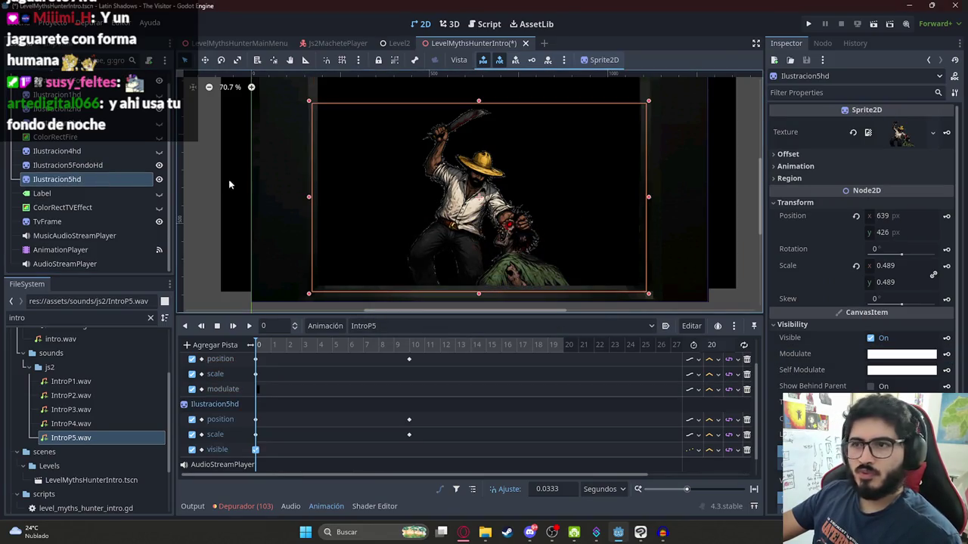
pyautogui.click(947, 356)
pyautogui.click(527, 299)
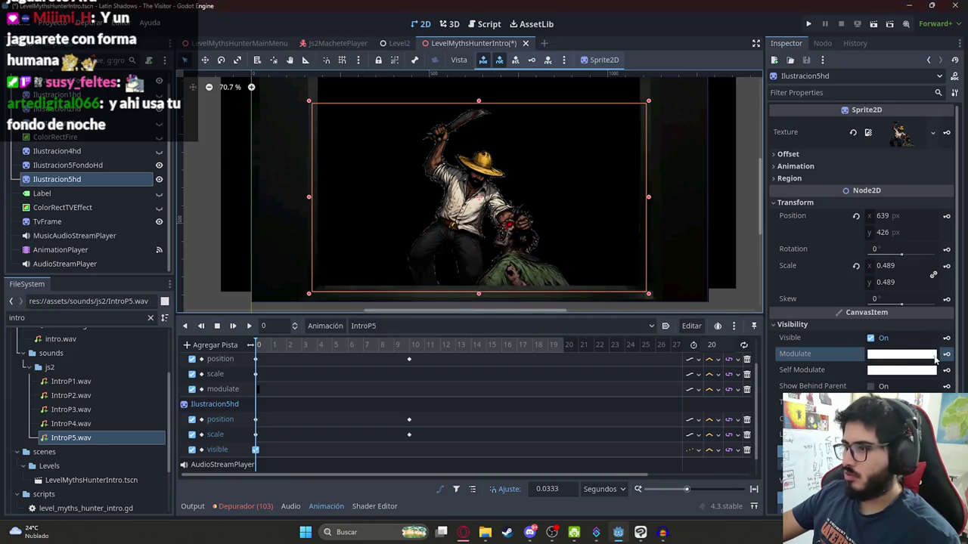
pyautogui.click(901, 354)
pyautogui.moveTo(952, 181); pyautogui.dragTo(960, 323)
pyautogui.click(949, 354)
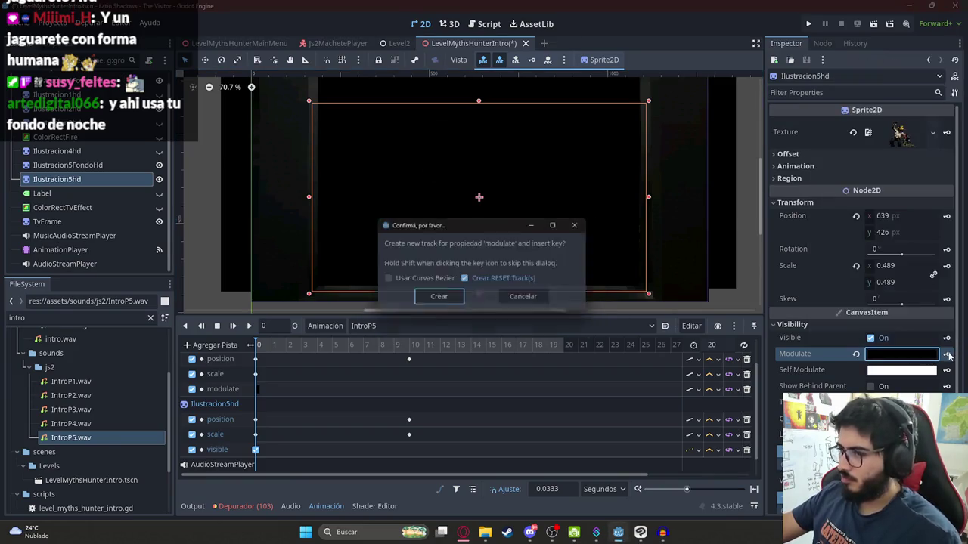
pyautogui.click(438, 303)
# - At 1 s, key both illustrations back to full white modulate and select those keys
pyautogui.click(274, 350)
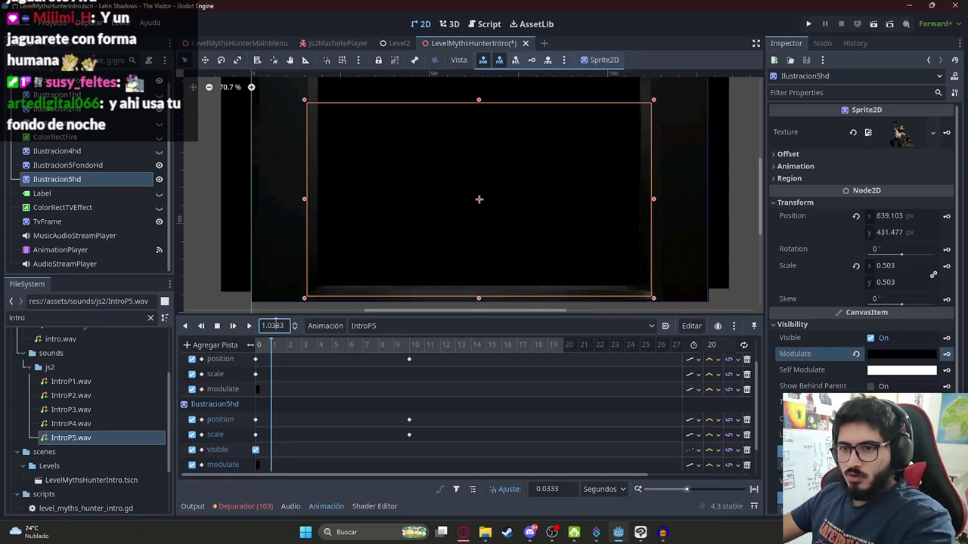
pyautogui.press('Return')
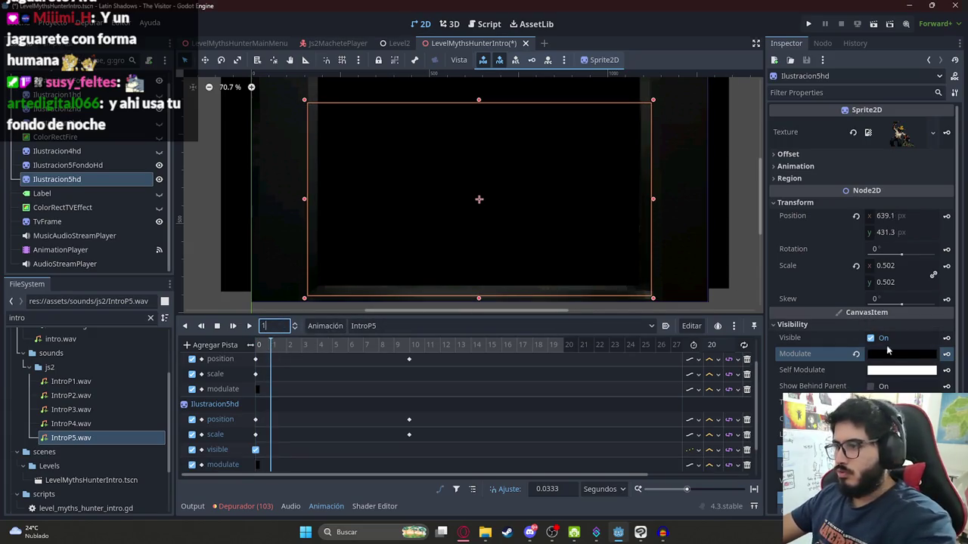
pyautogui.click(856, 354)
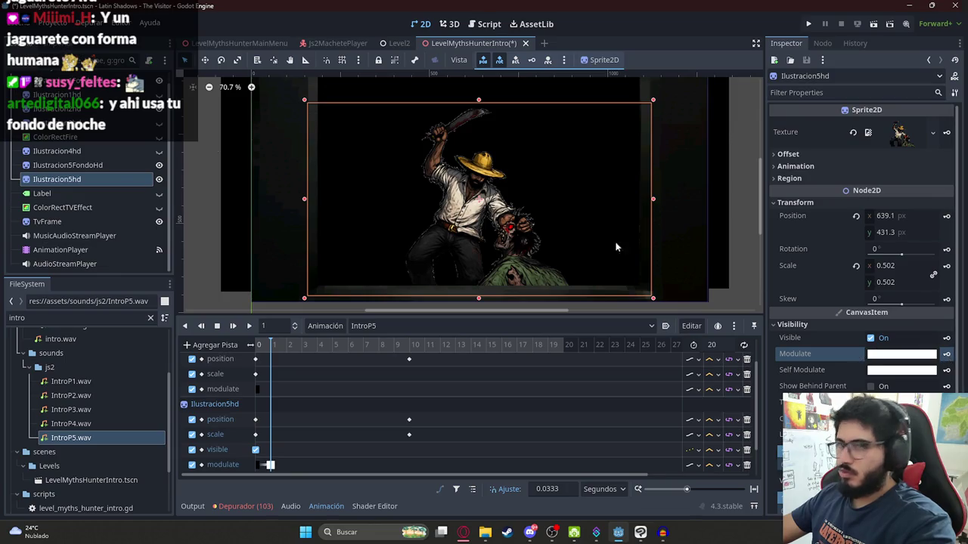
pyautogui.click(100, 167)
pyautogui.click(855, 354)
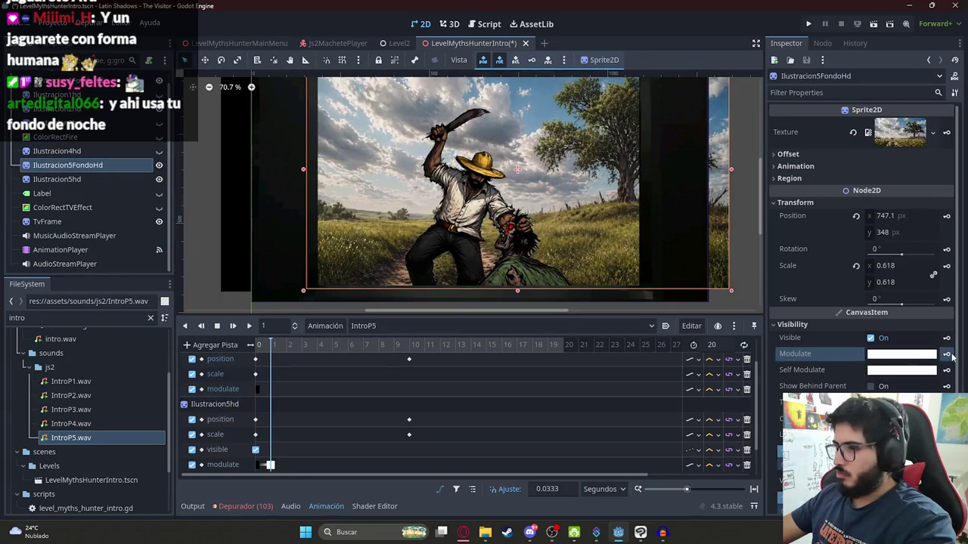
pyautogui.scroll(-2, 302, 400)
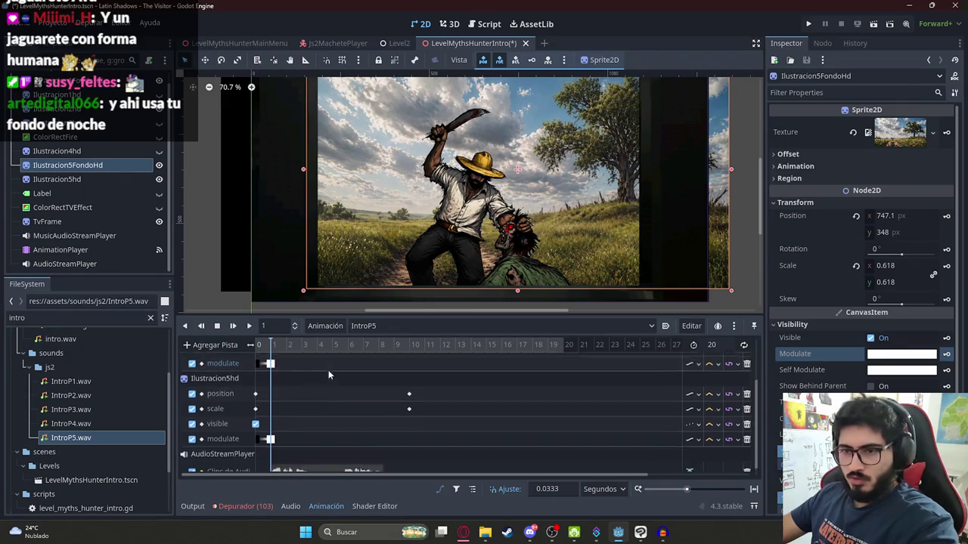
pyautogui.moveTo(291, 449)
pyautogui.mouseDown()
pyautogui.moveTo(263, 356)
pyautogui.moveTo(415, 354)
pyautogui.mouseUp()
pyautogui.keyDown('ctrl'); pyautogui.scroll(2, 409, 354); pyautogui.keyUp('ctrl')
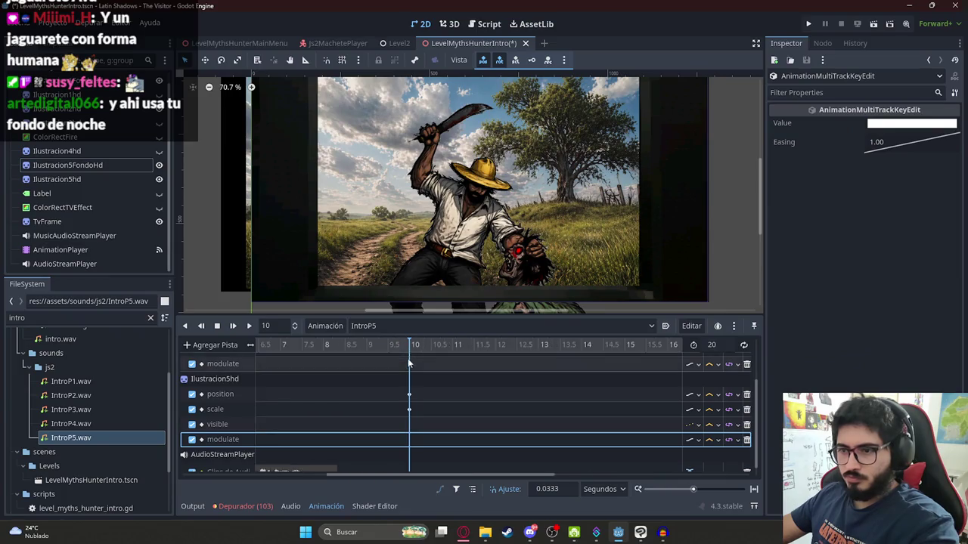
# - Duplicate the white modulate key to 9 s
pyautogui.click(346, 345)
pyautogui.click(272, 325)
pyautogui.write('9')
pyautogui.press('Return')
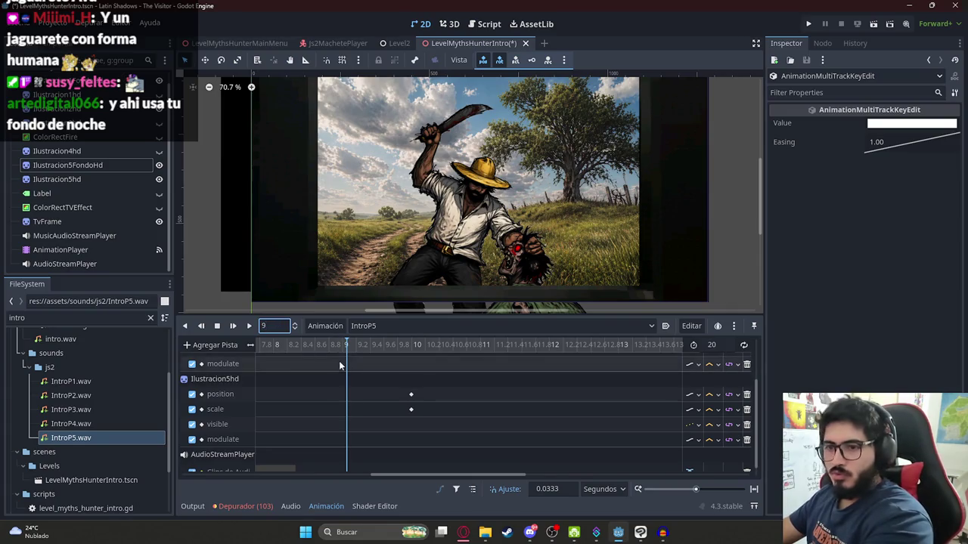
pyautogui.click(344, 398)
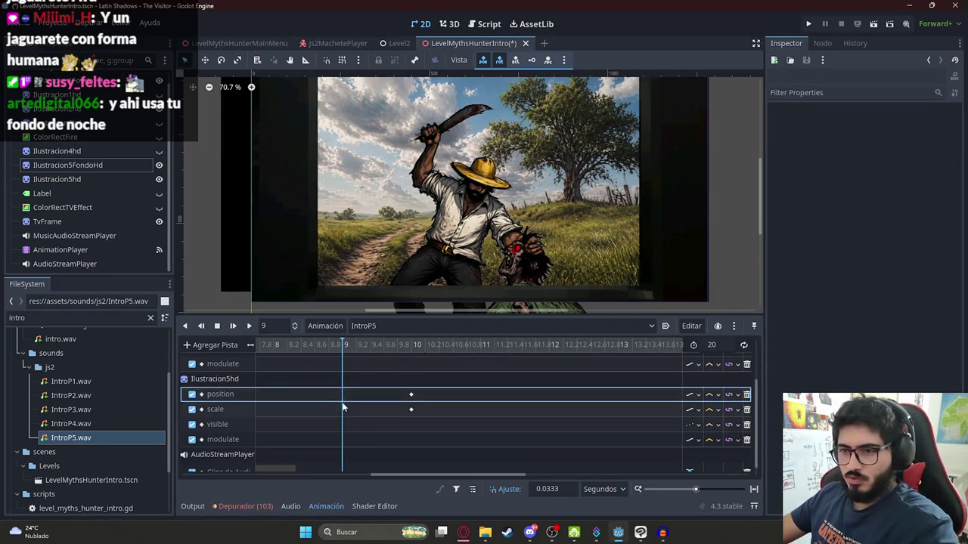
pyautogui.scroll(-5, 453, 393)
pyautogui.scroll(1, 469, 386)
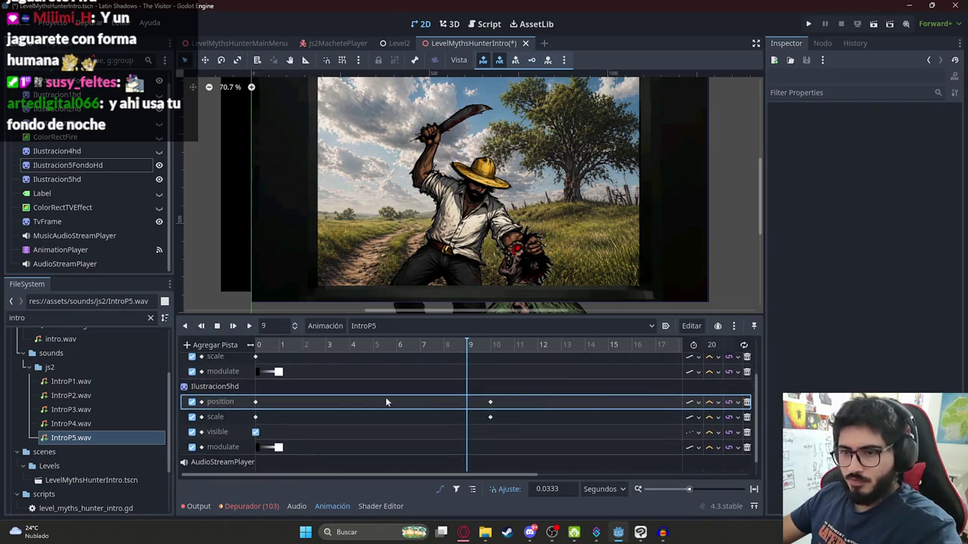
pyautogui.click(469, 372)
pyautogui.hotkey('ctrl', 'v')
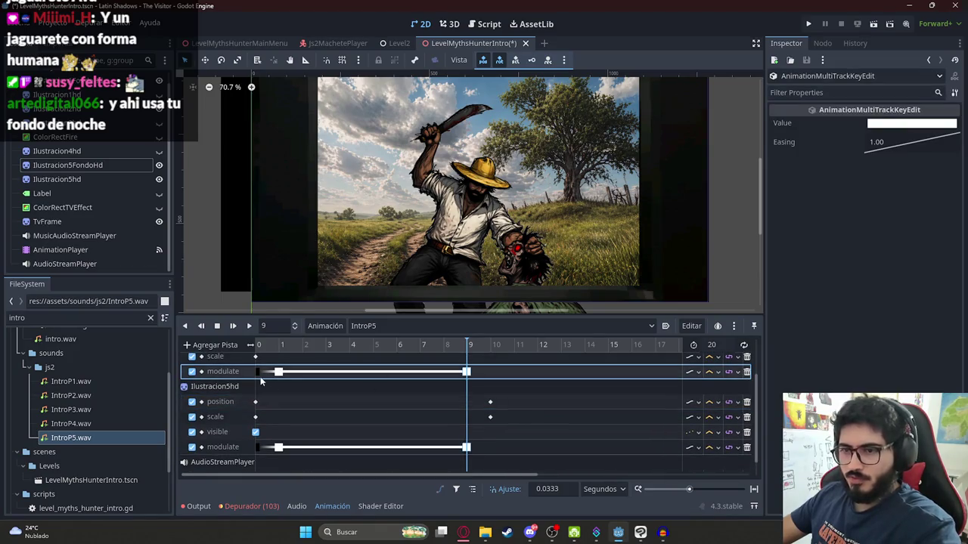
# - Paste black modulate keys just past 10 s on both tracks, then scrub back to 1 s
pyautogui.click(259, 371)
pyautogui.keyDown('shift'); pyautogui.click(466, 447); pyautogui.keyUp('shift')
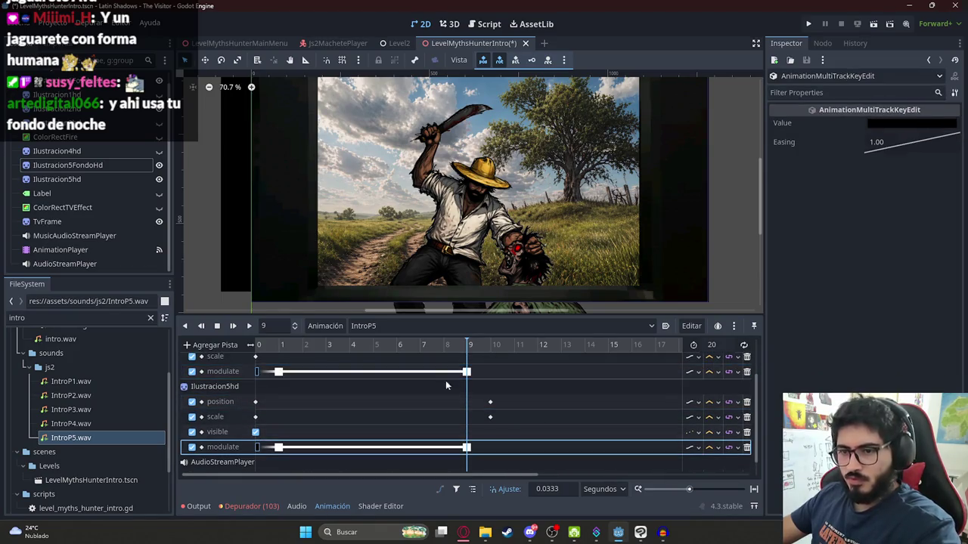
pyautogui.click(492, 346)
pyautogui.hotkey('ctrl', 'v')
pyautogui.moveTo(492, 345)
pyautogui.mouseDown()
pyautogui.moveTo(472, 345)
pyautogui.moveTo(509, 353)
pyautogui.moveTo(344, 372)
pyautogui.mouseUp()
pyautogui.scroll(-1, 412, 387)
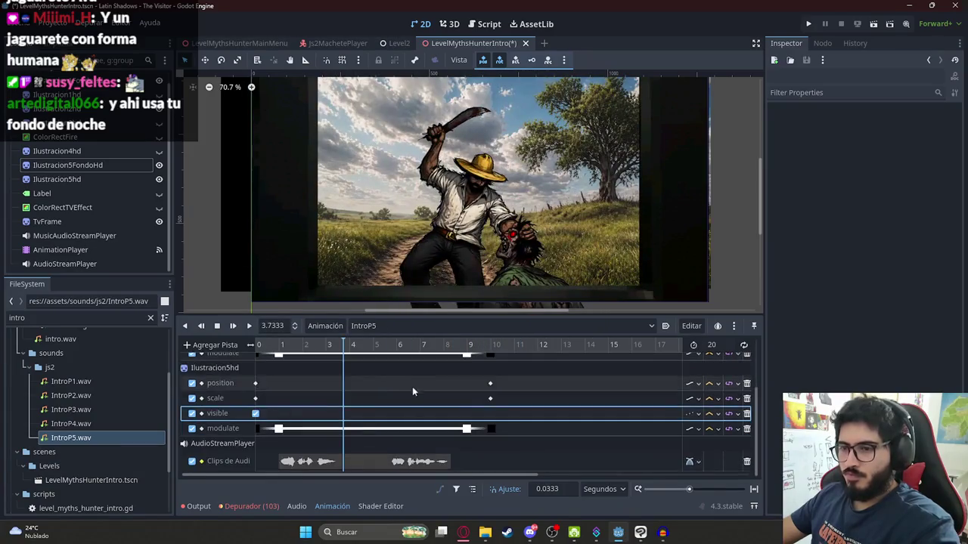
pyautogui.click(280, 346)
pyautogui.click(282, 347)
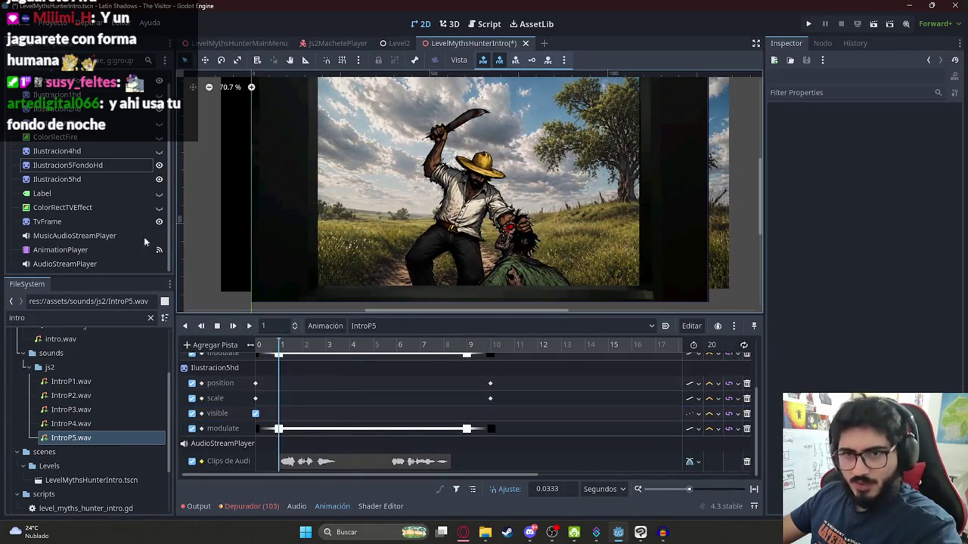
# - Key the subtitle Label visible at 1 s and hidden at about 8.3 s
pyautogui.click(41, 194)
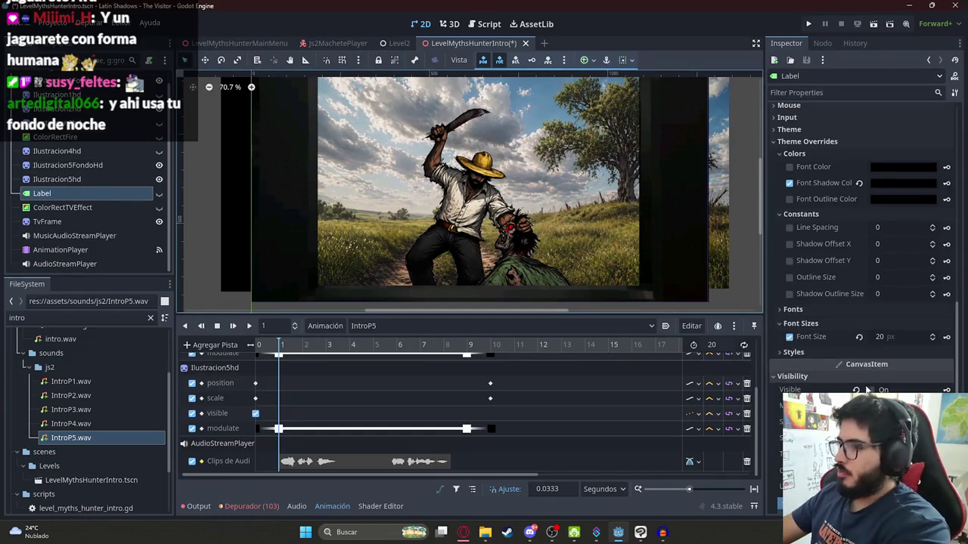
pyautogui.click(870, 390)
pyautogui.click(946, 389)
pyautogui.click(432, 297)
pyautogui.click(421, 344)
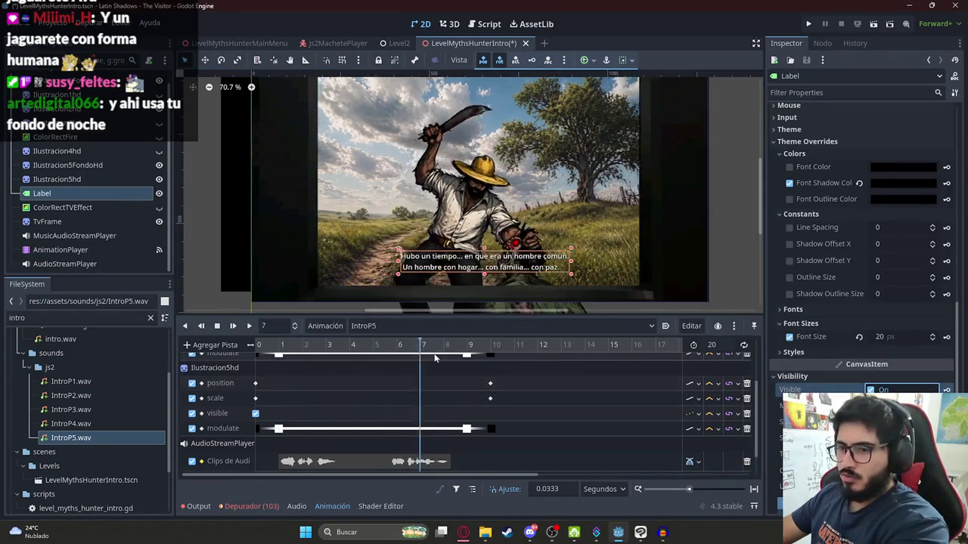
pyautogui.click(452, 361)
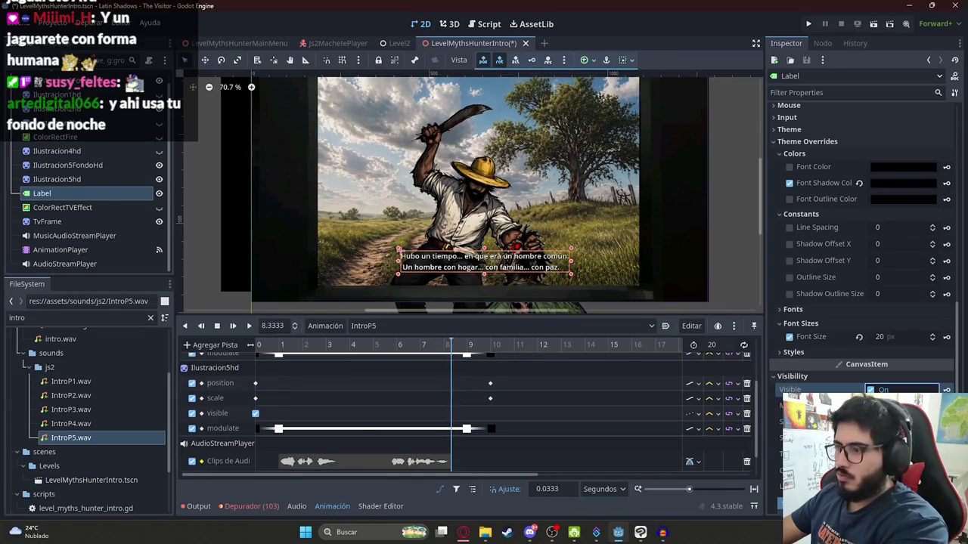
pyautogui.click(898, 390)
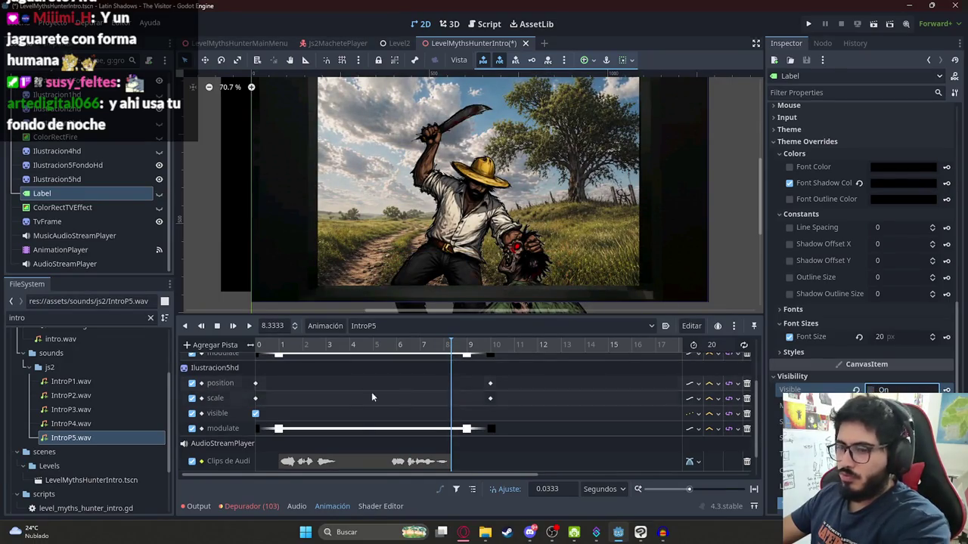
# - Check the subtitle, switch back to the Intro animation, and save the scene
pyautogui.click(314, 345)
pyautogui.moveTo(314, 346); pyautogui.dragTo(257, 348)
pyautogui.scroll(-1, 302, 378)
pyautogui.click(356, 326)
pyautogui.click(371, 340)
pyautogui.hotkey('ctrl', 's')
pyautogui.rightClick(445, 48)
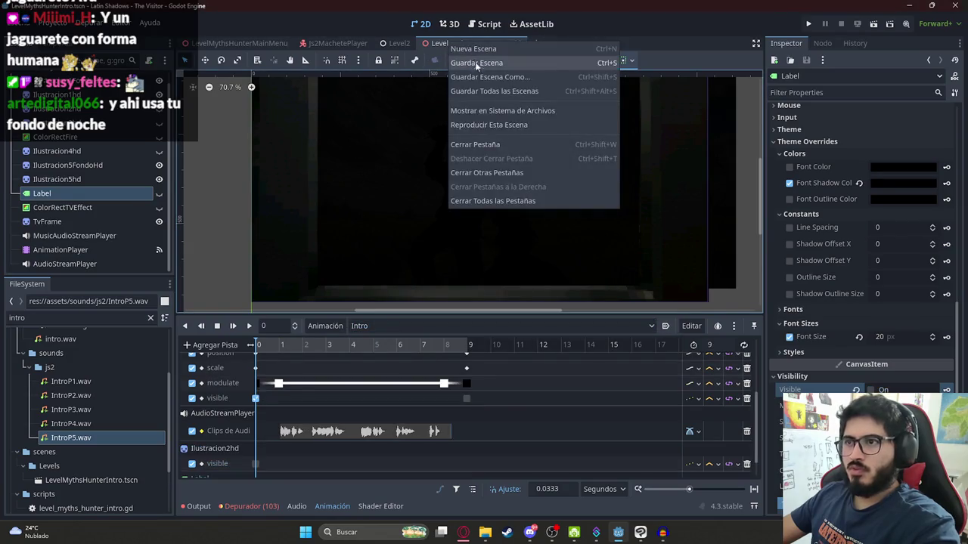
# - Duplicate the last elif branch in level_myths_hunter_intro.gd to play "IntroP5", then run the game
pyautogui.click(483, 27)
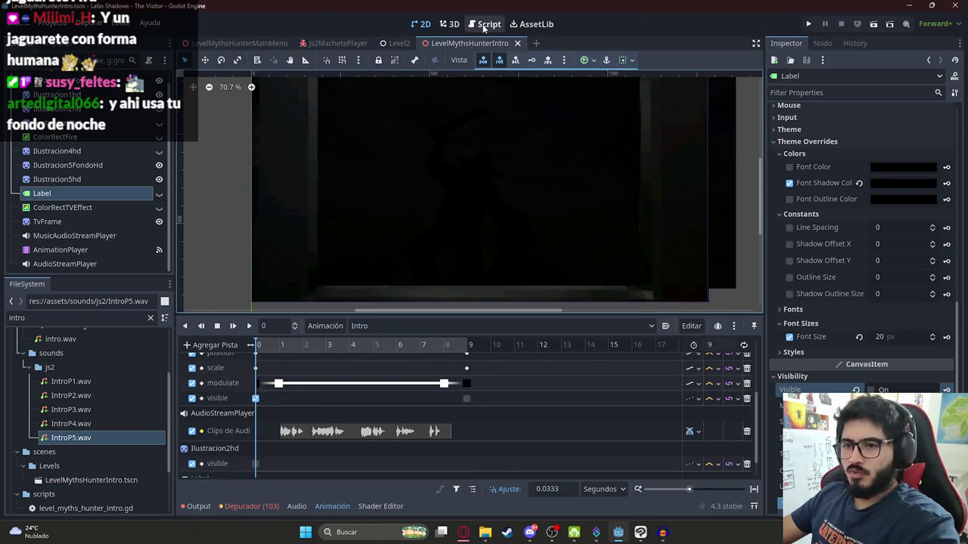
pyautogui.click(483, 27)
pyautogui.scroll(-1, 541, 204)
pyautogui.moveTo(497, 266)
pyautogui.mouseDown()
pyautogui.moveTo(380, 266)
pyautogui.moveTo(350, 255)
pyautogui.mouseUp()
pyautogui.hotkey('ctrl', 'c')
pyautogui.click(498, 266)
pyautogui.hotkey('ctrl', 'v')
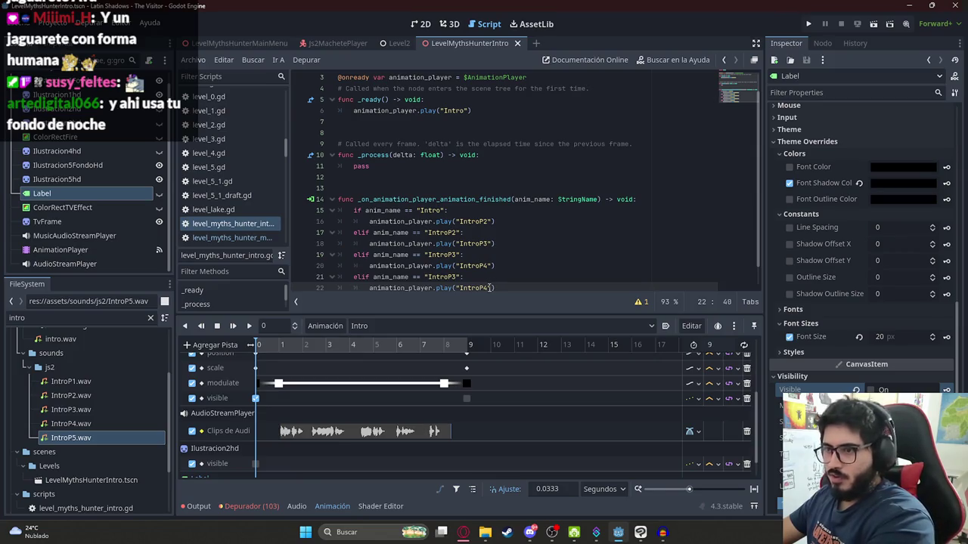
pyautogui.write('5')
pyautogui.click(463, 532)
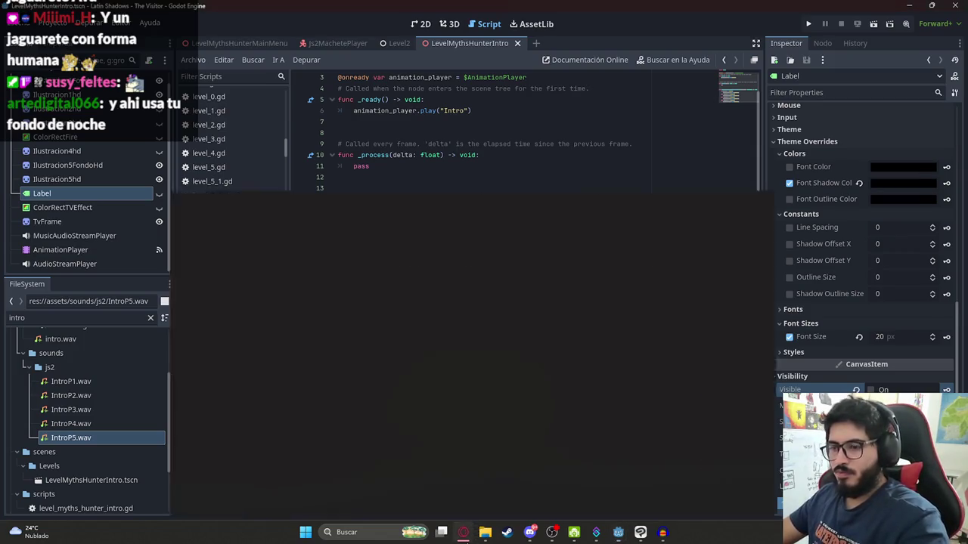
pyautogui.hotkey('alt', 'Tab')
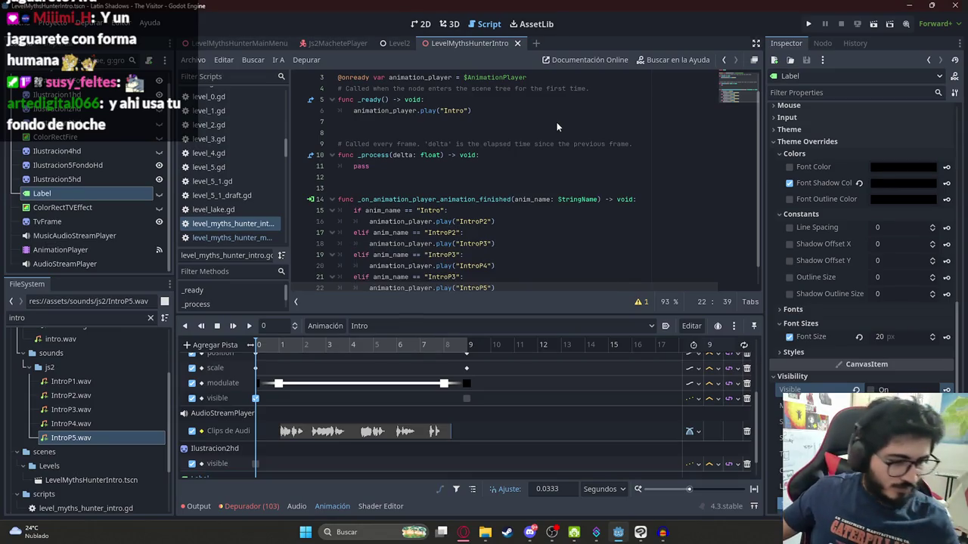
pyautogui.press('F5')
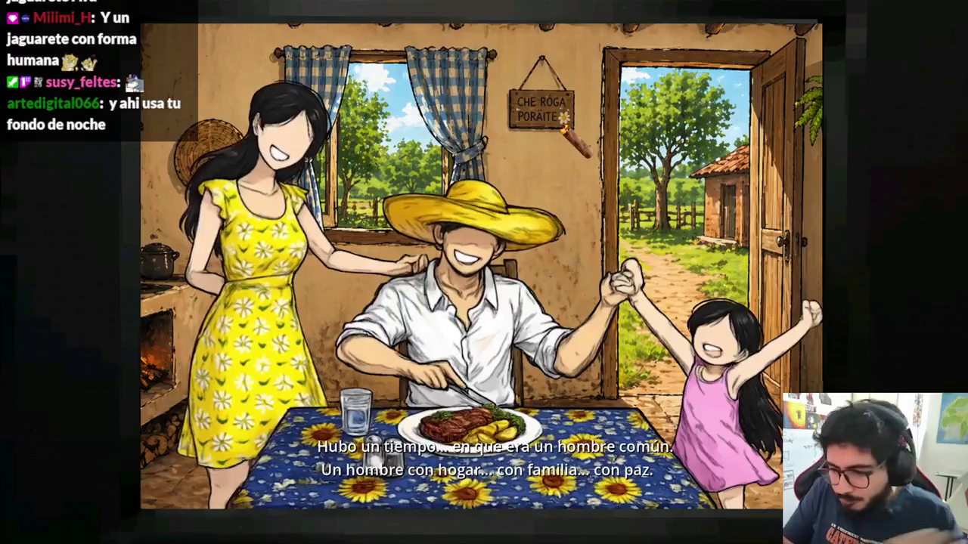
# - Stop the game, show the ColorRectTVEffect overlay, and play only the intro scene before returning to the script
pyautogui.press('F8')
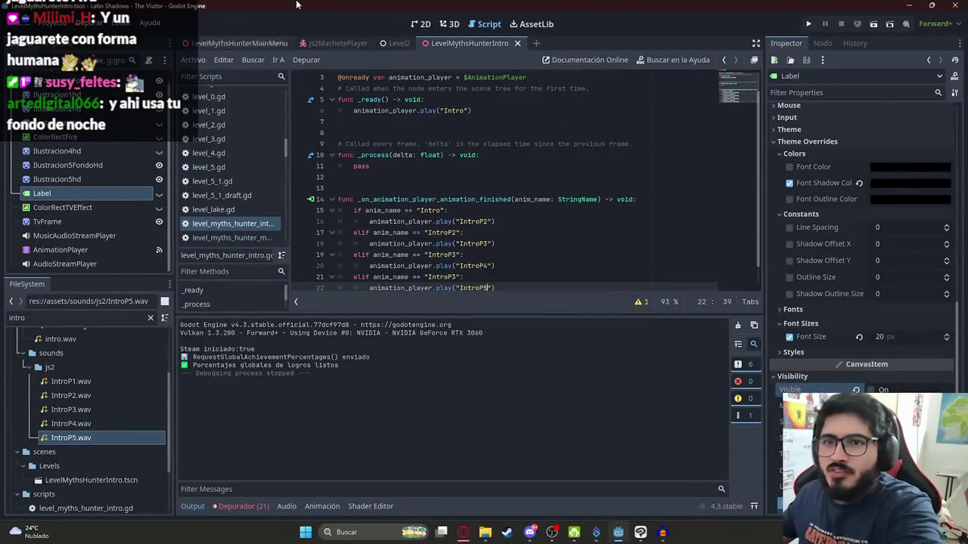
pyautogui.click(421, 23)
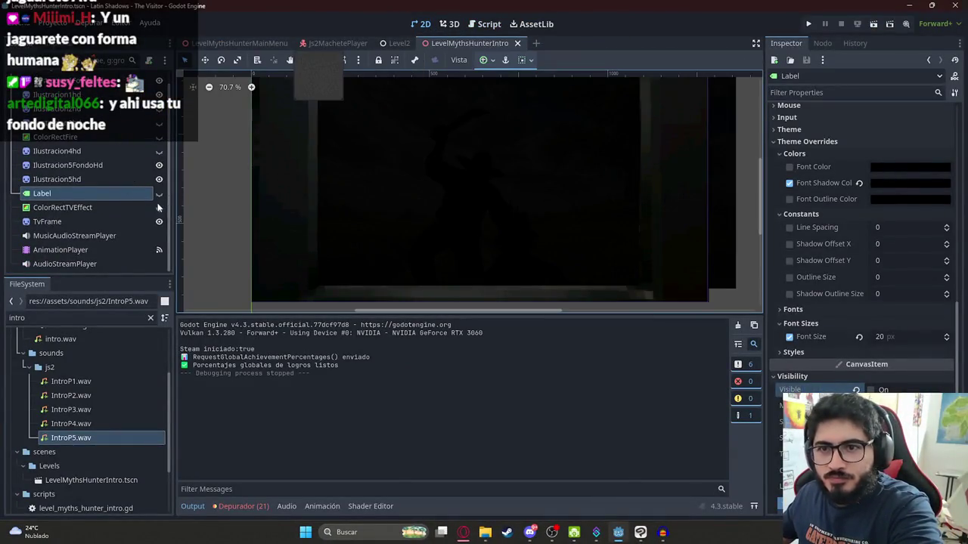
pyautogui.click(157, 203)
pyautogui.rightClick(452, 42)
pyautogui.click(503, 127)
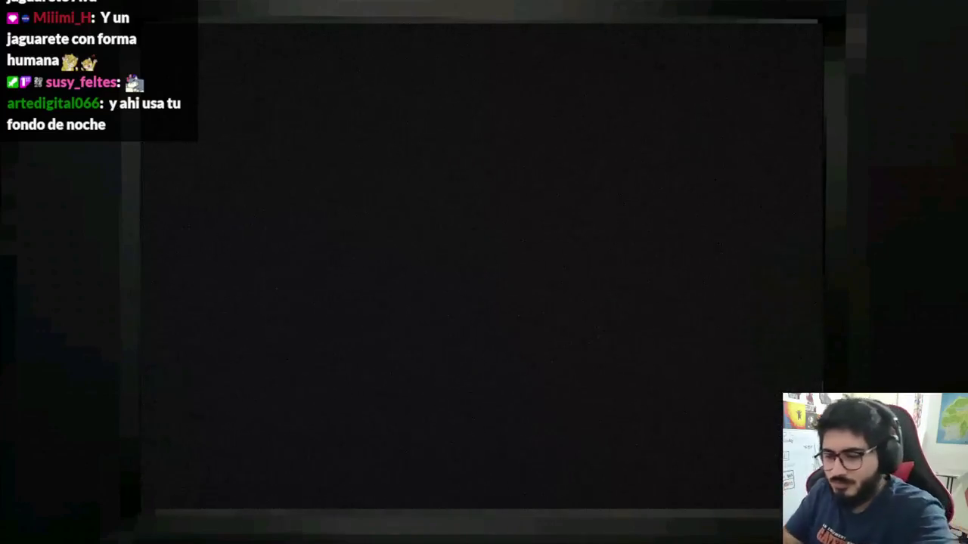
pyautogui.hotkey('alt', 'F4')
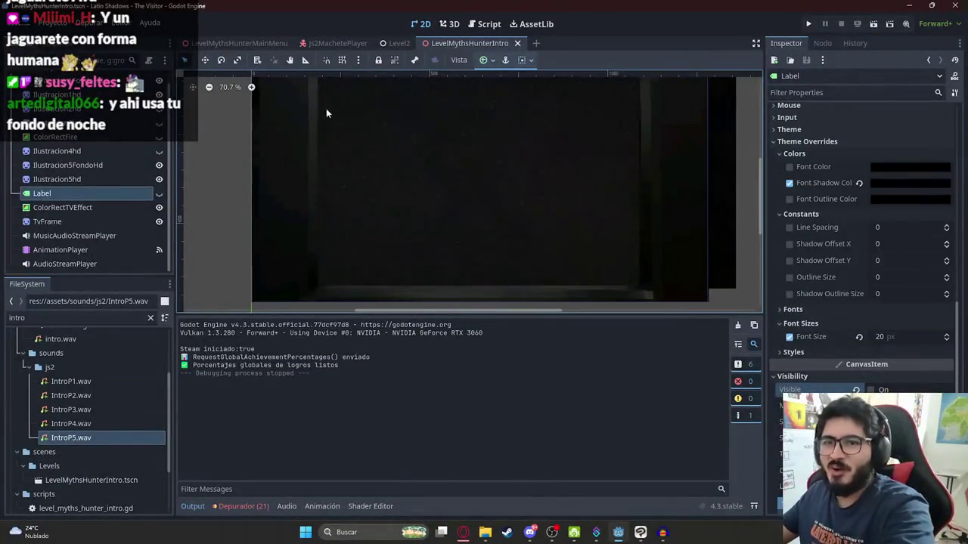
pyautogui.click(484, 23)
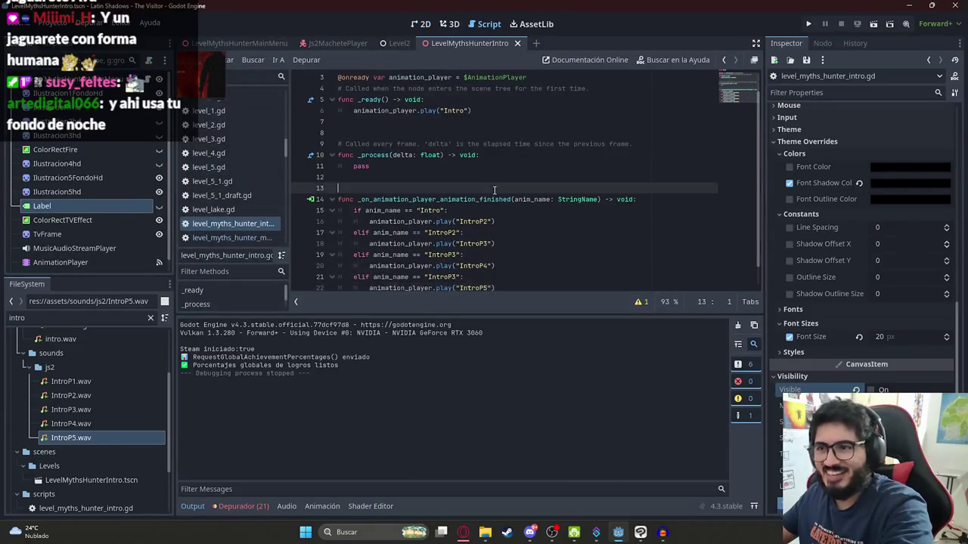
# - Change line 21's condition to anim_name == "IntroP4" and run the project from LevelMythsHunterMainMenu
pyautogui.click(458, 254)
pyautogui.write('P4')
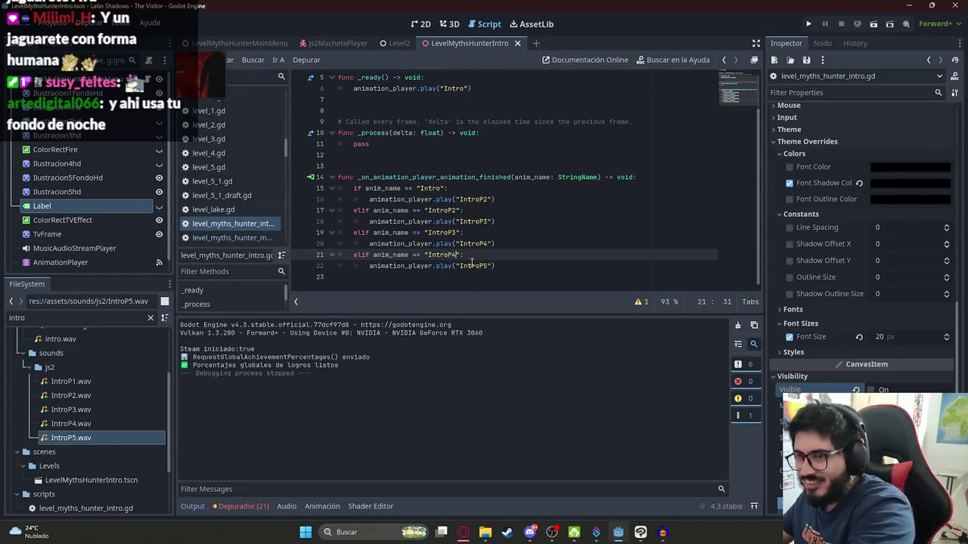
pyautogui.press('End')
pyautogui.rightClick(254, 37)
pyautogui.click(332, 117)
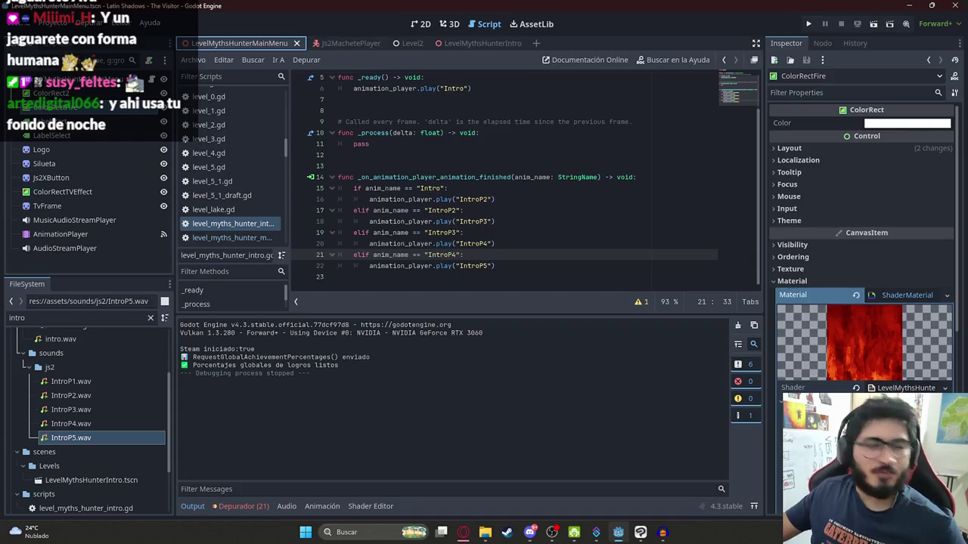
pyautogui.press('F5')
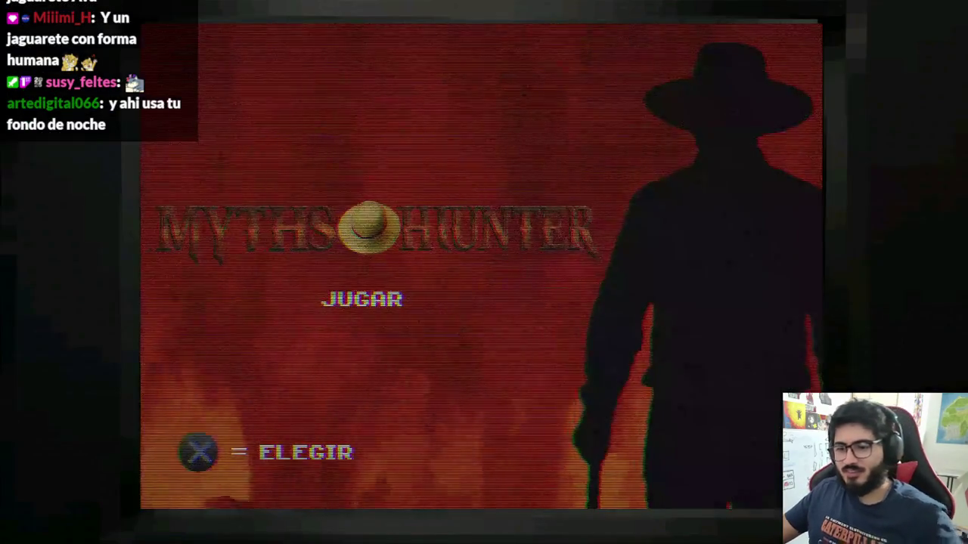
# - Start a game from the JUGAR menu, watch the full intro through IntroP5, then stop it
pyautogui.press('Return')
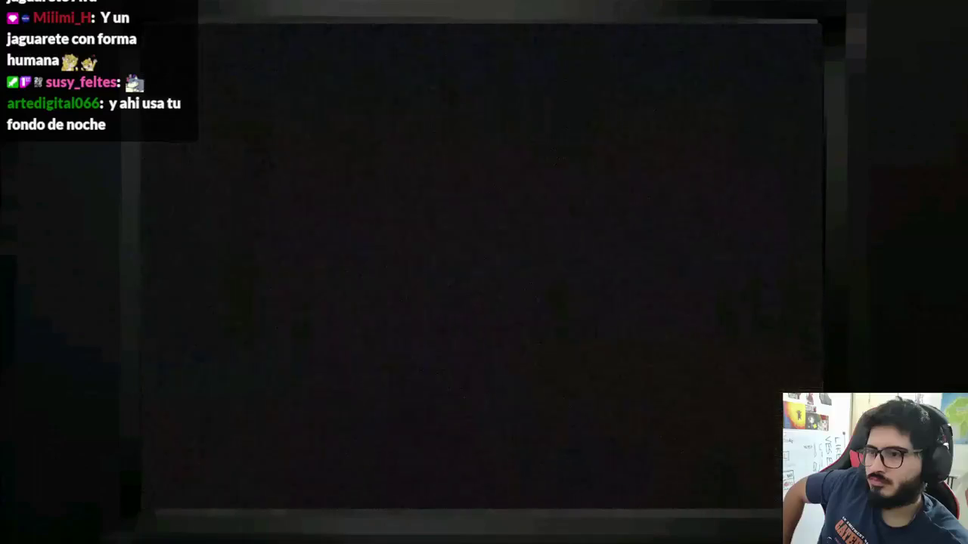
pyautogui.press('F8')
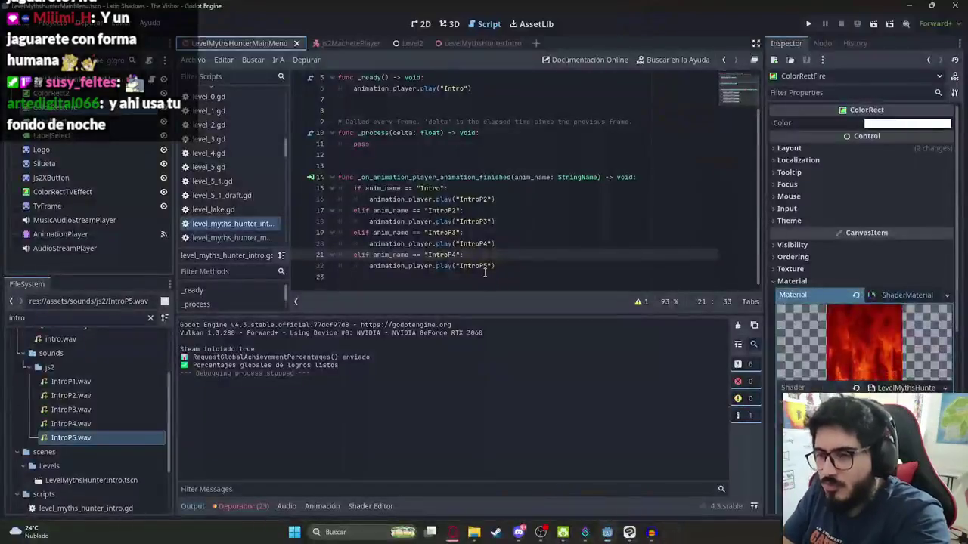
# - Load the IntroP5 animation in the intro scene's AnimationPlayer
pyautogui.click(420, 23)
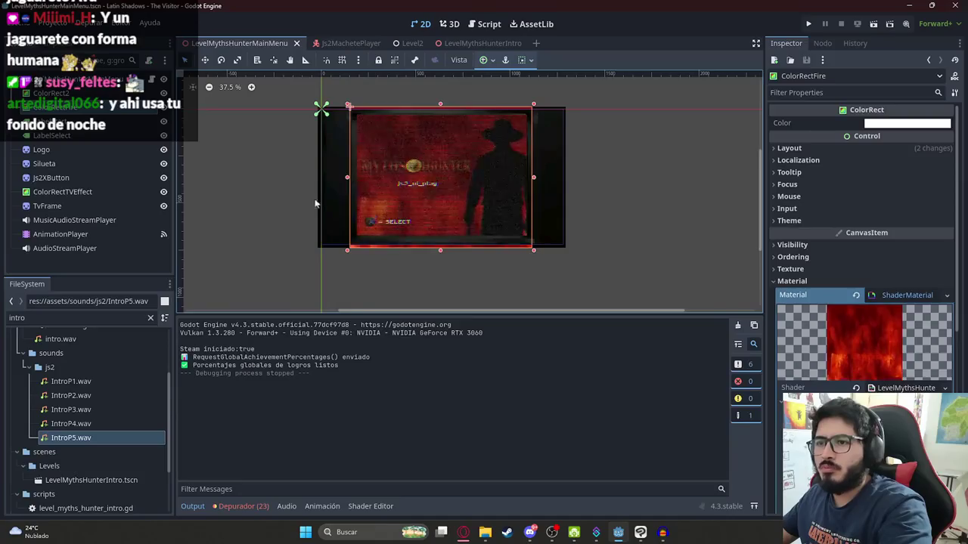
pyautogui.click(83, 235)
pyautogui.click(370, 326)
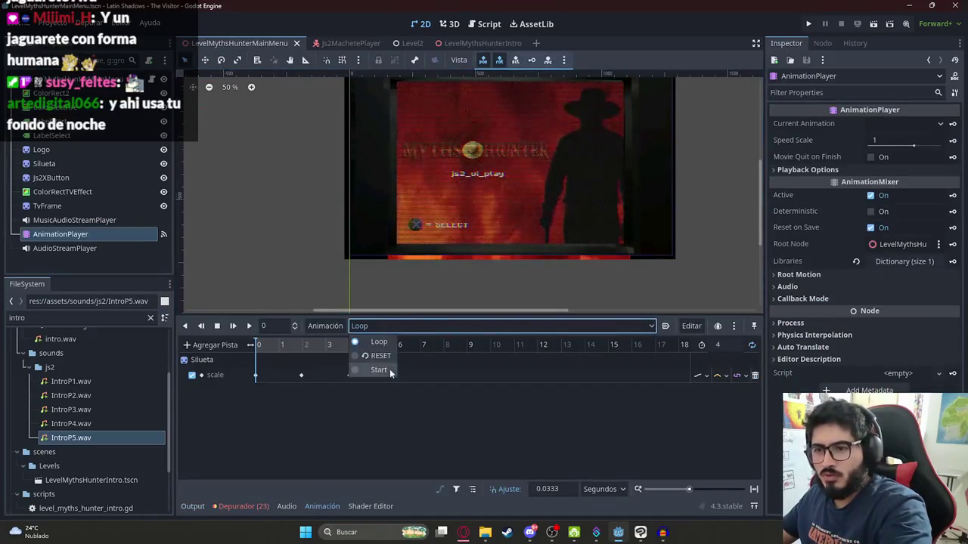
pyautogui.click(477, 43)
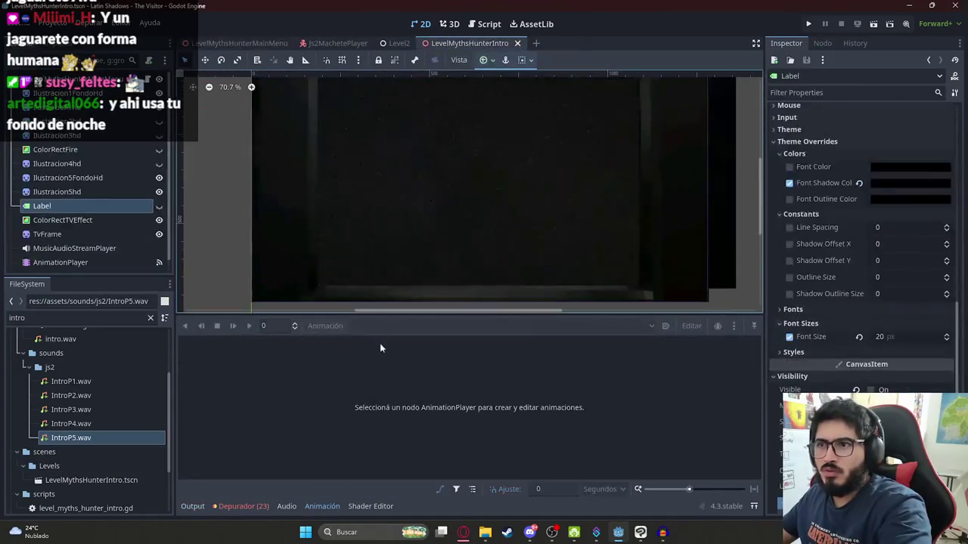
pyautogui.click(61, 263)
pyautogui.click(371, 326)
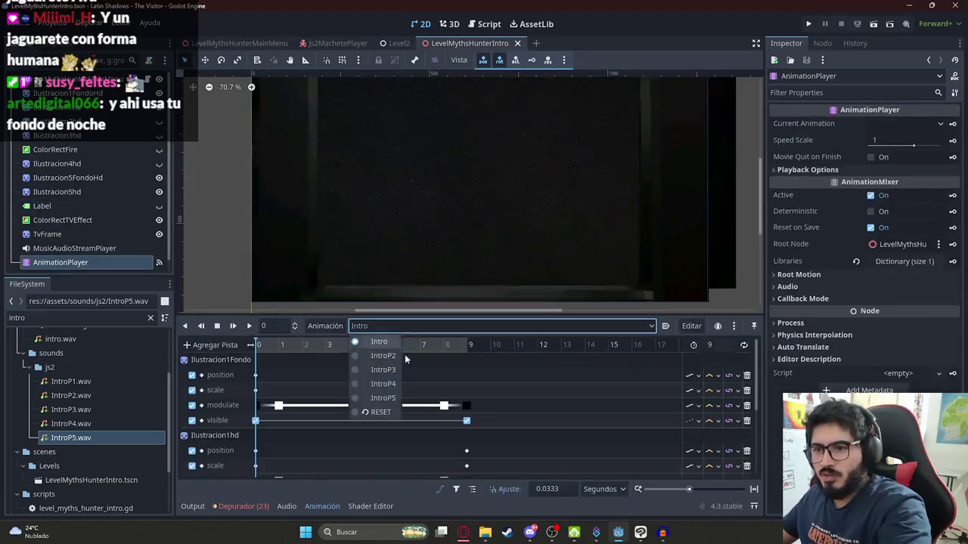
pyautogui.click(390, 409)
# - Move both Ilustracion5hd keyframes from 10 seconds to about 8.4 seconds
pyautogui.moveTo(346, 345)
pyautogui.mouseDown()
pyautogui.moveTo(502, 363)
pyautogui.moveTo(461, 380)
pyautogui.mouseUp()
pyautogui.click(489, 390)
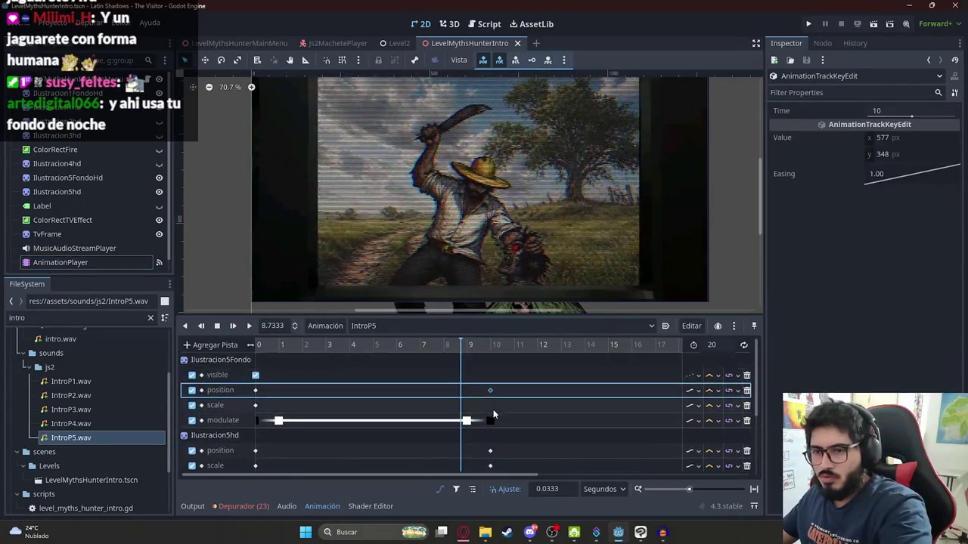
pyautogui.scroll(-3, 483, 406)
pyautogui.moveTo(481, 399)
pyautogui.mouseDown()
pyautogui.moveTo(496, 422)
pyautogui.moveTo(452, 402)
pyautogui.mouseUp()
pyautogui.click(454, 350)
pyautogui.scroll(10, 454, 350)
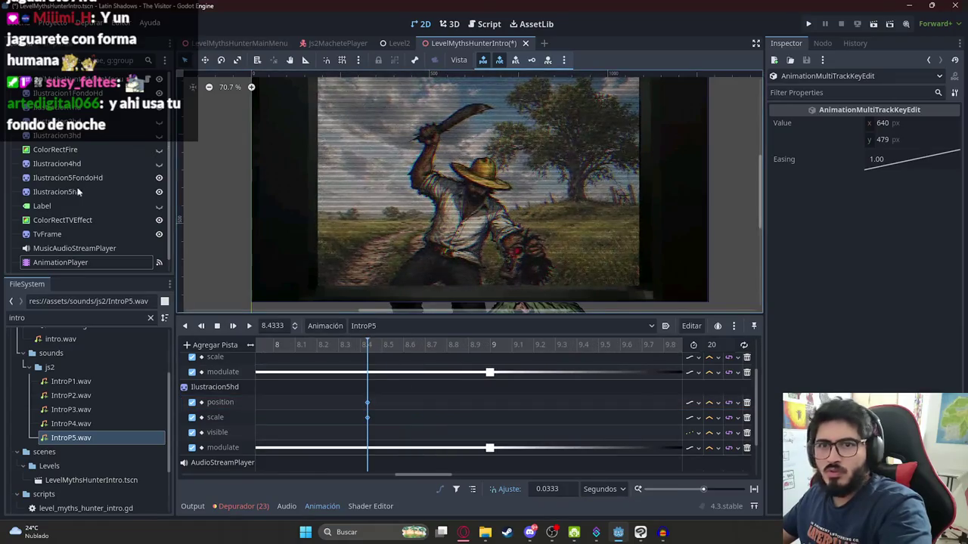
# - With the TV effect hidden, scale Ilustracion5hd to 0.82, move it to 674, 462, and key both
pyautogui.click(160, 221)
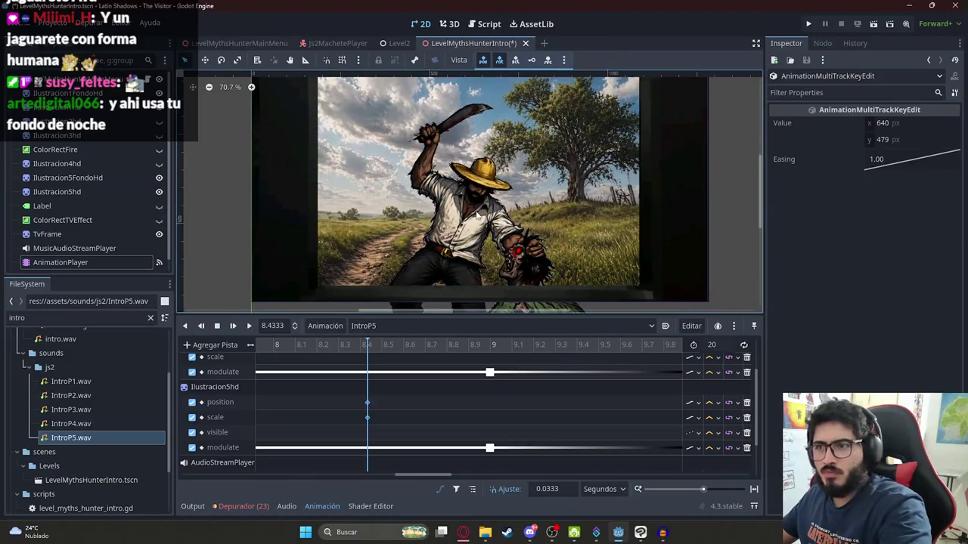
pyautogui.click(57, 192)
pyautogui.scroll(-2, 478, 121)
pyautogui.scroll(-1, 461, 148)
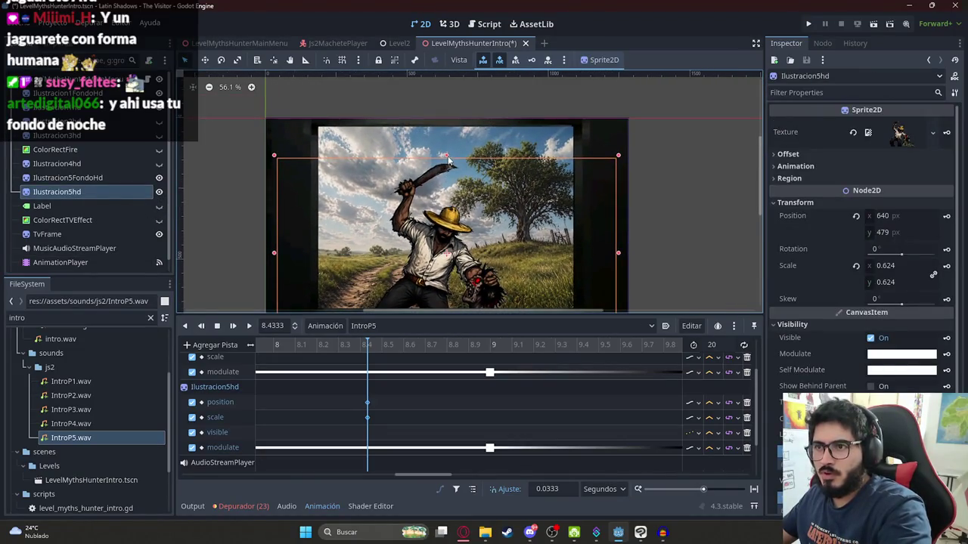
pyautogui.moveTo(448, 159); pyautogui.dragTo(499, 96)
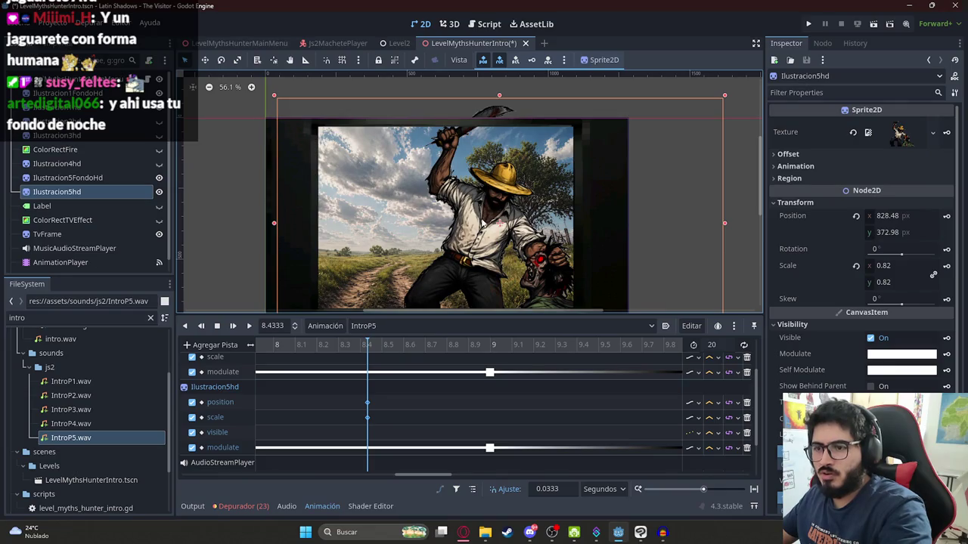
pyautogui.moveTo(488, 214)
pyautogui.mouseDown()
pyautogui.moveTo(445, 238)
pyautogui.moveTo(438, 199)
pyautogui.moveTo(479, 203)
pyautogui.moveTo(466, 214)
pyautogui.mouseUp()
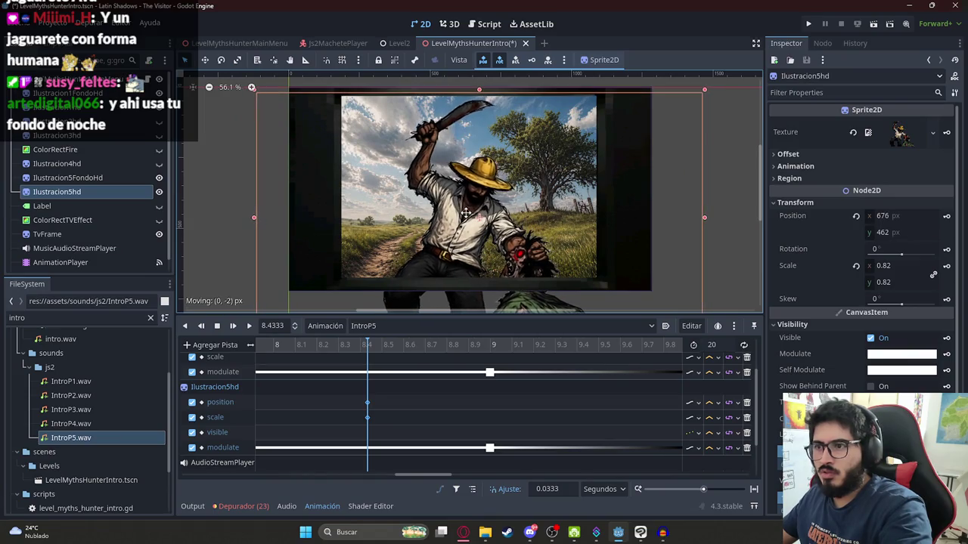
pyautogui.click(946, 265)
pyautogui.click(946, 215)
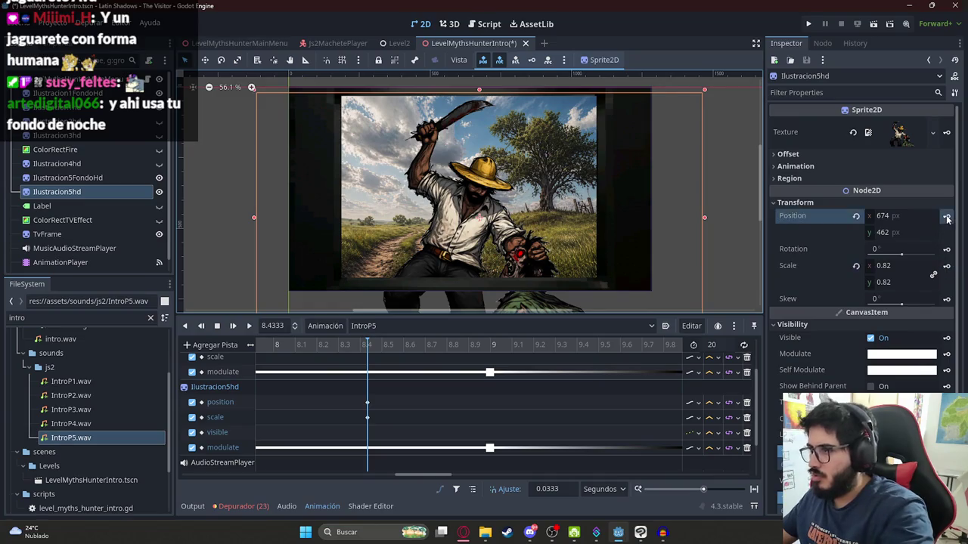
# - Shift the Ilustracion5hd keyframes to about 9.3 seconds and preview the animation
pyautogui.click(367, 403)
pyautogui.moveTo(373, 409); pyautogui.dragTo(559, 404)
pyautogui.scroll(-1, 529, 407)
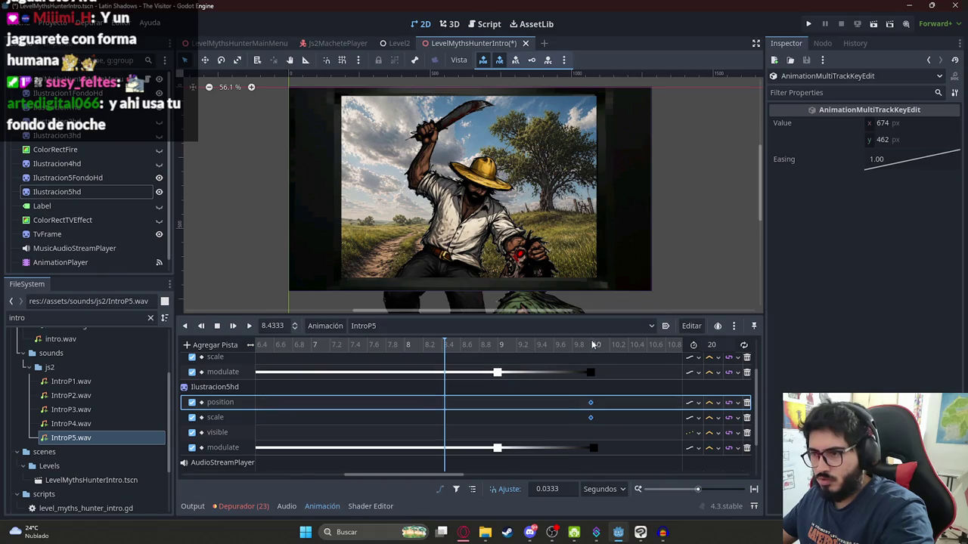
pyautogui.click(592, 404)
pyautogui.hotkey('shift', 'd')
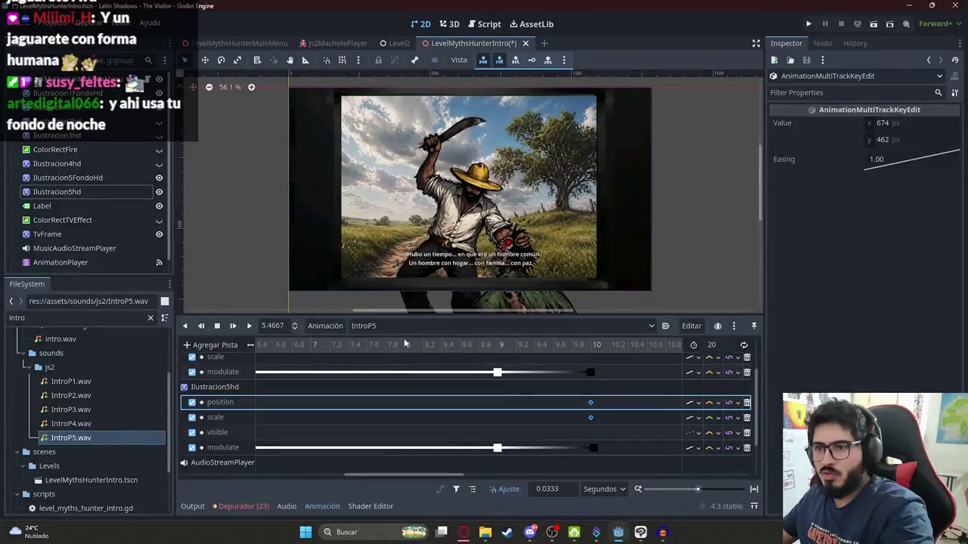
# - Switch back to the RESET animation and show the ColorRectTVEffect overlay again
pyautogui.click(363, 325)
pyautogui.click(367, 407)
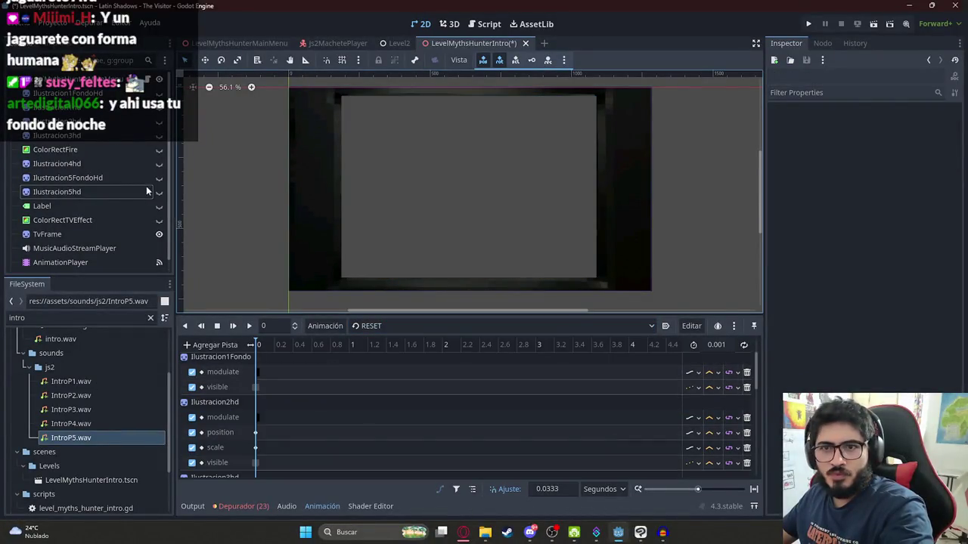
pyautogui.click(158, 220)
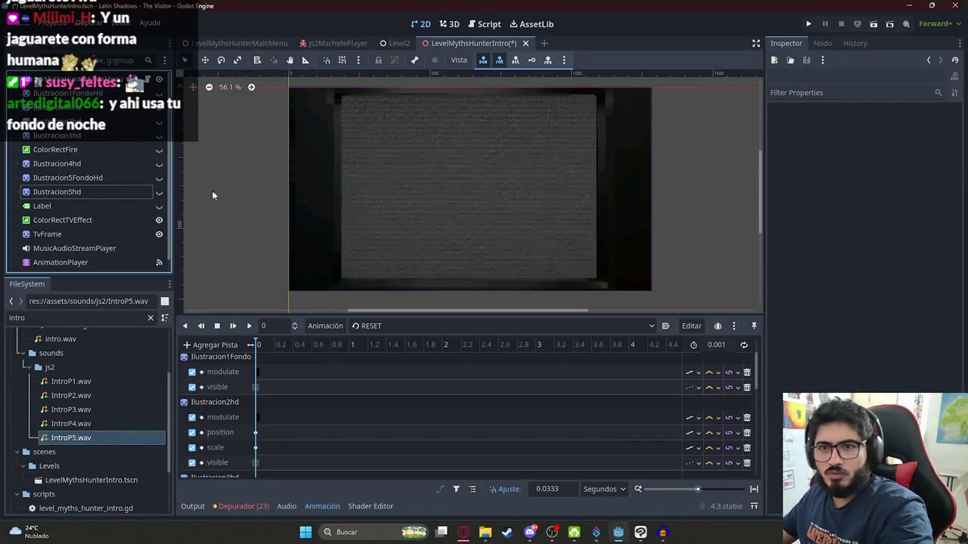
pyautogui.rightClick(476, 44)
# - Save the LevelMythsHunterIntro scene and bring up the script in the browser
pyautogui.click(512, 93)
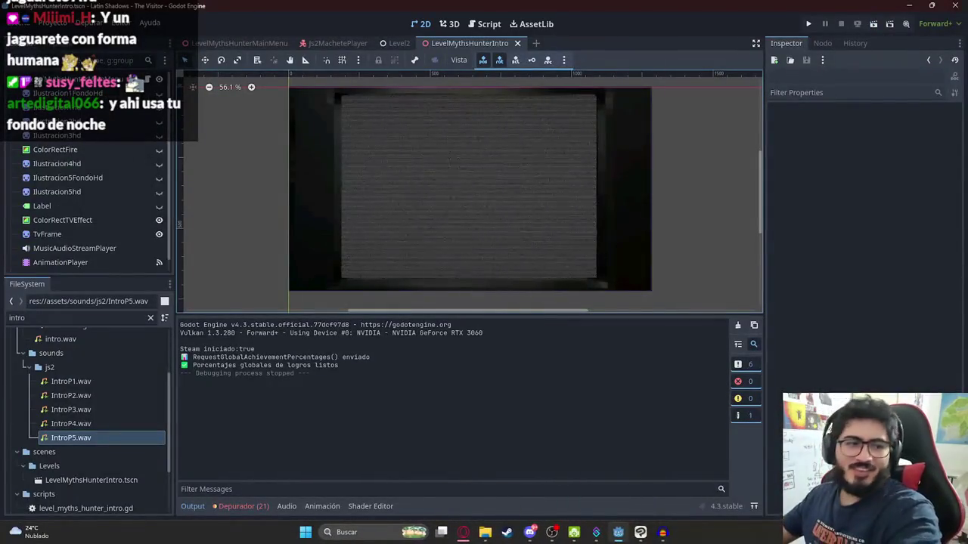
pyautogui.click(463, 532)
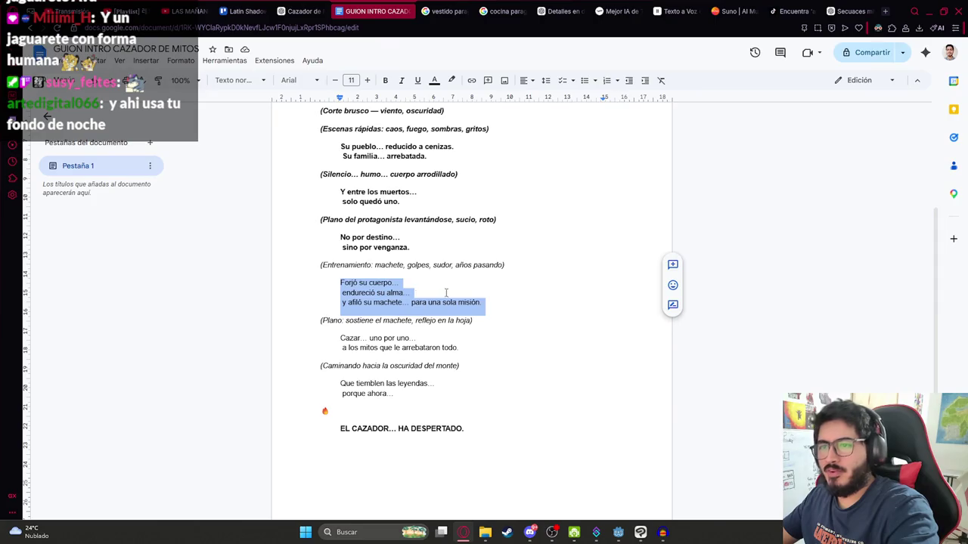
# - Make the script's training (Entrenamiento) passage bold
pyautogui.moveTo(501, 303); pyautogui.dragTo(323, 263)
pyautogui.hotkey('ctrl', 'b')
pyautogui.click(435, 341)
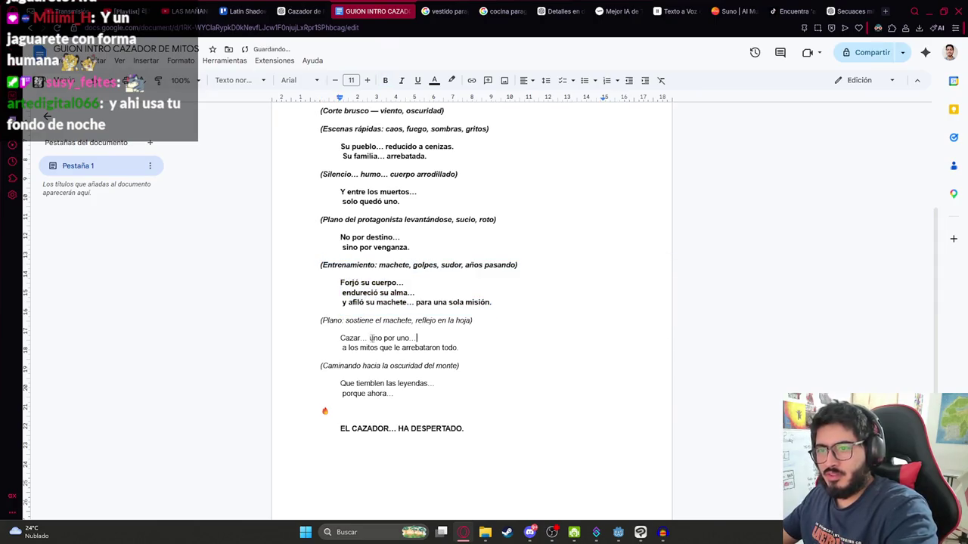
# - Select the closing section from the machete shot through 'HA DESPERTADO', then return to Godot
pyautogui.moveTo(324, 327)
pyautogui.mouseDown()
pyautogui.moveTo(475, 349)
pyautogui.moveTo(318, 330)
pyautogui.moveTo(326, 338)
pyautogui.mouseUp()
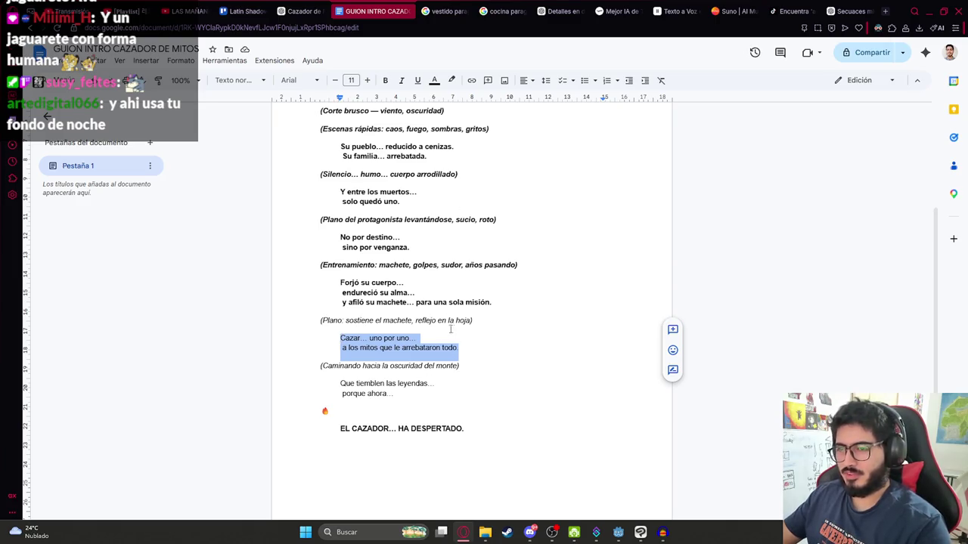
pyautogui.moveTo(399, 399); pyautogui.dragTo(340, 379)
pyautogui.moveTo(394, 403); pyautogui.dragTo(333, 386)
pyautogui.click(397, 392)
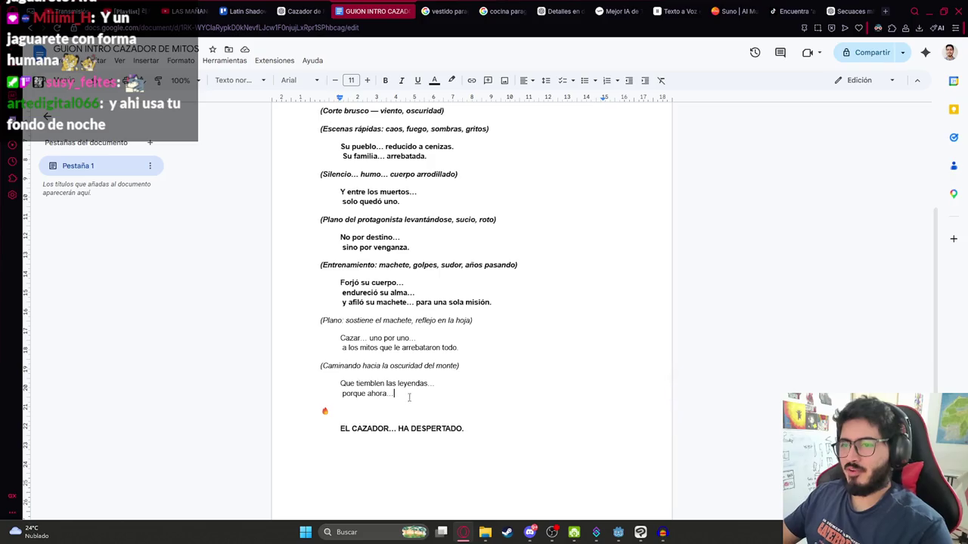
pyautogui.moveTo(470, 432); pyautogui.dragTo(311, 386)
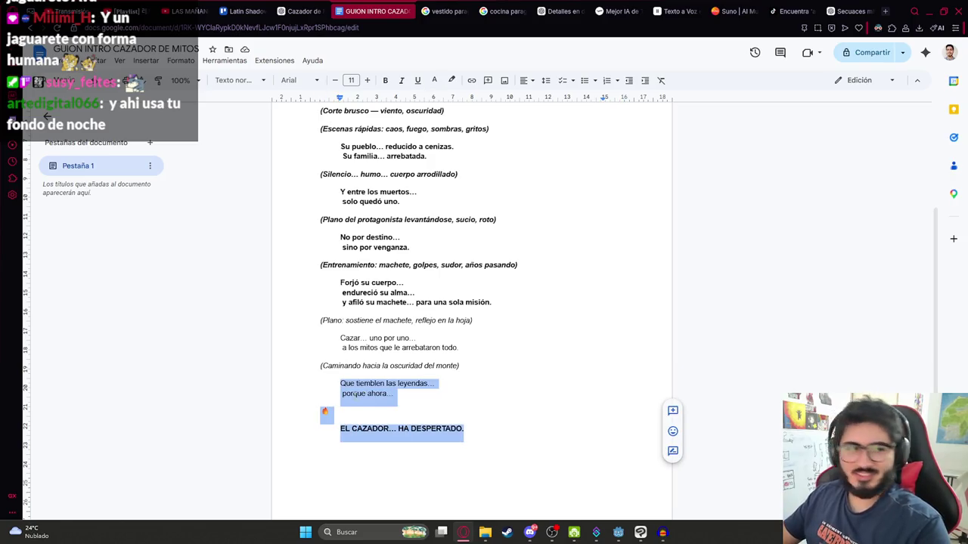
pyautogui.click(471, 394)
pyautogui.scroll(-1, 471, 394)
pyautogui.moveTo(464, 387)
pyautogui.mouseDown()
pyautogui.moveTo(270, 264)
pyautogui.moveTo(252, 279)
pyautogui.mouseUp()
pyautogui.scroll(4, 546, 427)
pyautogui.scroll(-4, 545, 427)
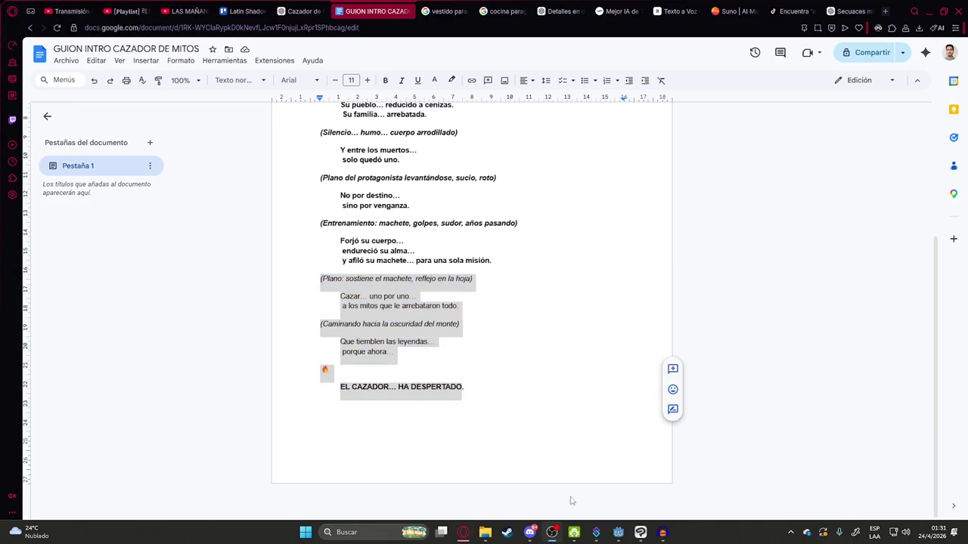
pyautogui.click(619, 532)
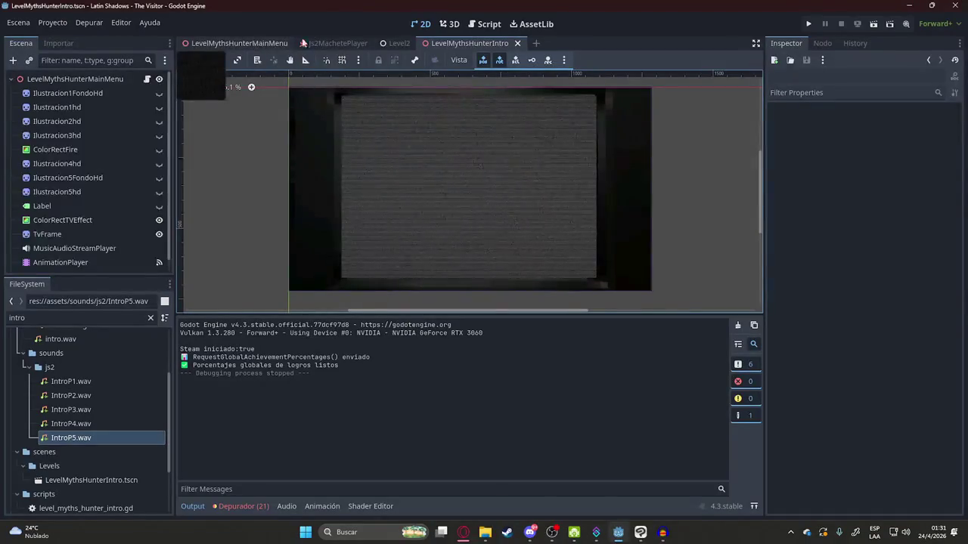
# - Run the Level2 scene with Reproducir Esta Escena from its tab menu
pyautogui.rightClick(400, 47)
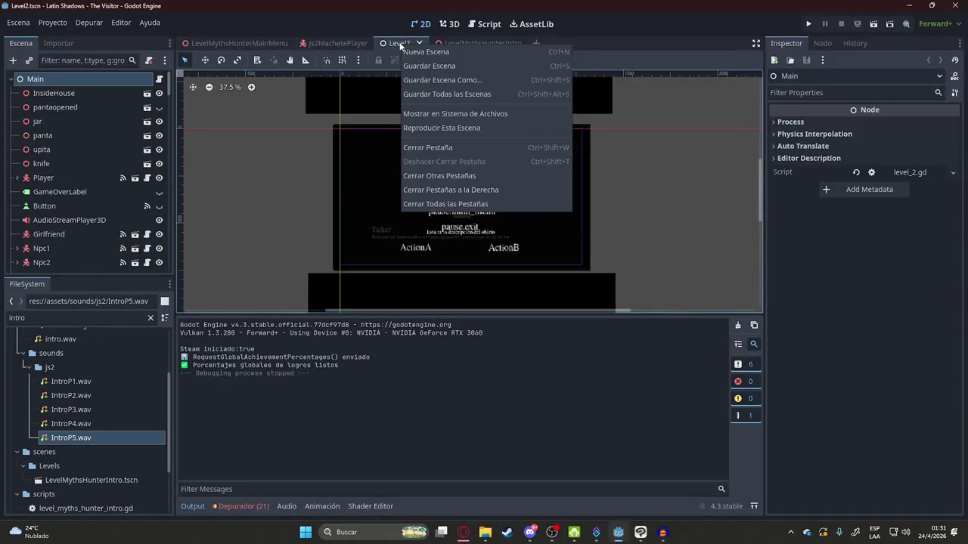
pyautogui.click(451, 128)
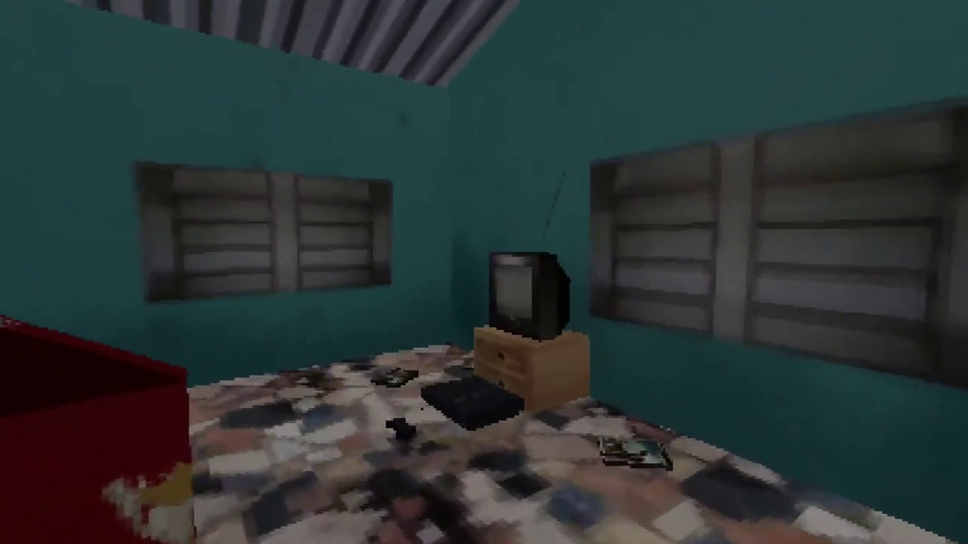
# - Inspect the Robacoches, Dios de la Guerra and Cazador de Mitos game cases
pyautogui.press('e')
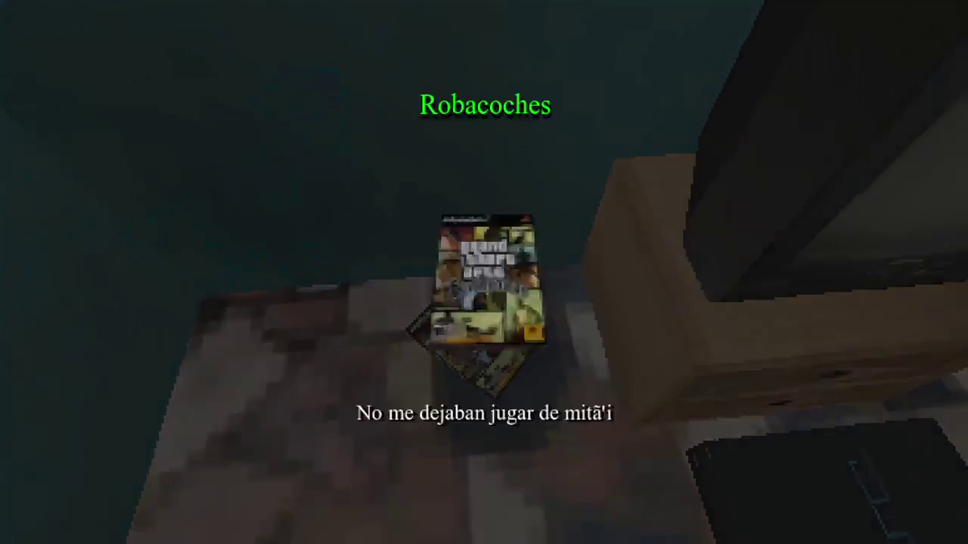
pyautogui.press('e')
pyautogui.press('e')
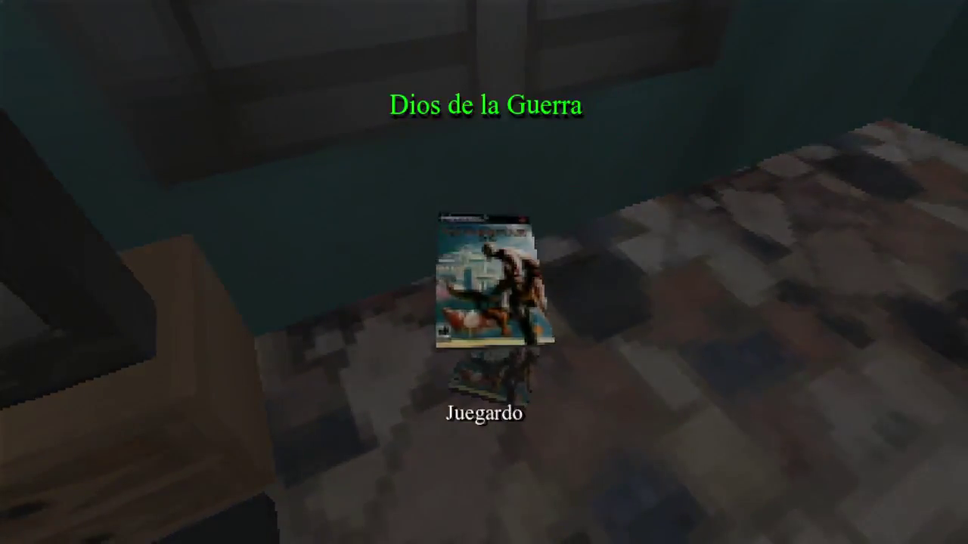
pyautogui.press('e')
pyautogui.press('e')
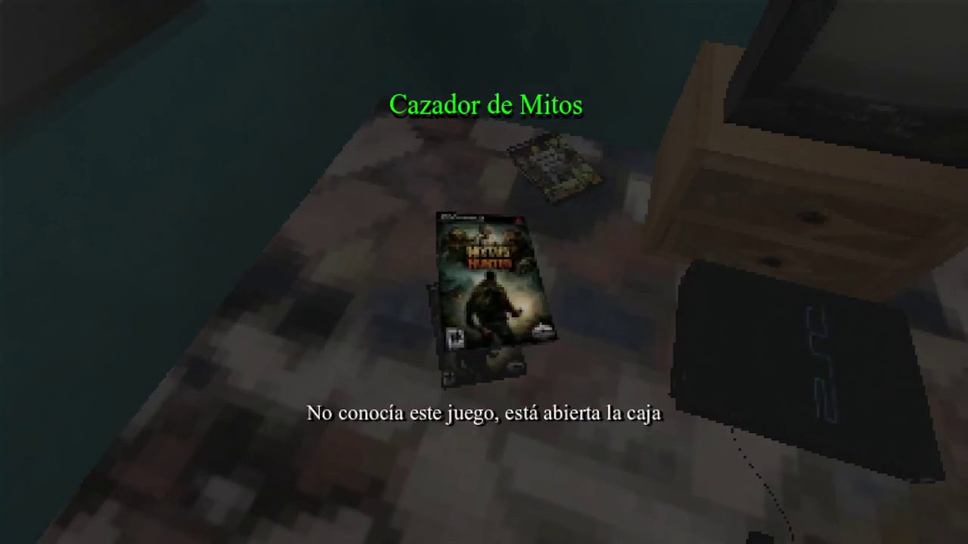
pyautogui.press('e')
pyautogui.press('e')
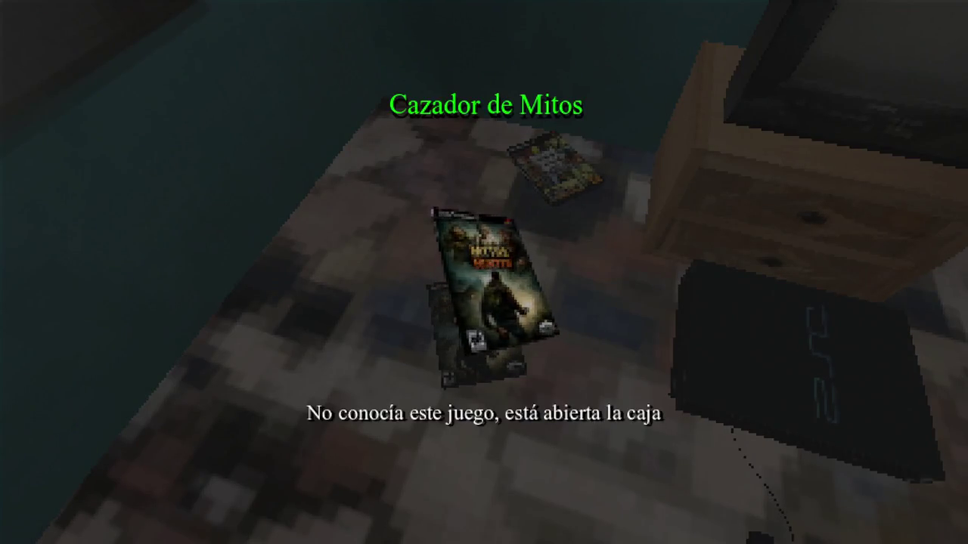
# - Use the Jolystation 2 console, choose Jugar, and start Myths Hunter
pyautogui.press('e')
pyautogui.press('e')
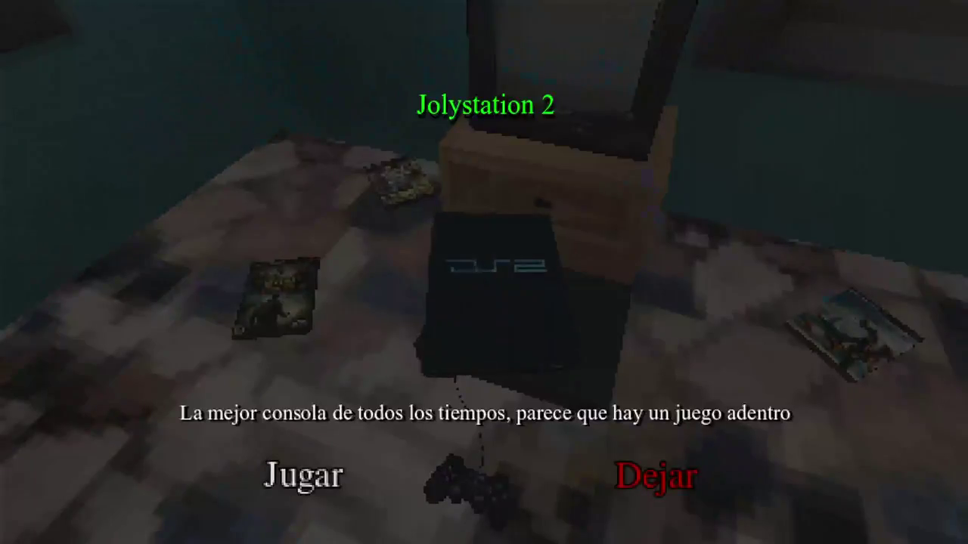
pyautogui.click(326, 472)
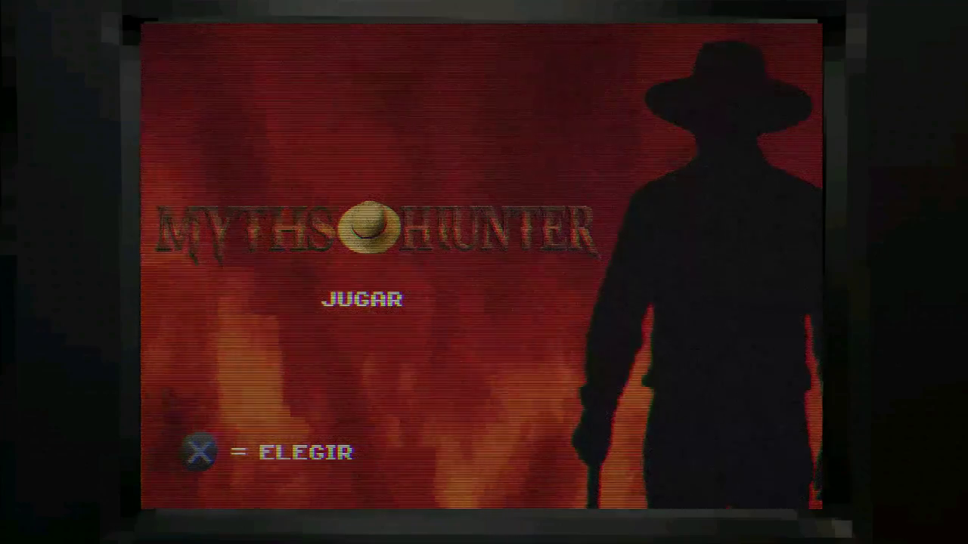
pyautogui.press('Return')
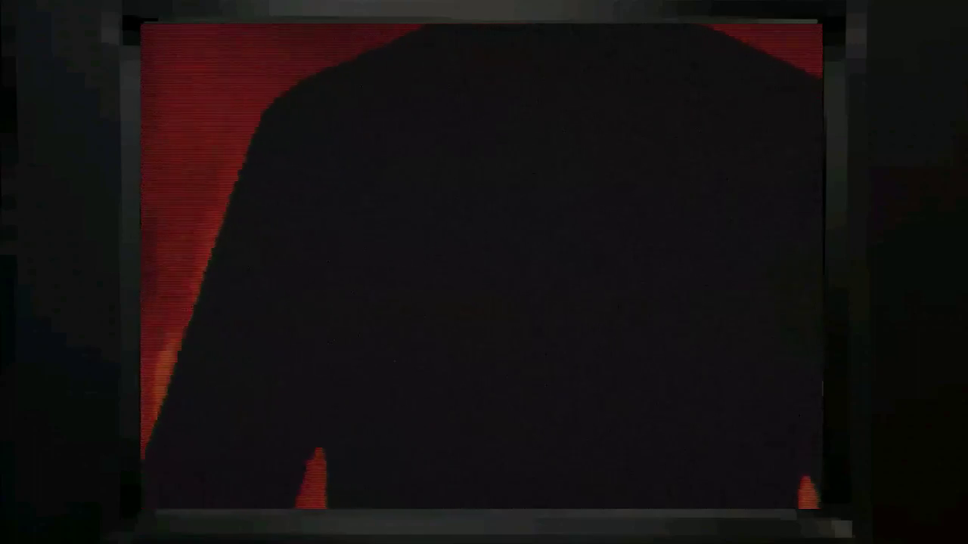